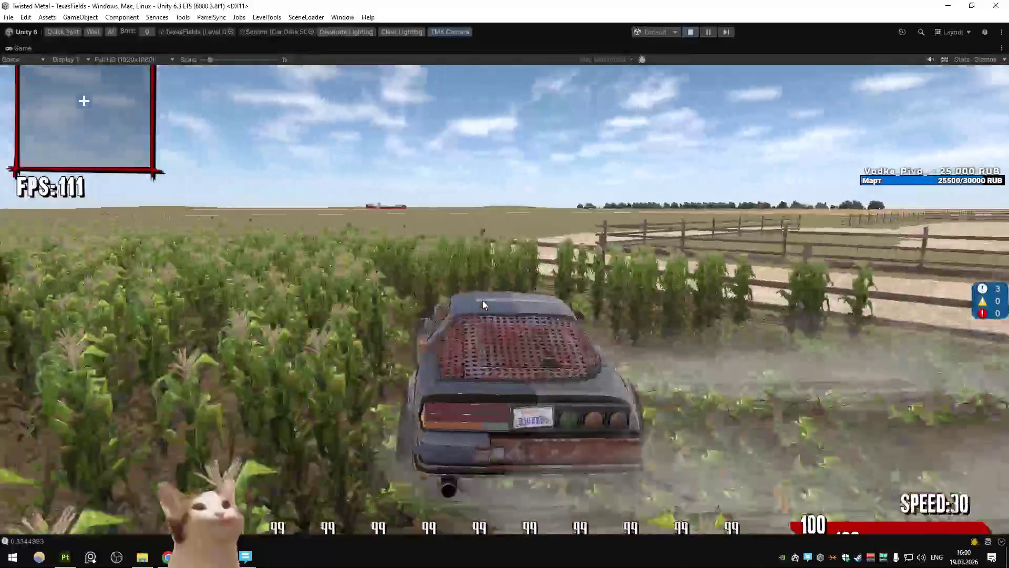
# Steer the car left and right through the cornfield, past the hay bale and fence
pyautogui.press('a')
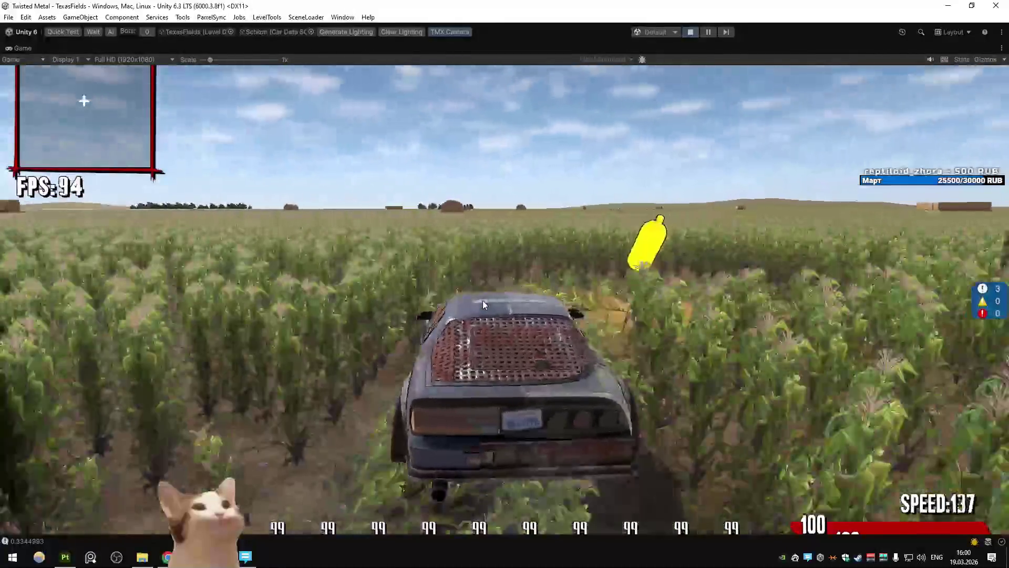
pyautogui.press('d')
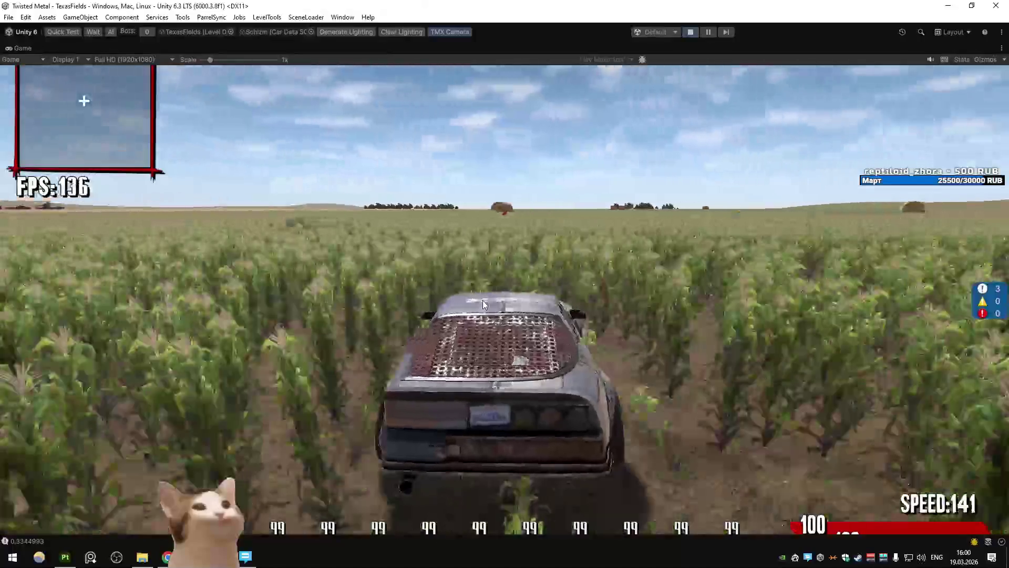
pyautogui.press('d')
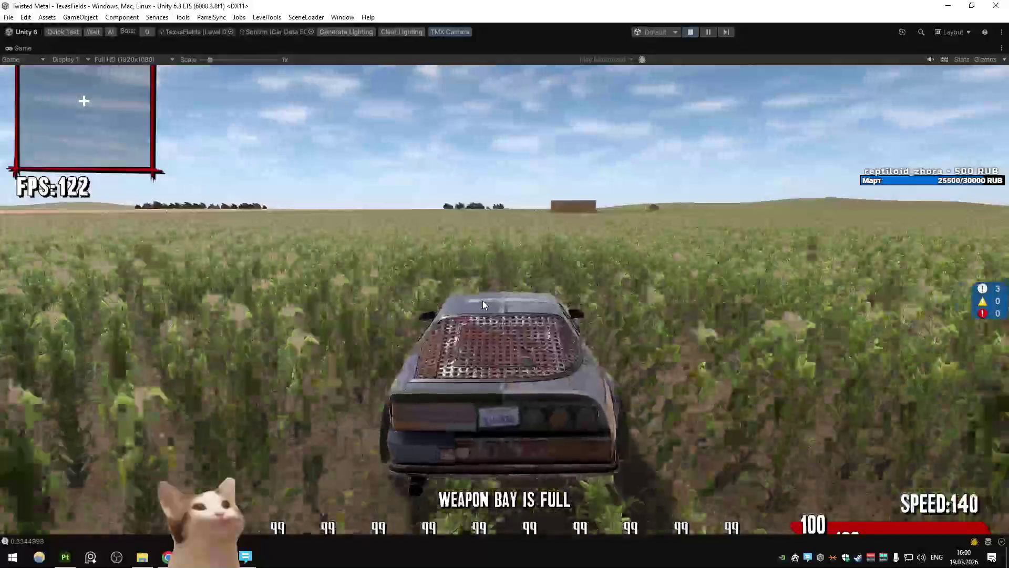
pyautogui.press('a')
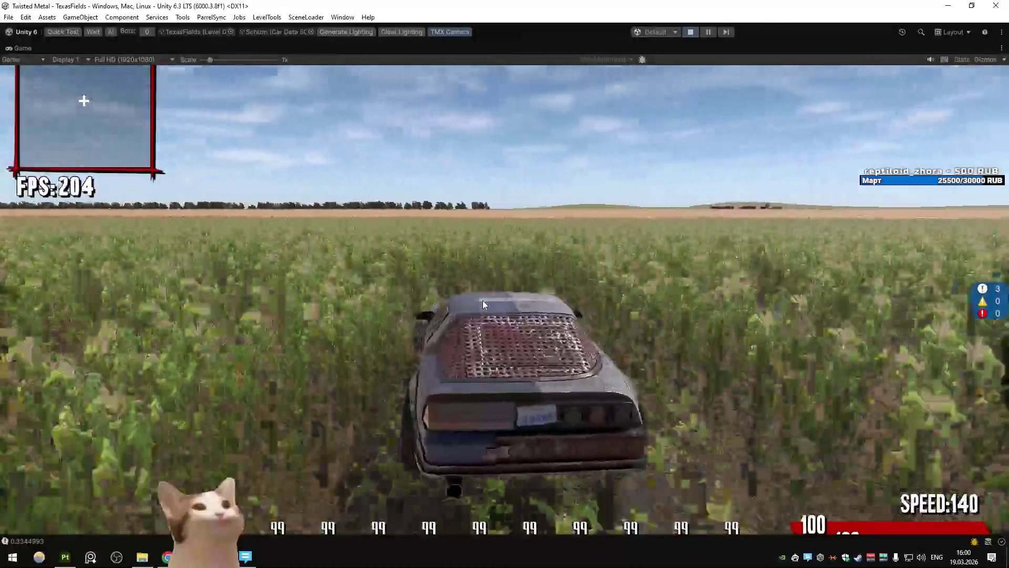
pyautogui.press('d')
pyautogui.press('a')
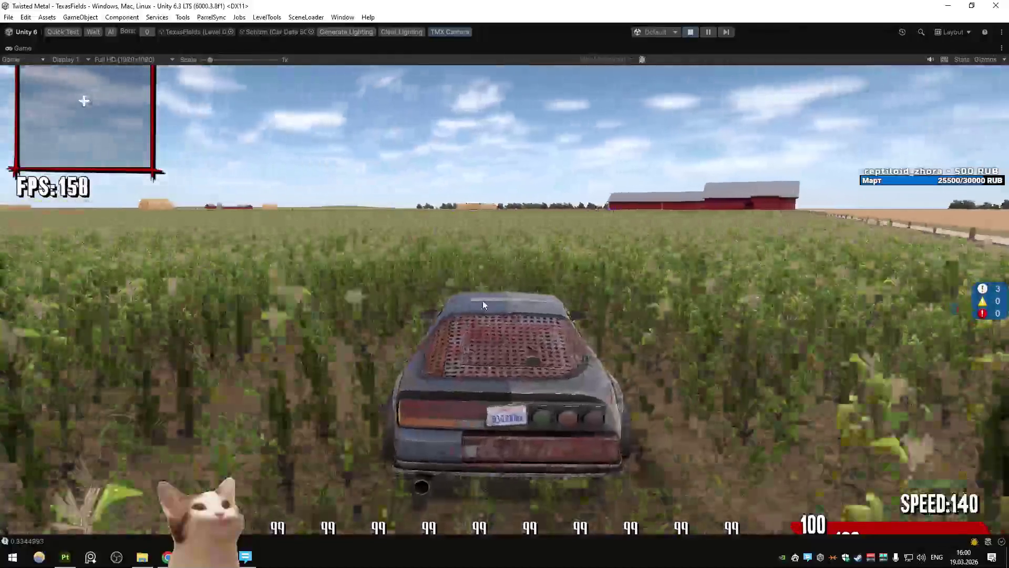
pyautogui.press('d')
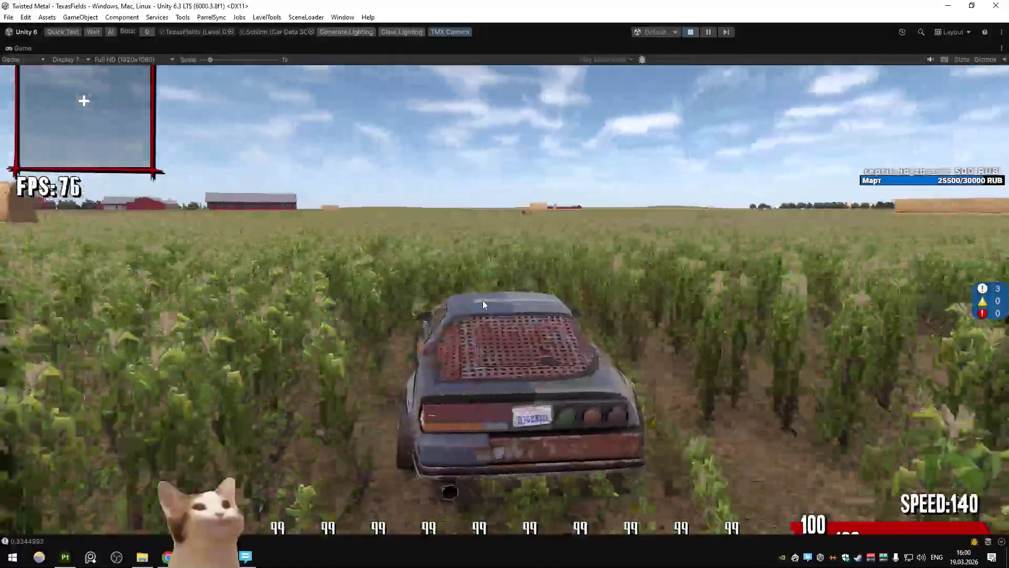
pyautogui.press('d')
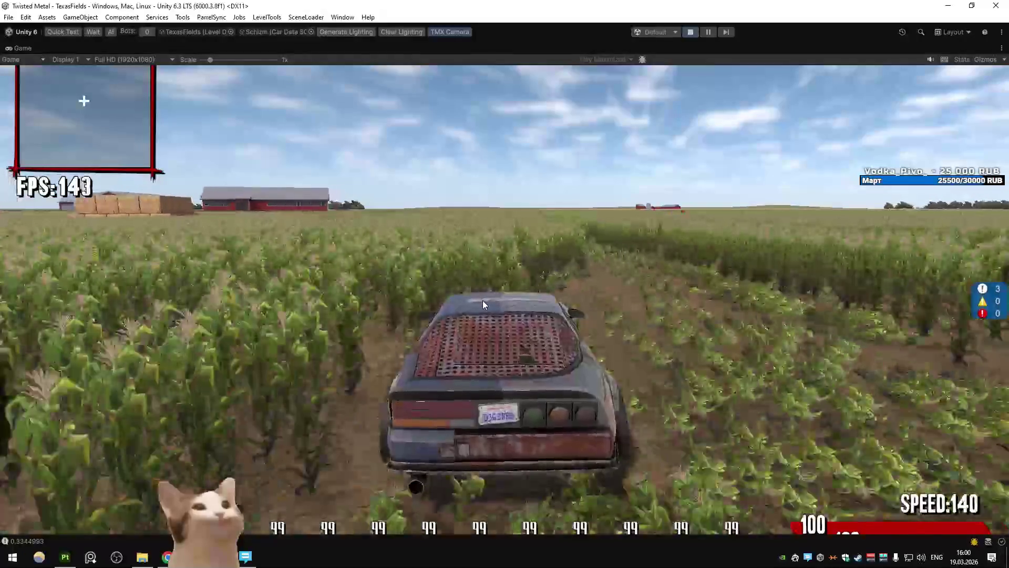
pyautogui.press('a')
pyautogui.press('a')
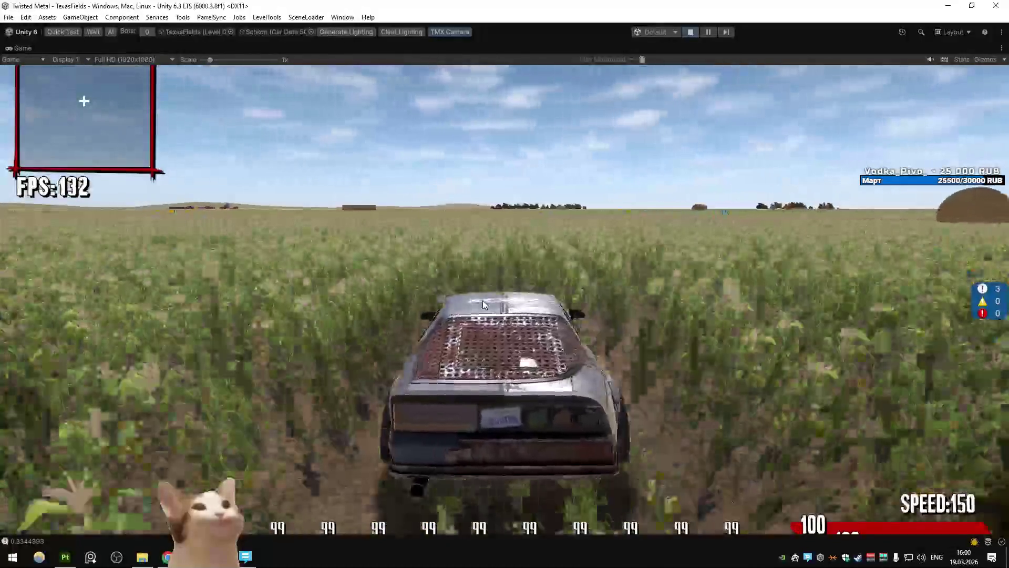
pyautogui.press('d')
pyautogui.press('d')
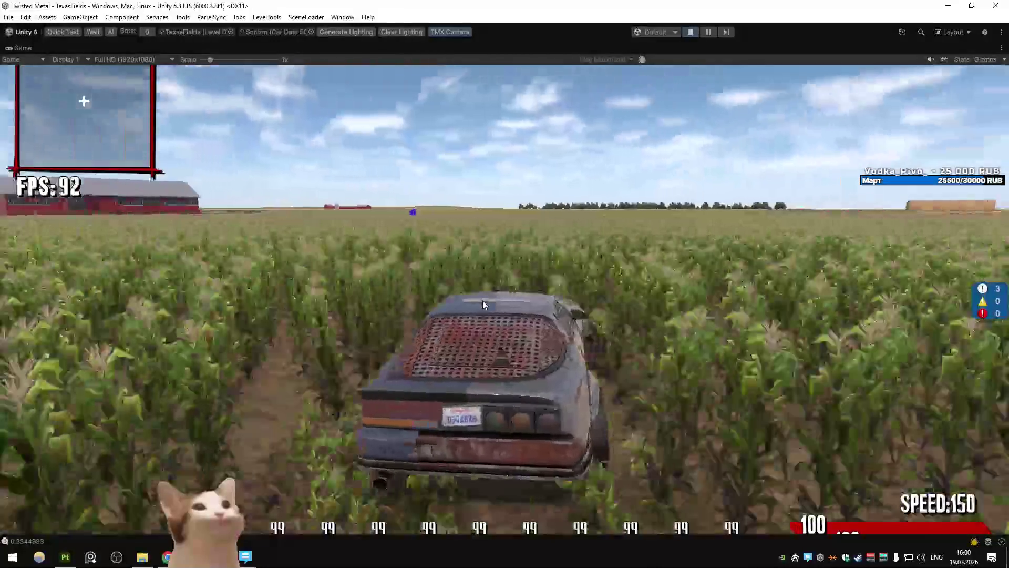
pyautogui.press('a')
pyautogui.press('d')
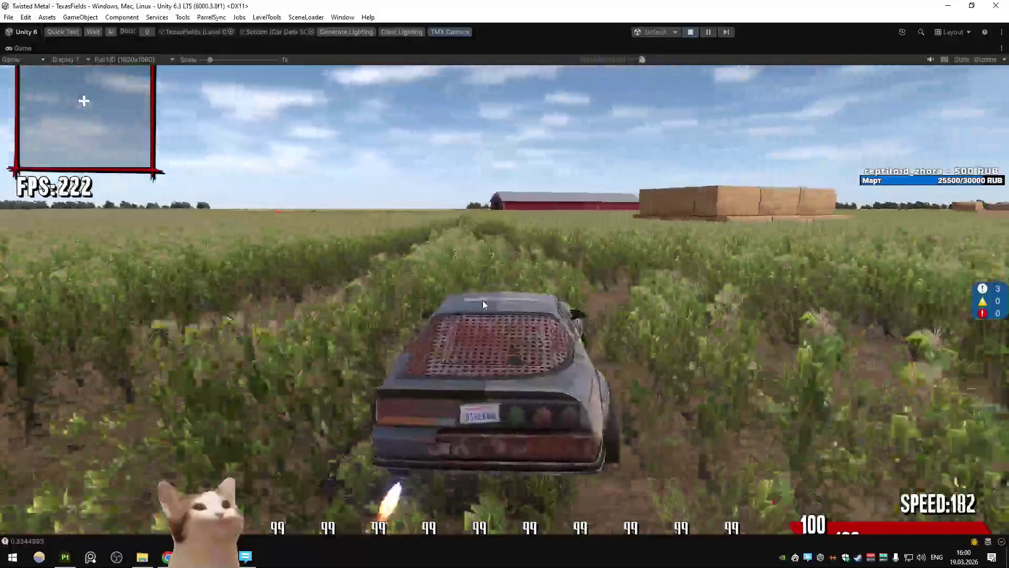
# Accelerate through the corn and collect the purple weapon pickup, heading toward the barns
pyautogui.press('w')
pyautogui.press('a')
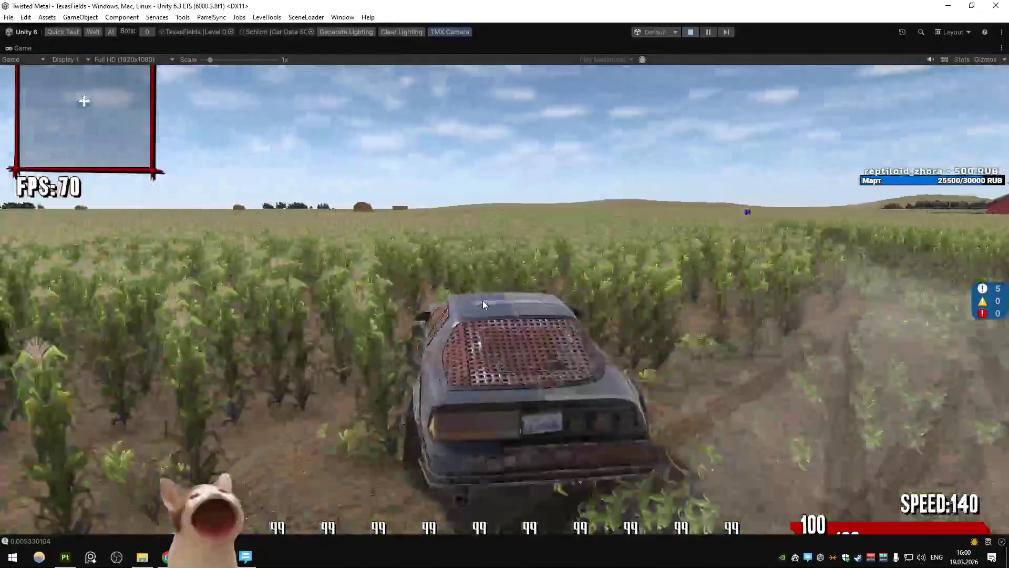
pyautogui.press('w')
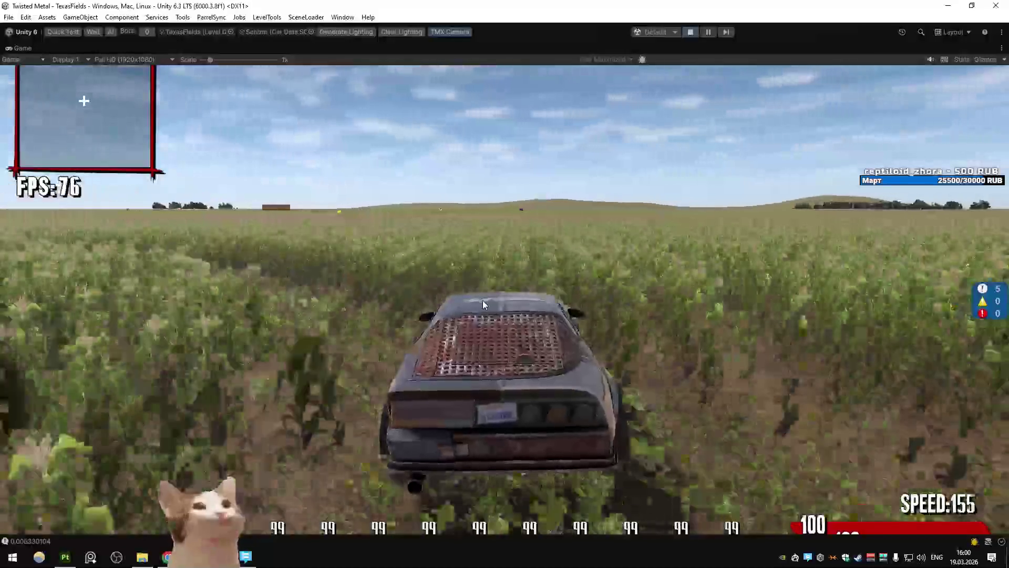
pyautogui.press('w')
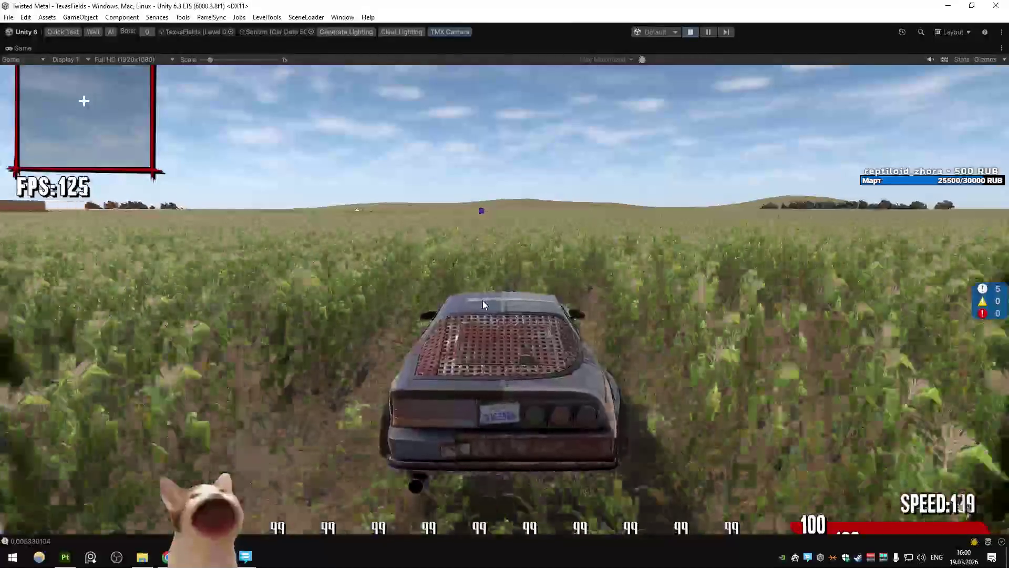
pyautogui.press('w')
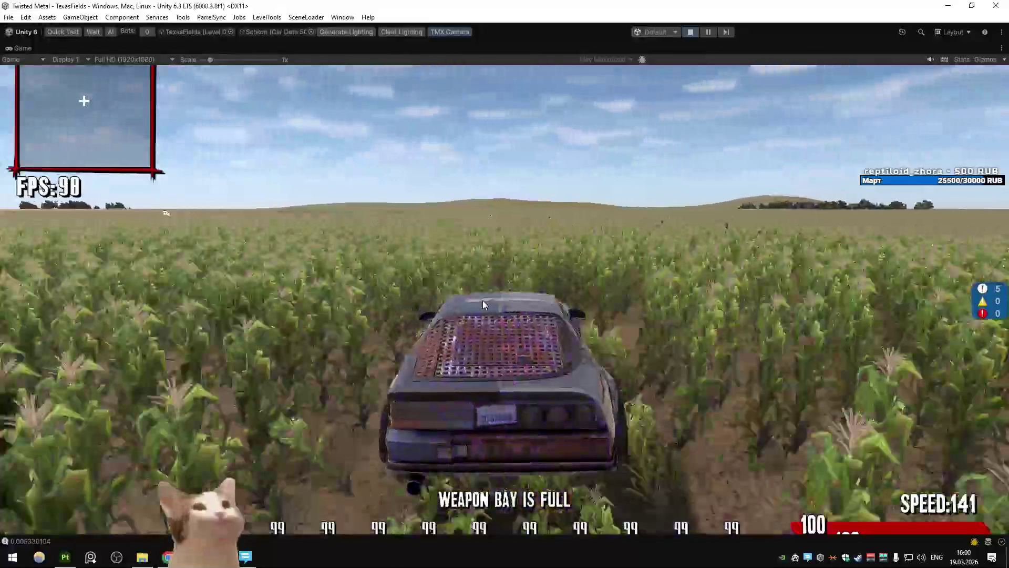
pyautogui.press('d')
pyautogui.press('w')
pyautogui.press('a')
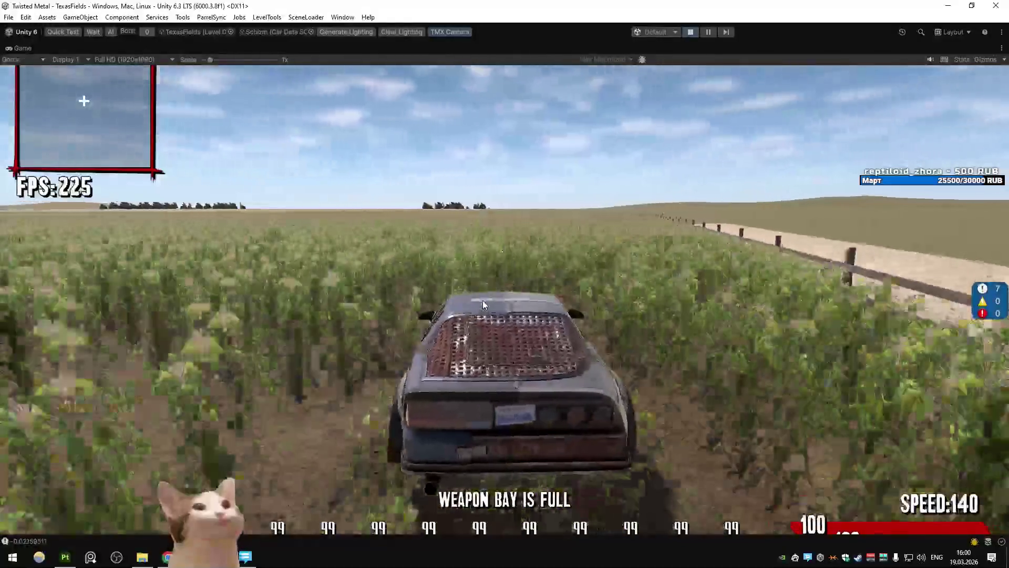
pyautogui.press('w')
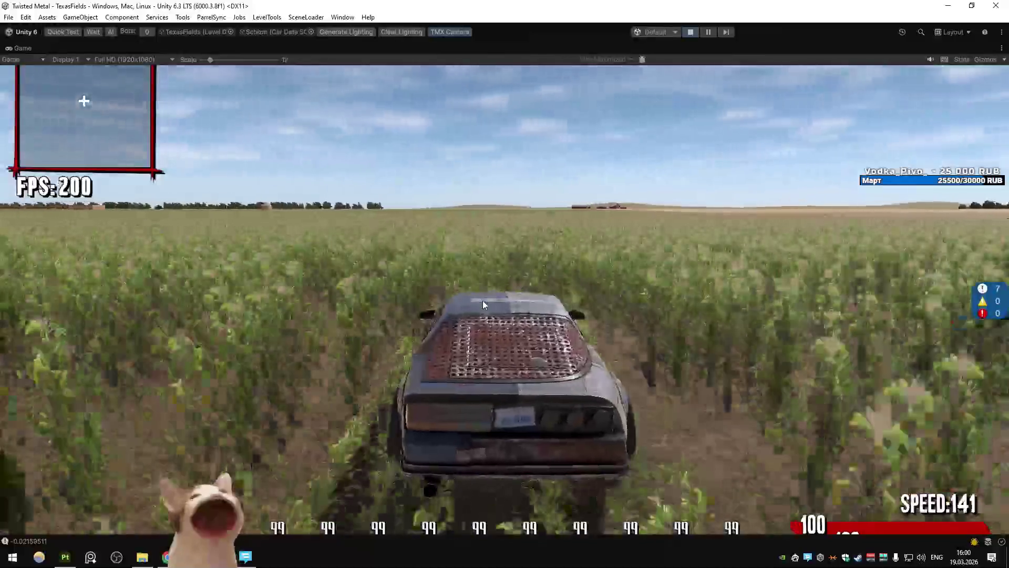
pyautogui.press('w')
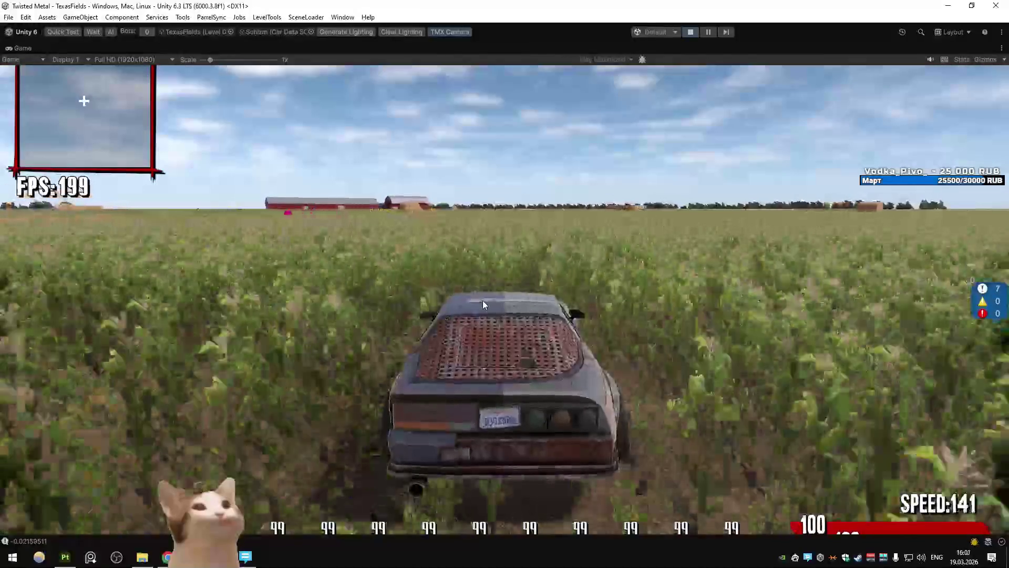
pyautogui.press('w')
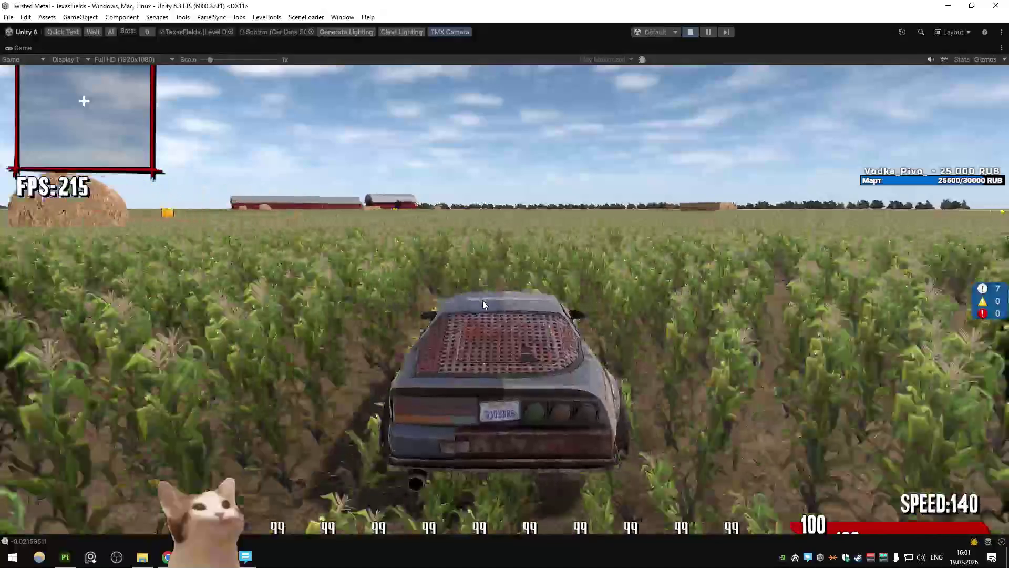
pyautogui.press('d')
# Drive into the weapon crate and brake, then delete the Paint layer under C4Body in Substance Painter
pyautogui.press('w')
pyautogui.press('a')
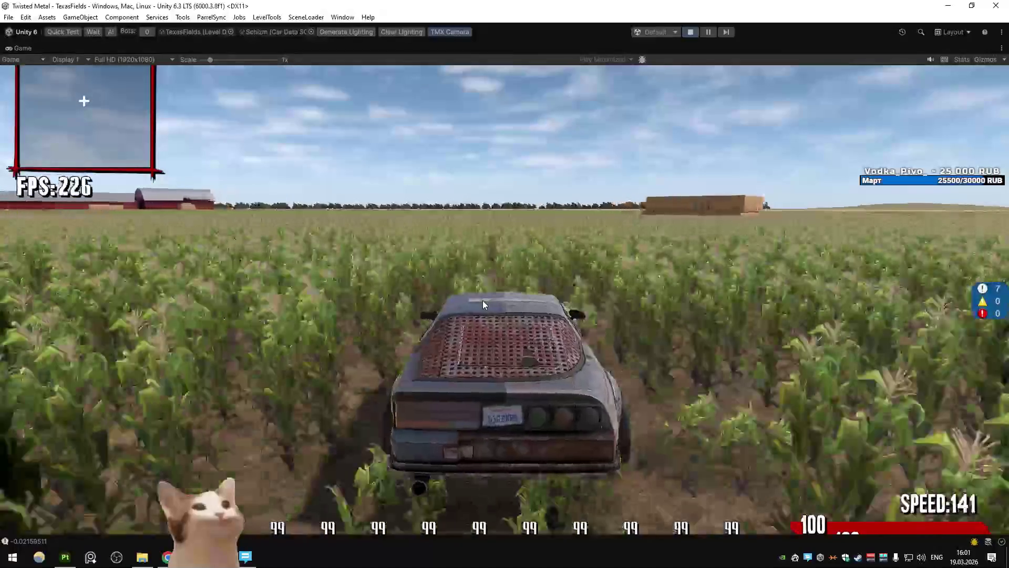
pyautogui.press('w')
pyautogui.press('a')
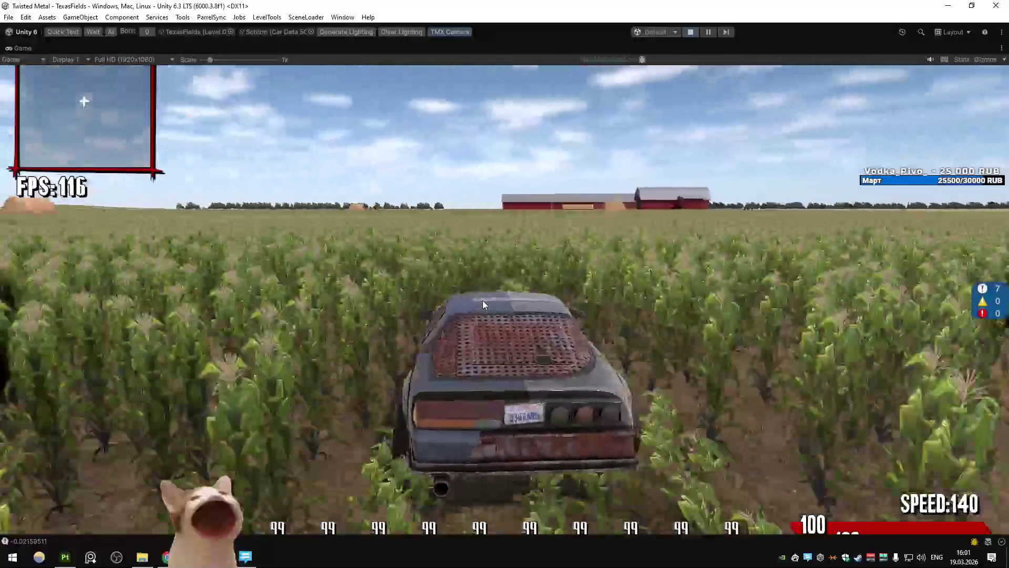
pyautogui.press('w')
pyautogui.press('d')
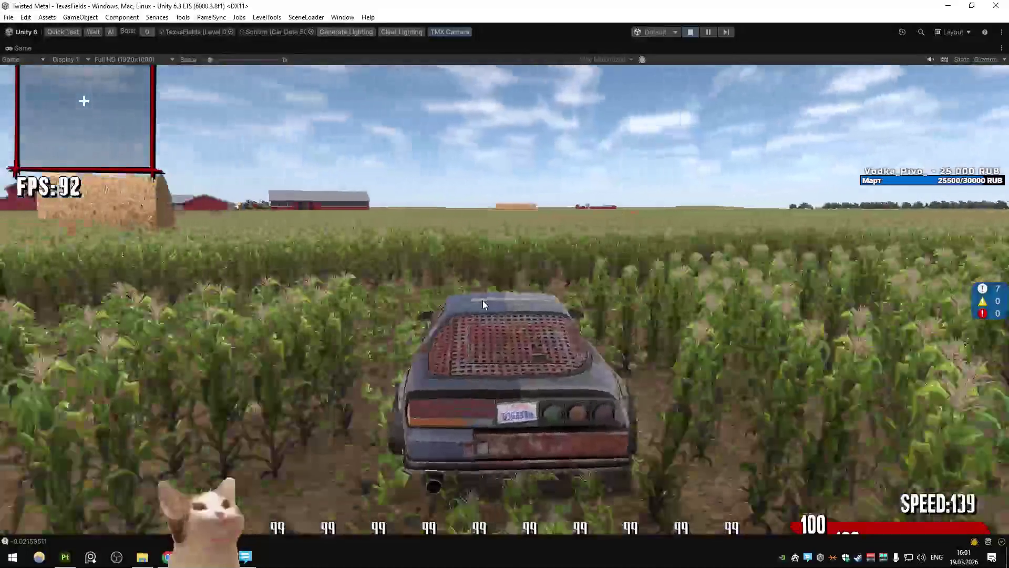
pyautogui.press('a')
pyautogui.press('w')
pyautogui.press('a')
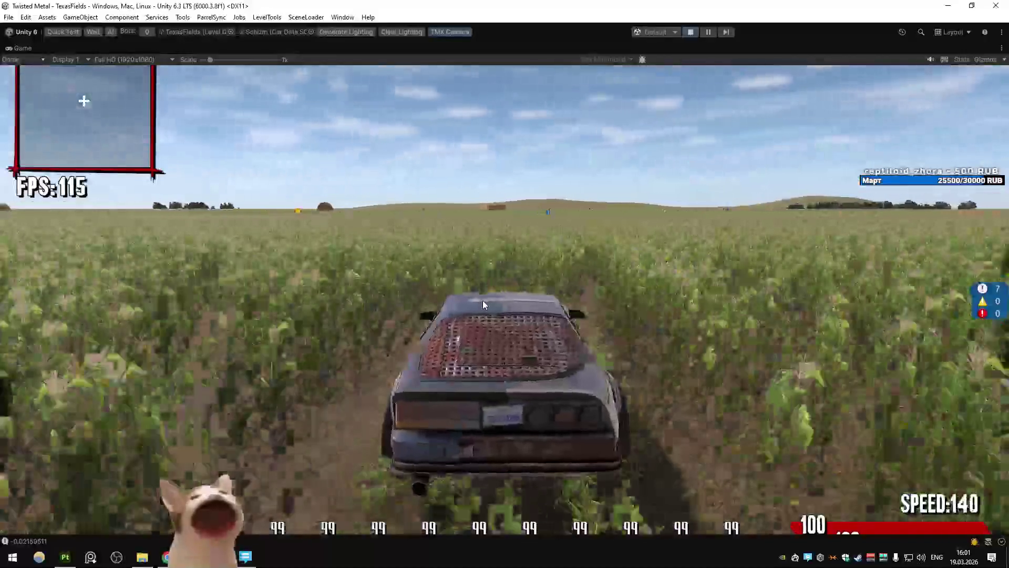
pyautogui.press('w')
pyautogui.press('a')
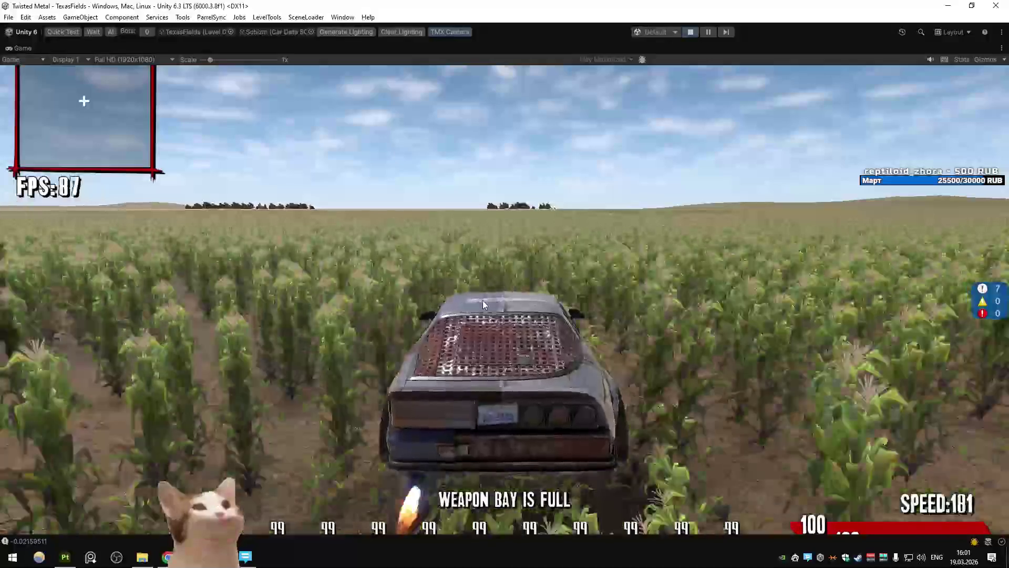
pyautogui.press('d')
pyautogui.press('s')
pyautogui.press('w')
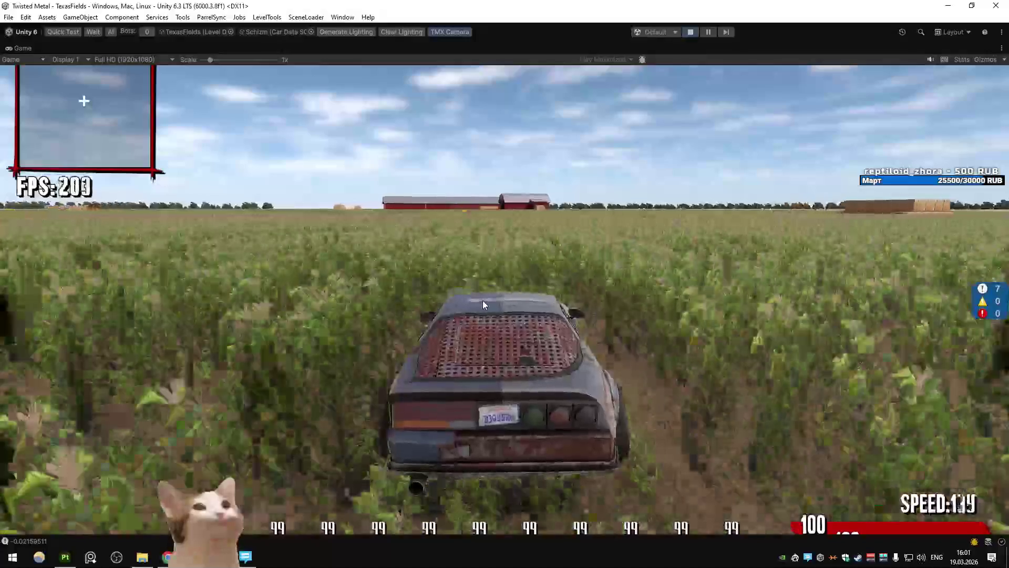
pyautogui.press('s')
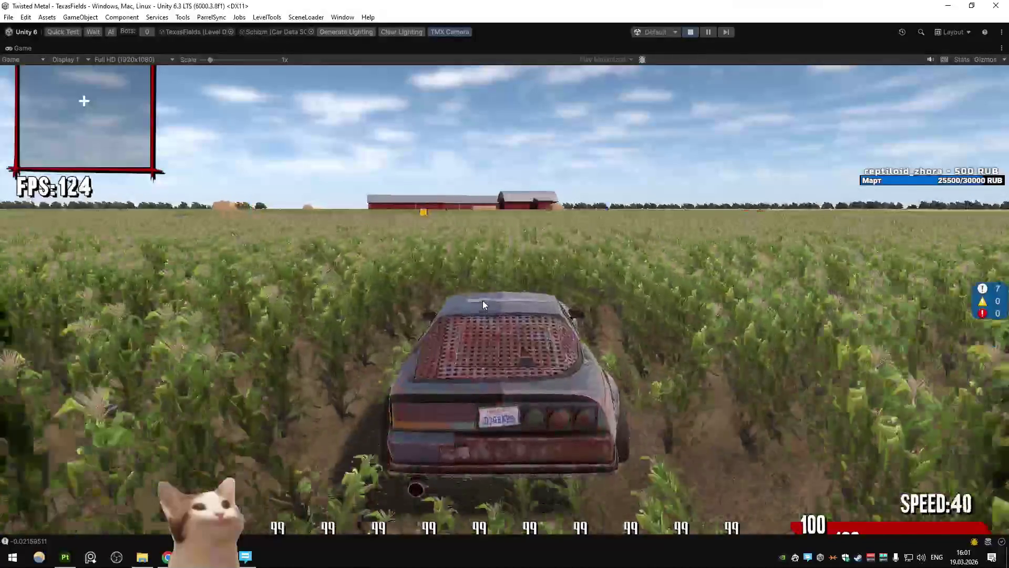
pyautogui.hotkey('alt', 'Tab')
pyautogui.press('Delete')
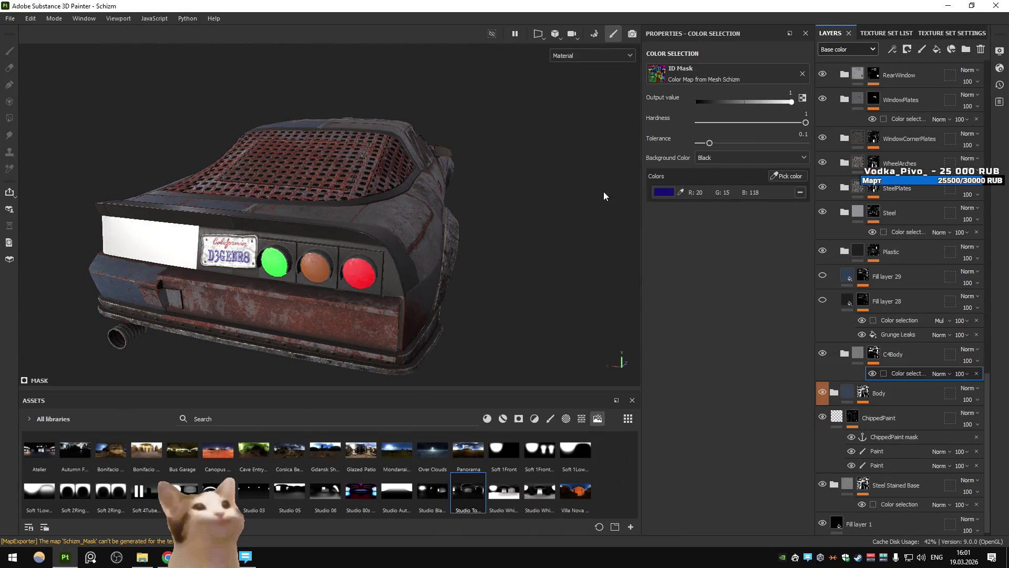
# Restore the expanded Plastic group and rotate the viewport to look down at the car's rear
pyautogui.hotkey('ctrl', 'z')
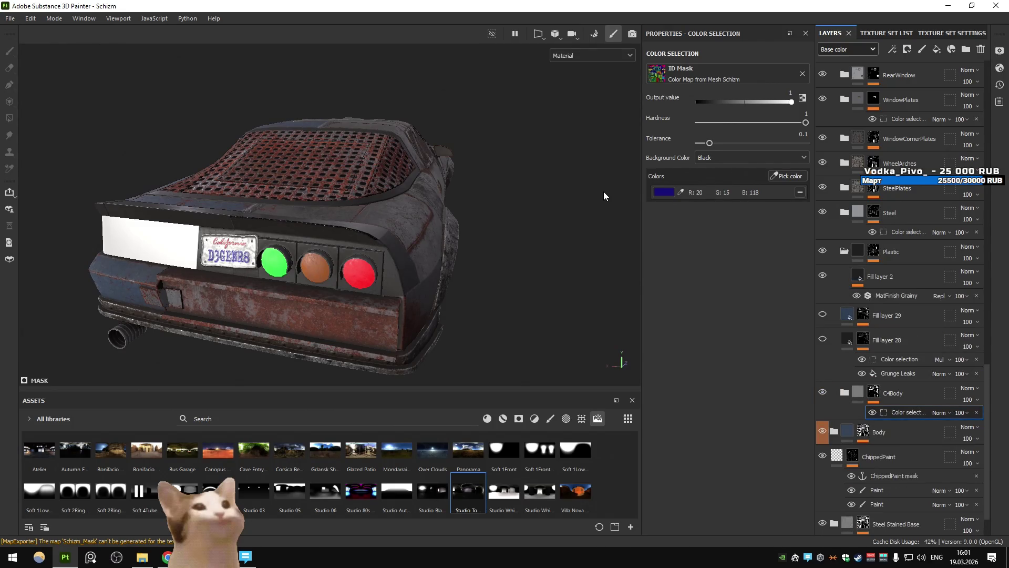
pyautogui.scroll(-3)
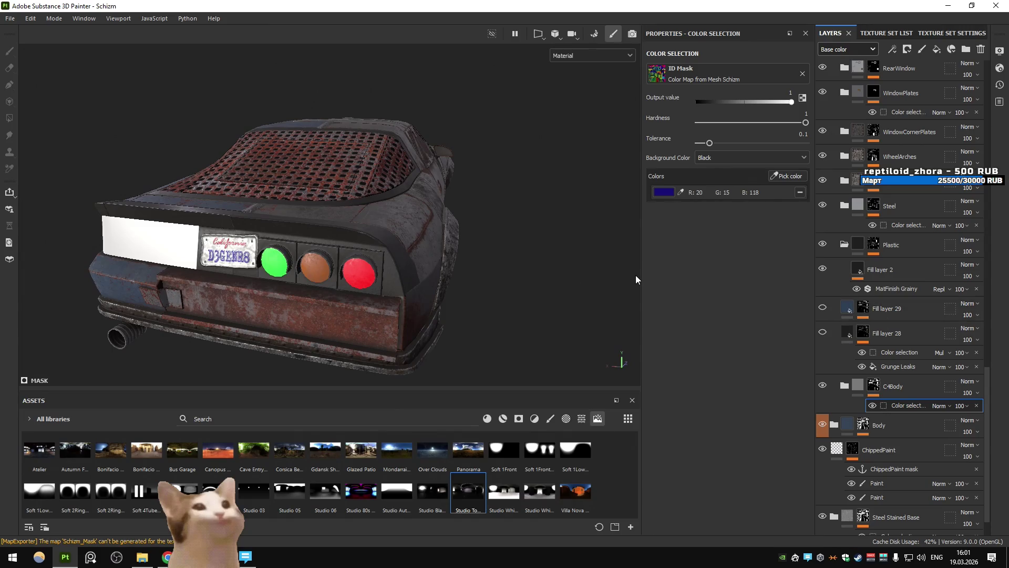
pyautogui.press('ctrl')
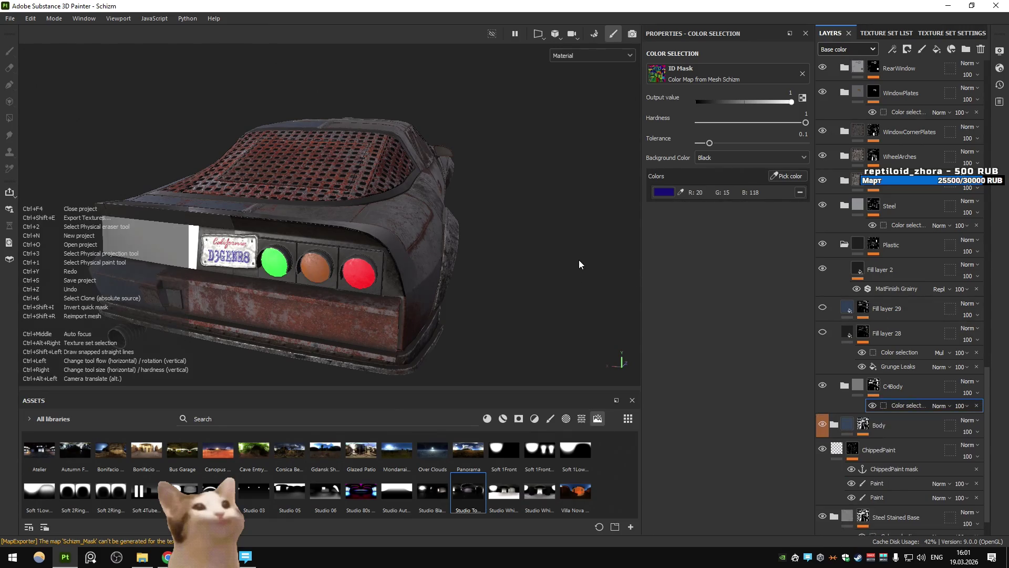
pyautogui.moveTo(579, 260); pyautogui.dragTo(288, 203)
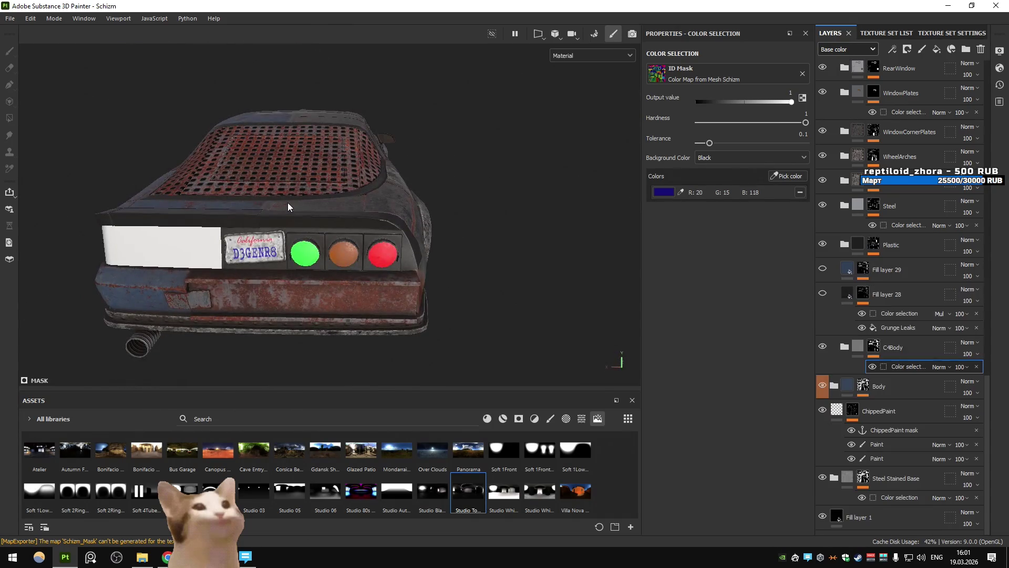
# Show the shortcut overlay, then bring the TexasFields board forward, maximized
pyautogui.press('ctrl')
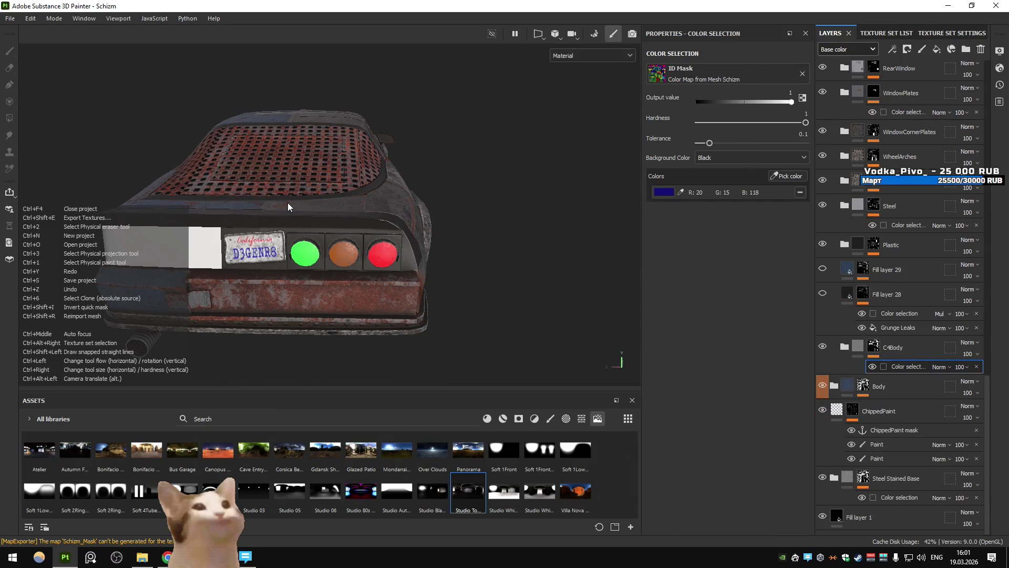
pyautogui.hotkey('alt', 'Tab')
pyautogui.hotkey('ctrl', 'f')
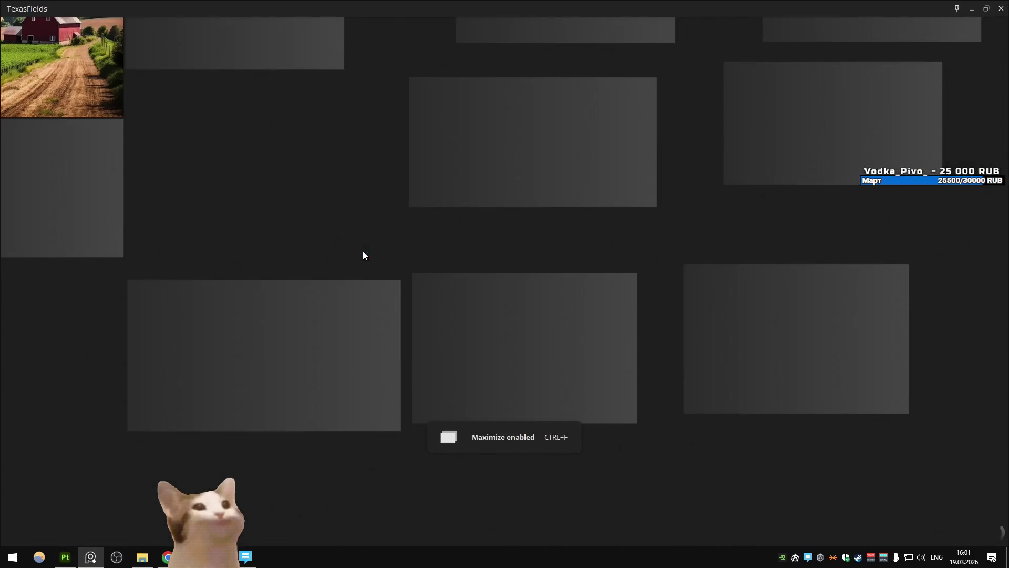
# Dismiss the update notice and load Cars.pur from the Cars folder
pyautogui.hotkey('ctrl', 'o')
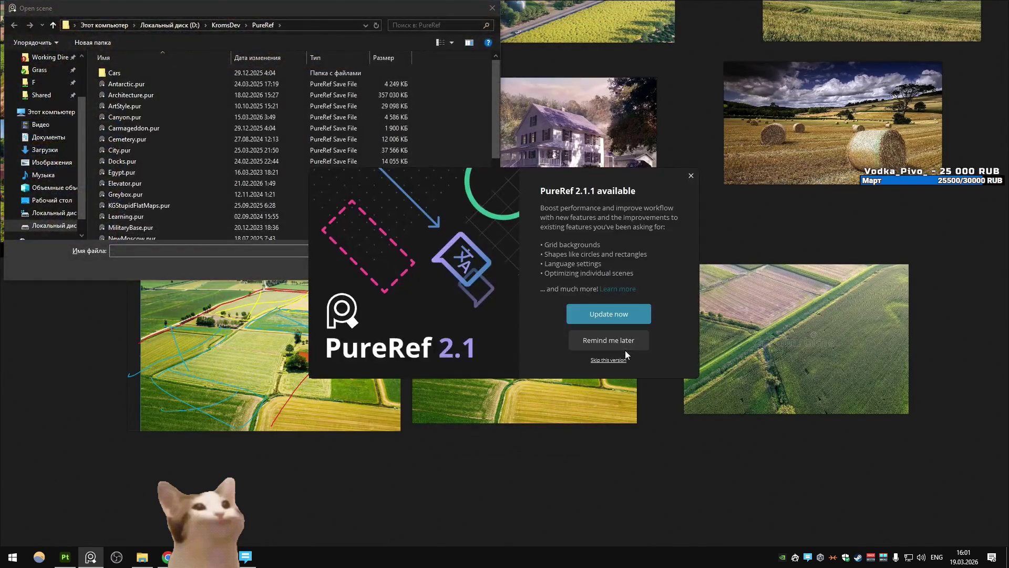
pyautogui.click(619, 346)
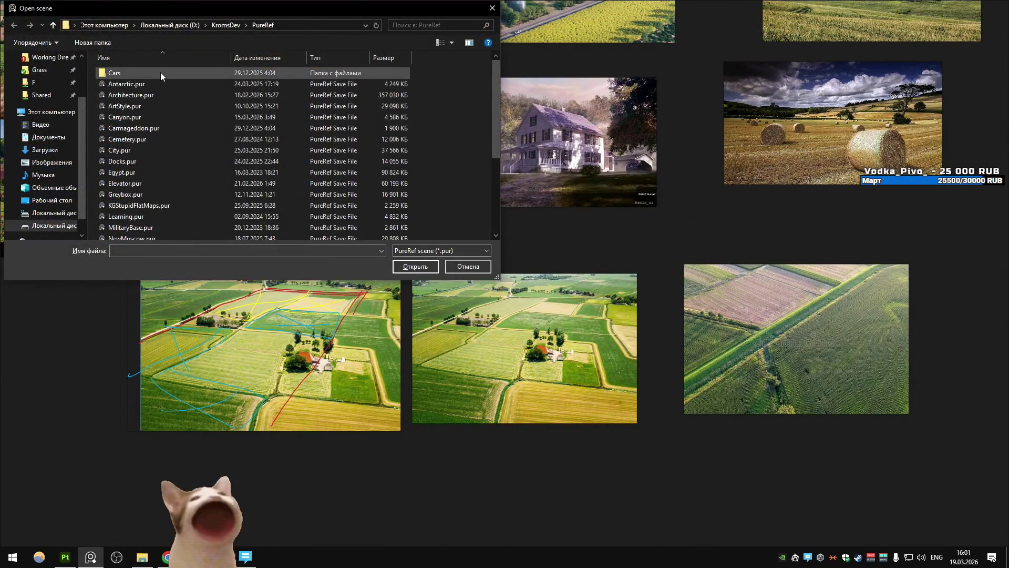
pyautogui.scroll(-3)
pyautogui.scroll(3)
pyautogui.doubleClick(138, 75)
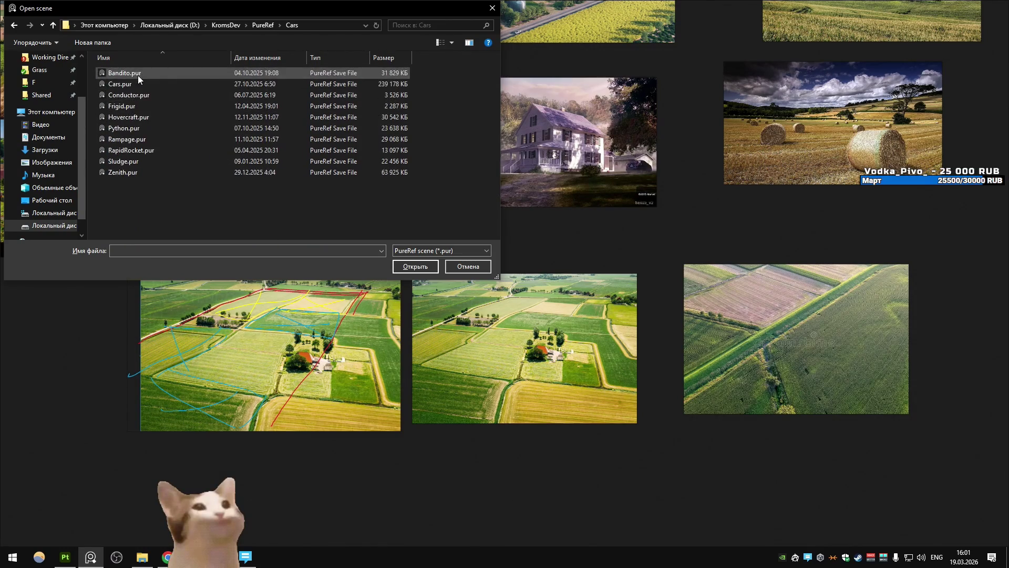
pyautogui.doubleClick(147, 84)
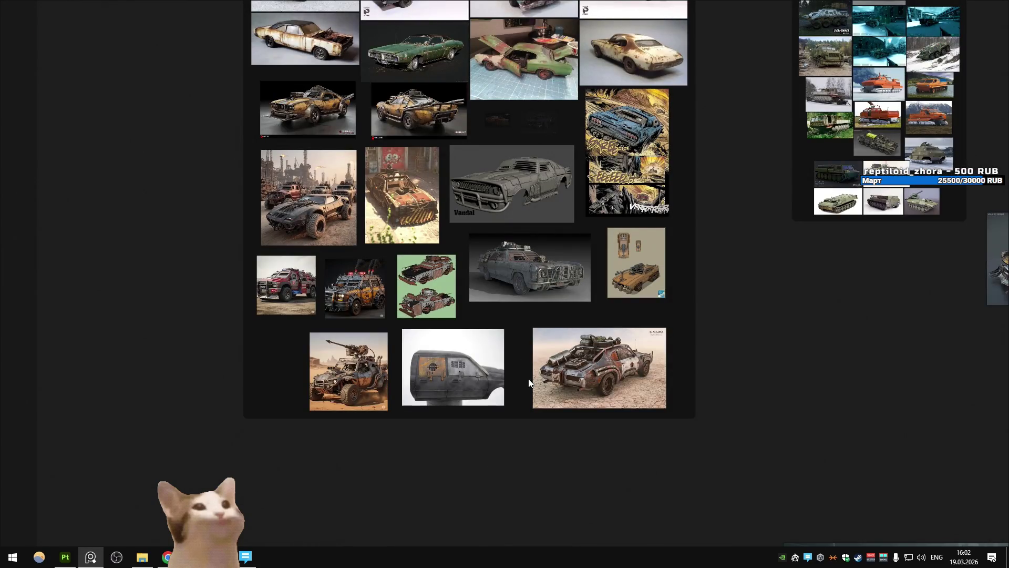
pyautogui.scroll(3)
pyautogui.scroll(-3)
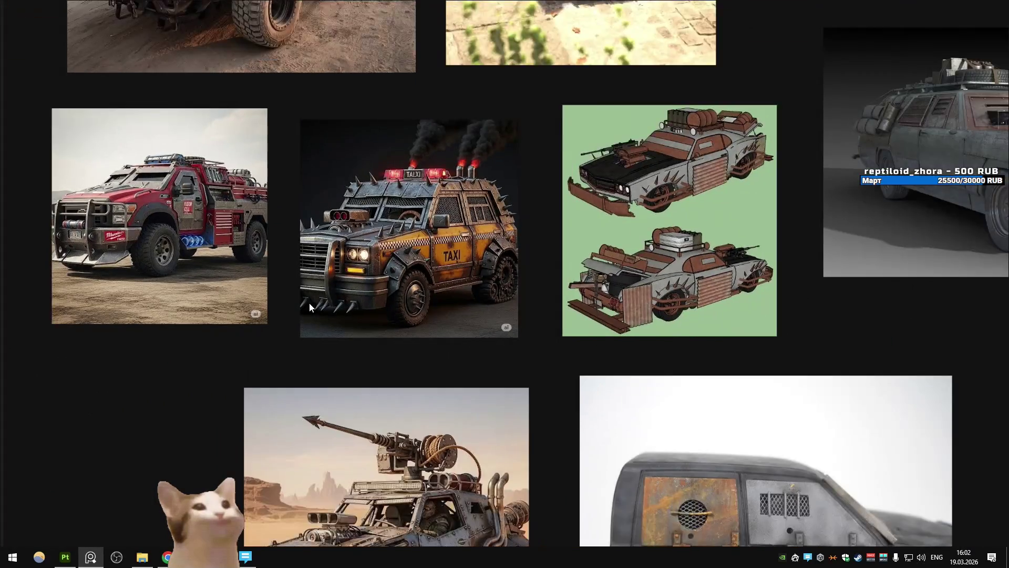
pyautogui.moveTo(284, 321); pyautogui.dragTo(322, 330)
pyautogui.moveTo(347, 210); pyautogui.dragTo(483, 306)
pyautogui.scroll(3)
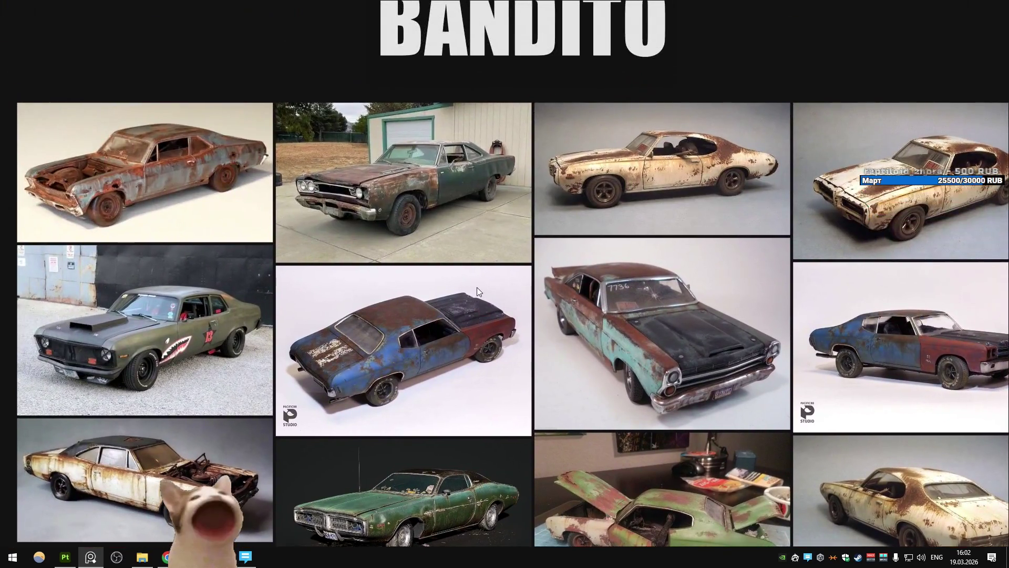
pyautogui.scroll(-3)
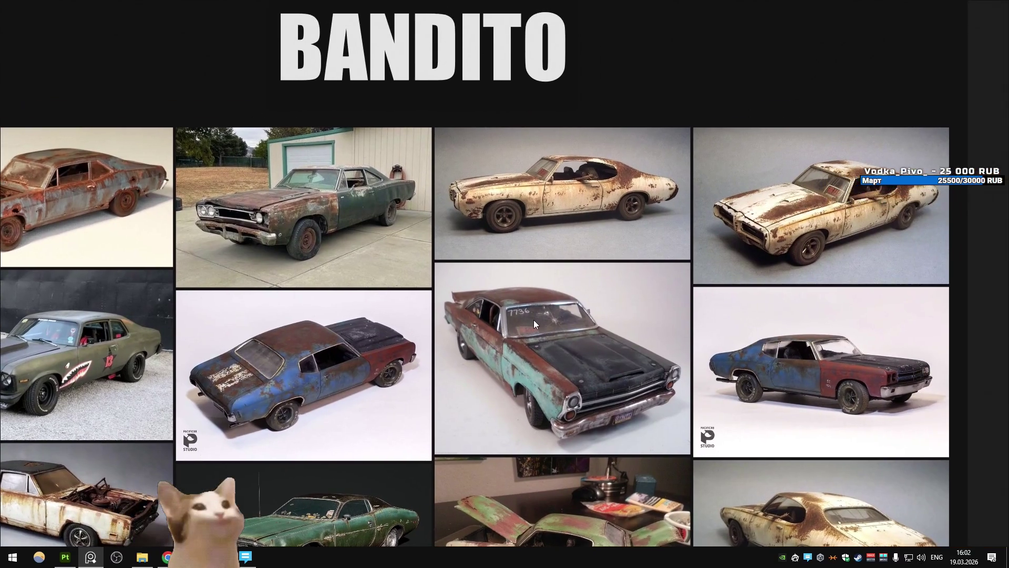
pyautogui.moveTo(551, 315); pyautogui.dragTo(349, 203)
pyautogui.scroll(3)
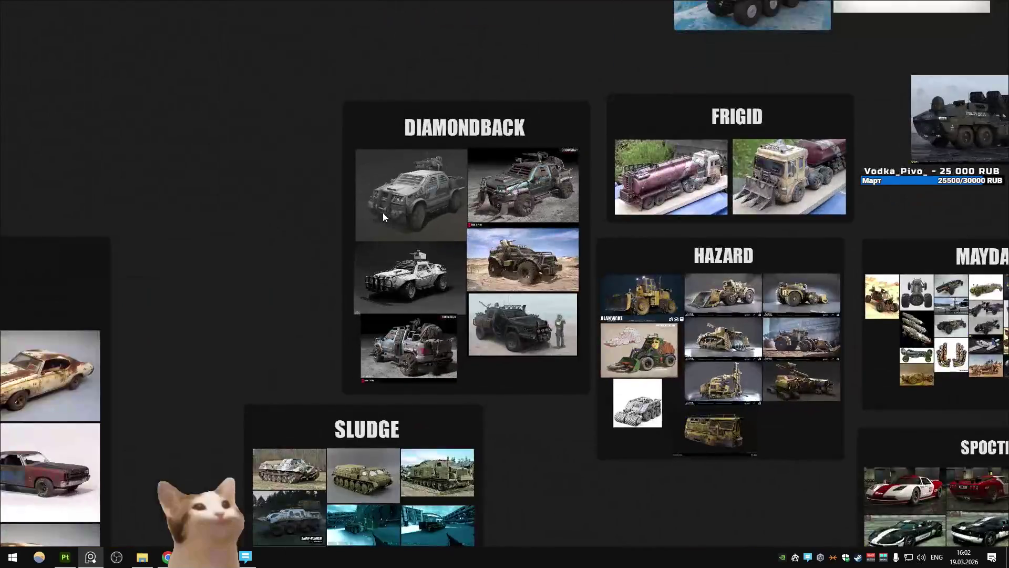
pyautogui.scroll(3)
pyautogui.scroll(-3)
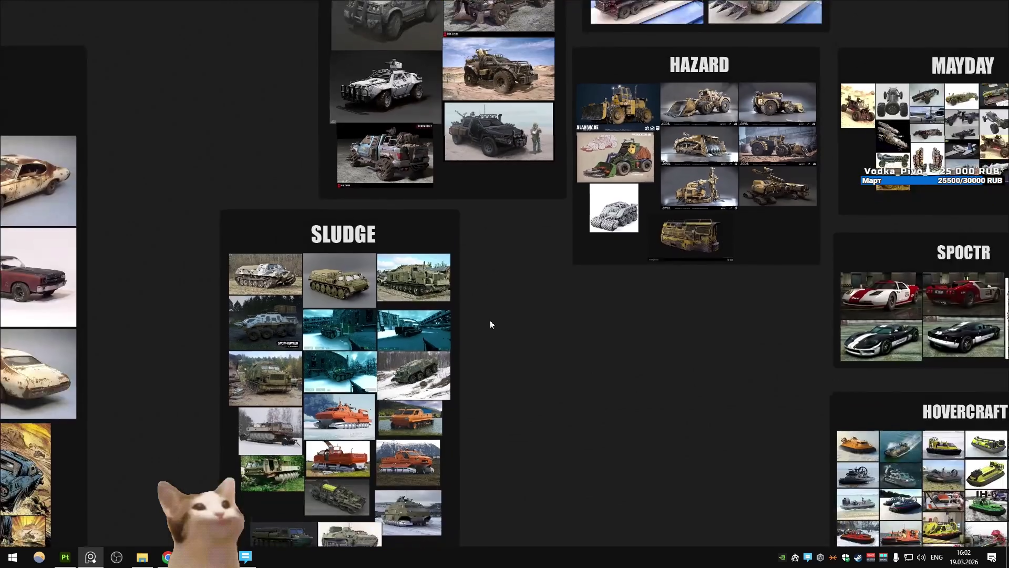
pyautogui.moveTo(488, 338); pyautogui.dragTo(488, 193)
pyautogui.moveTo(626, 302); pyautogui.dragTo(347, 186)
pyautogui.scroll(-3)
pyautogui.moveTo(570, 256); pyautogui.dragTo(604, 68)
pyautogui.moveTo(647, 318); pyautogui.dragTo(412, 225)
pyautogui.scroll(-3)
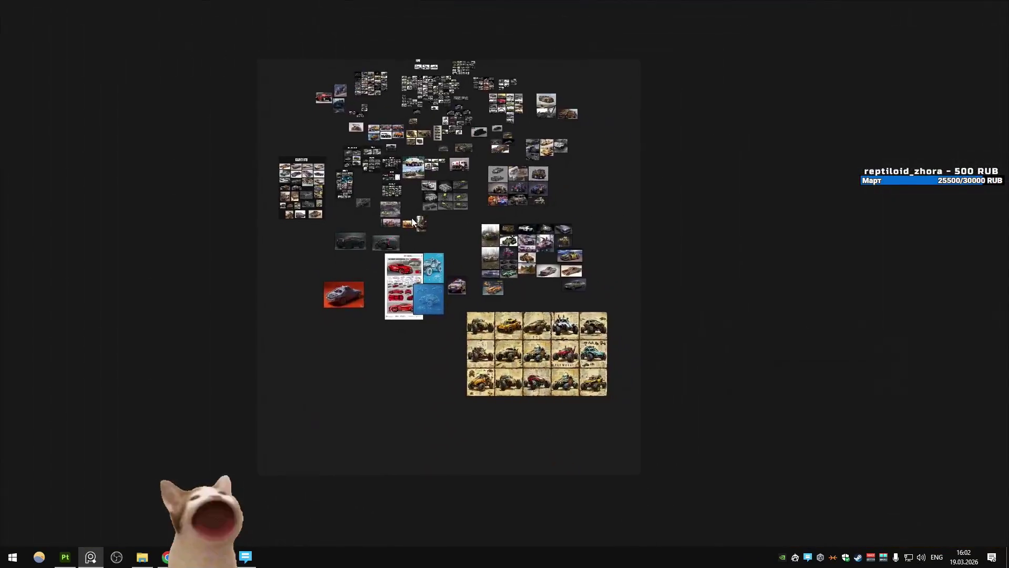
pyautogui.scroll(3)
pyautogui.scroll(3)
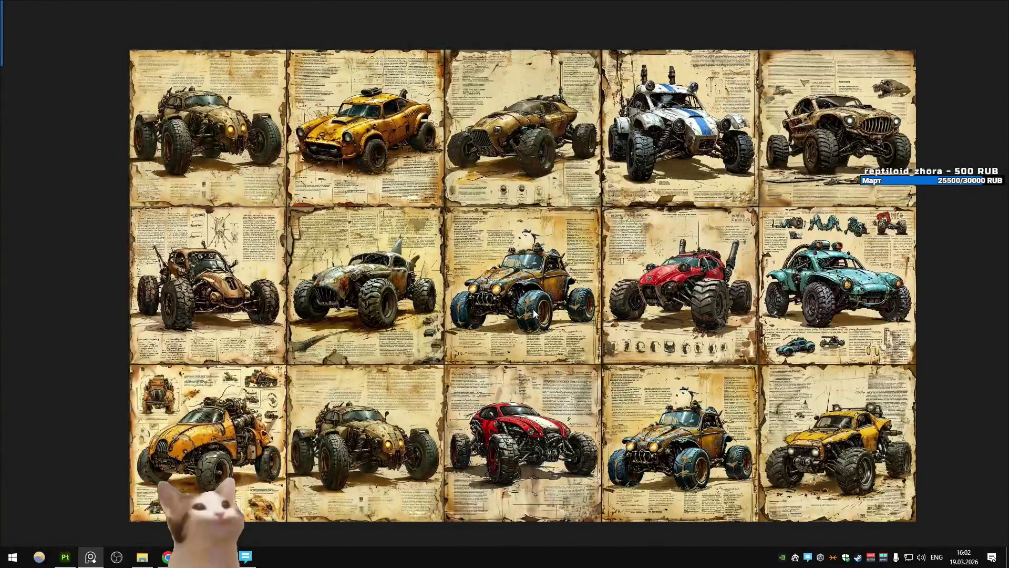
pyautogui.scroll(-3)
pyautogui.scroll(3)
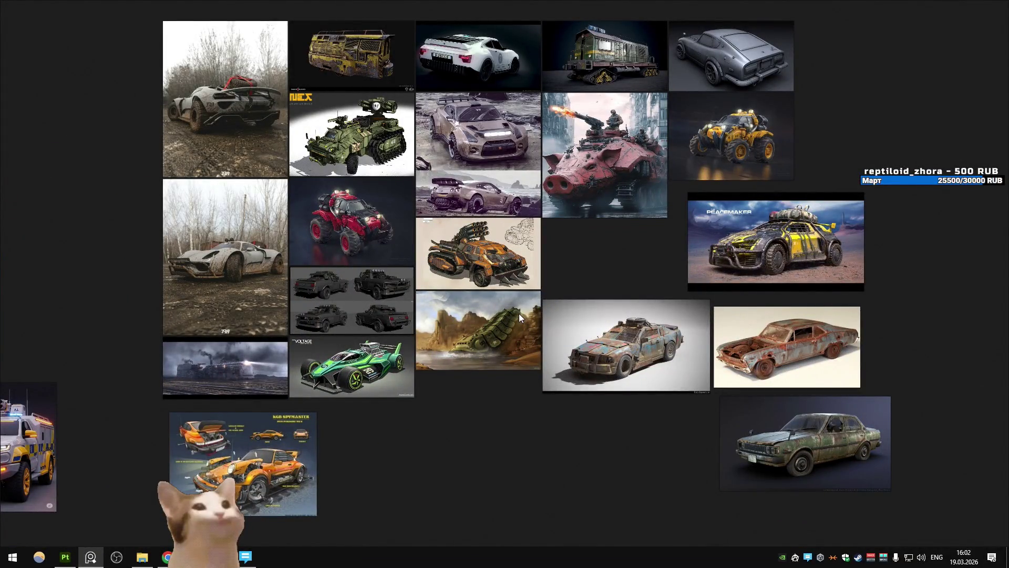
pyautogui.moveTo(400, 259); pyautogui.dragTo(448, 298)
pyautogui.doubleClick(679, 178)
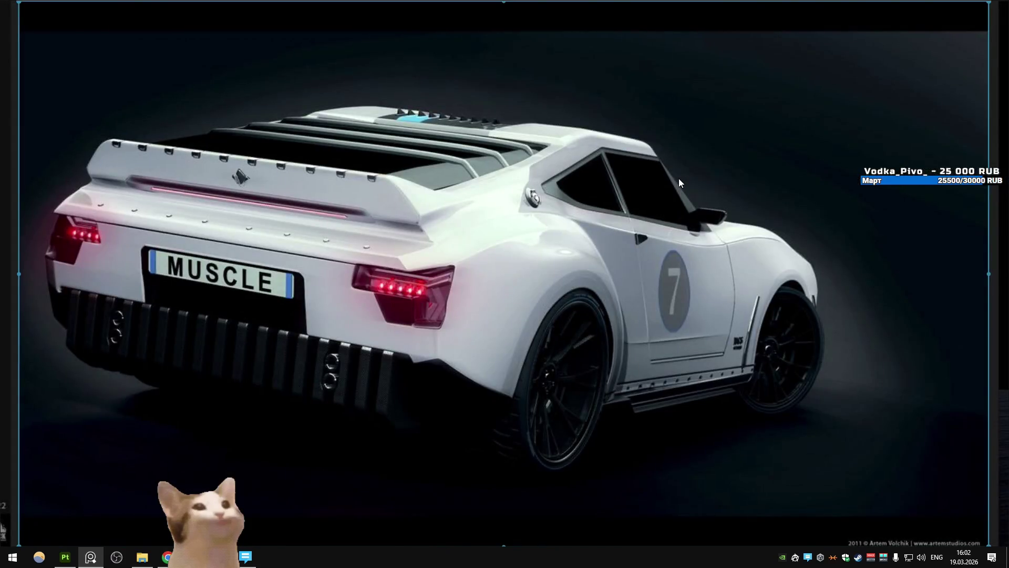
pyautogui.doubleClick(575, 181)
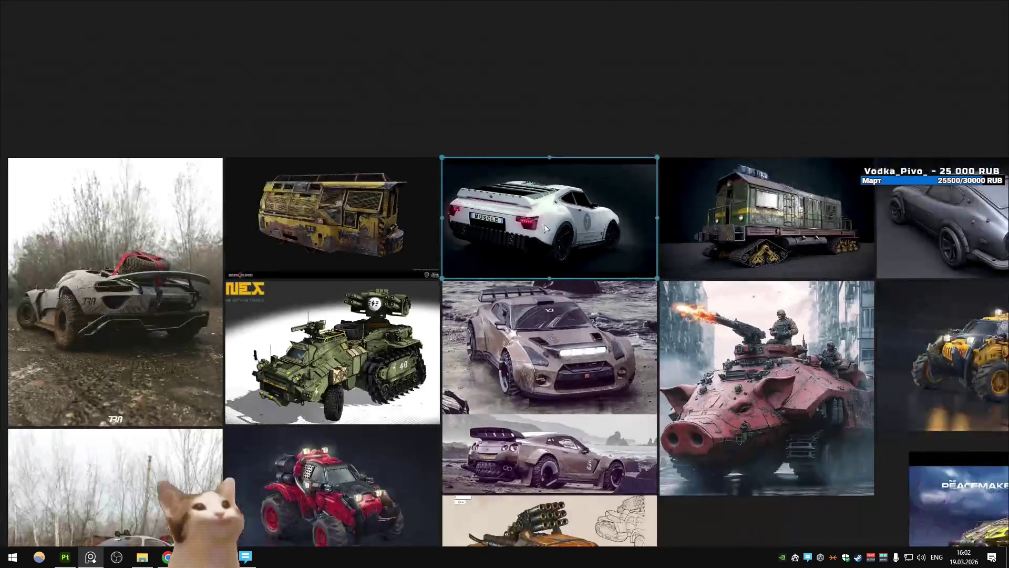
pyautogui.scroll(-3)
pyautogui.moveTo(508, 247); pyautogui.dragTo(452, 247)
pyautogui.scroll(3)
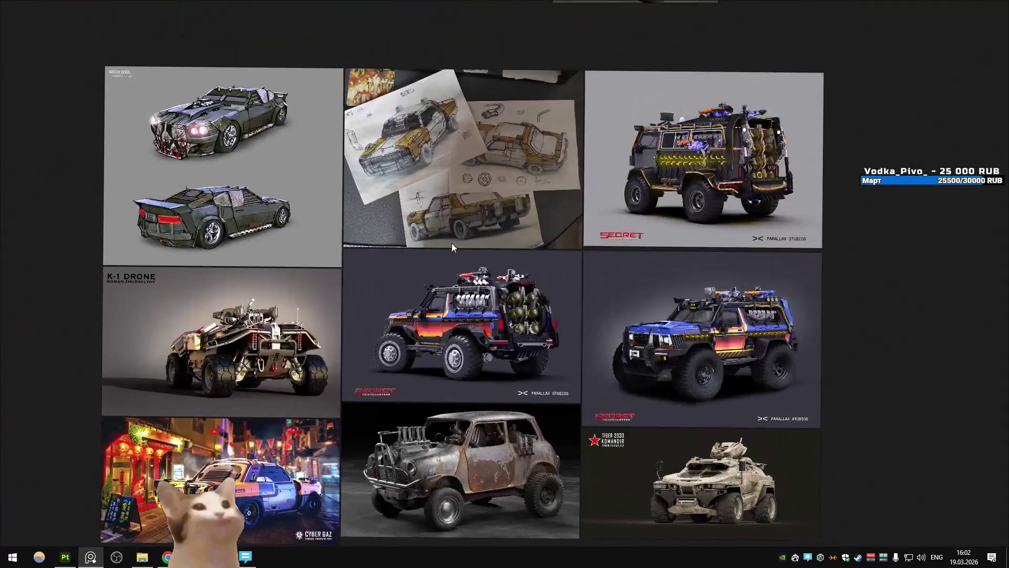
pyautogui.doubleClick(499, 383)
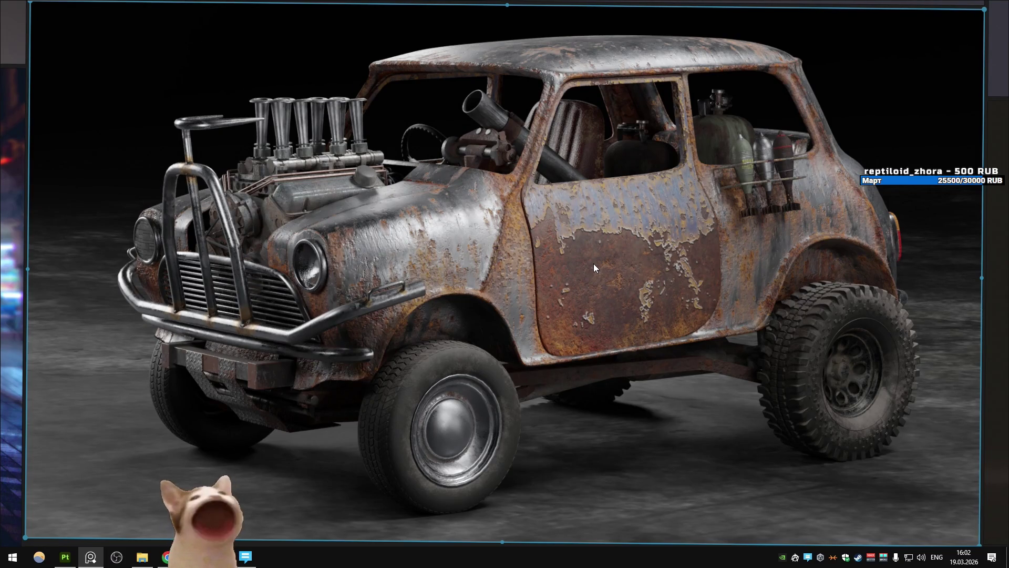
pyautogui.press('Home')
pyautogui.moveTo(589, 250); pyautogui.dragTo(560, 317)
pyautogui.scroll(3)
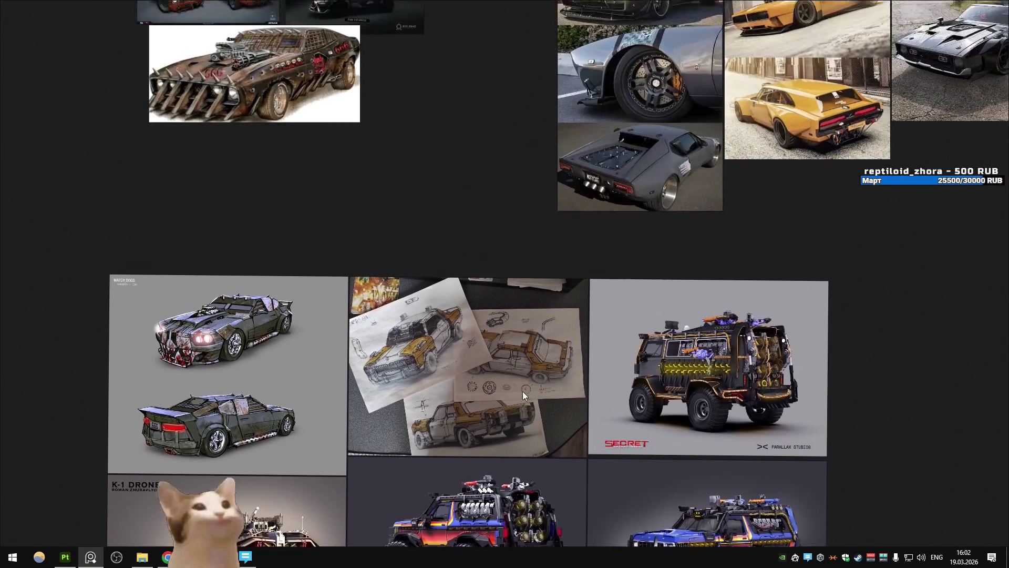
pyautogui.moveTo(510, 336); pyautogui.dragTo(597, 371)
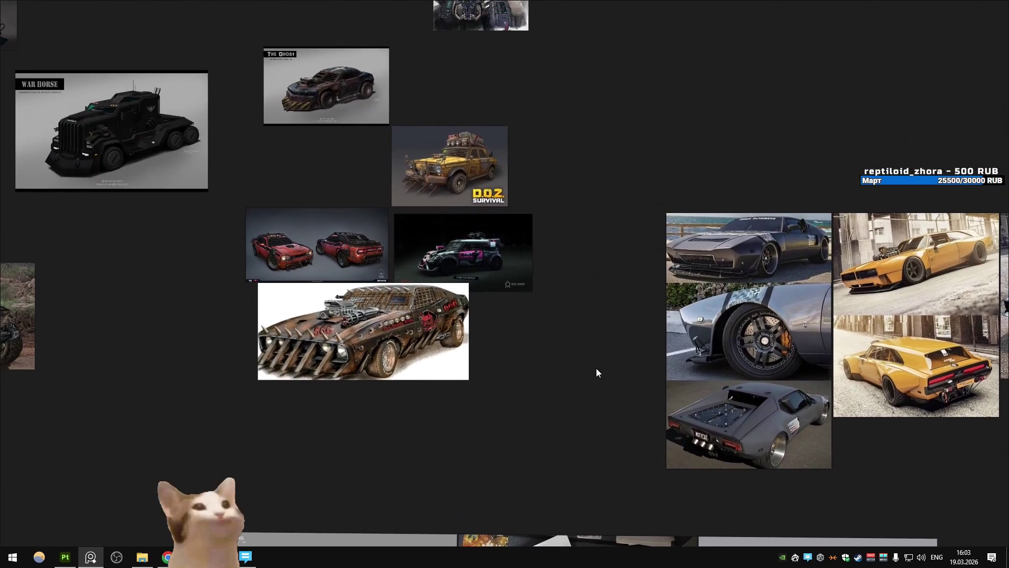
pyautogui.moveTo(484, 270); pyautogui.dragTo(549, 358)
pyautogui.doubleClick(424, 321)
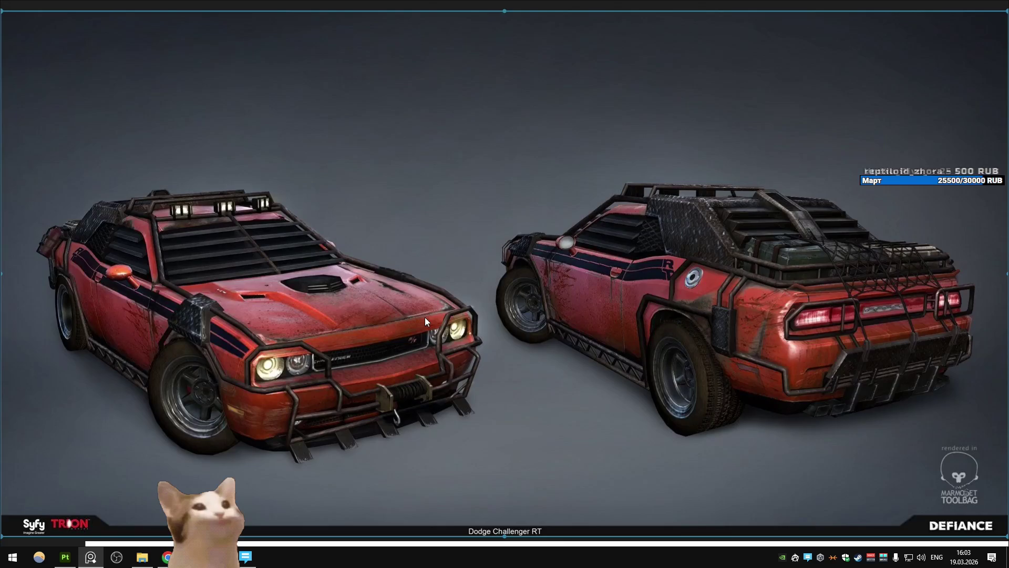
pyautogui.doubleClick(424, 317)
pyautogui.moveTo(475, 293); pyautogui.dragTo(405, 326)
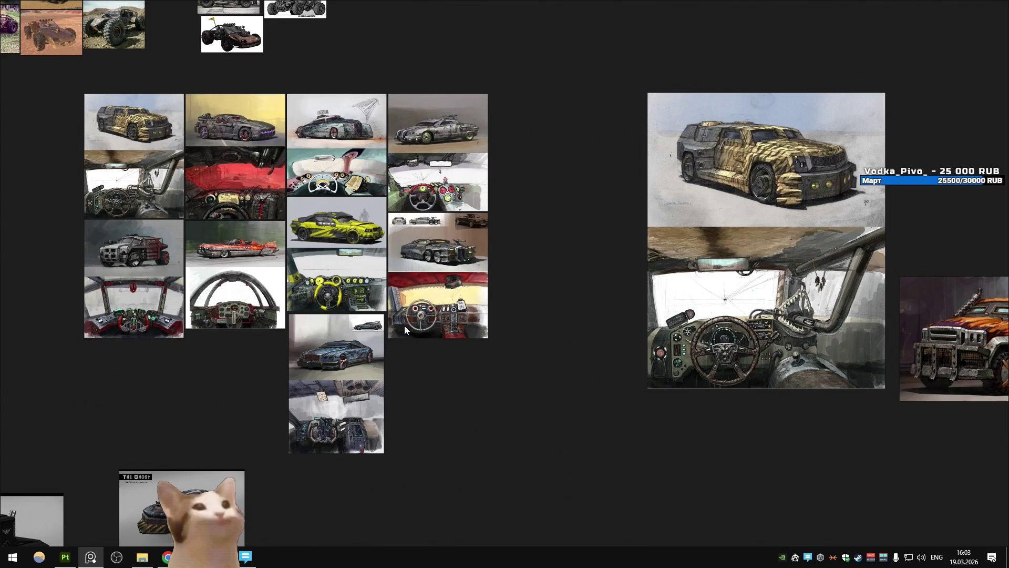
pyautogui.moveTo(496, 347); pyautogui.dragTo(617, 204)
pyautogui.scroll(3)
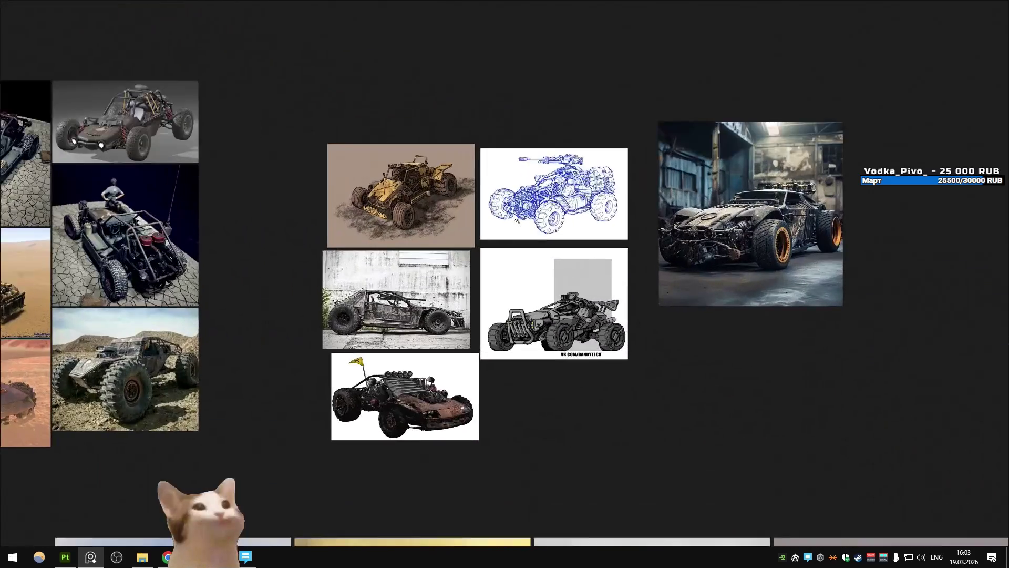
pyautogui.scroll(3)
pyautogui.scroll(-3)
pyautogui.moveTo(514, 215); pyautogui.dragTo(982, 233)
pyautogui.moveTo(443, 249); pyautogui.dragTo(612, 243)
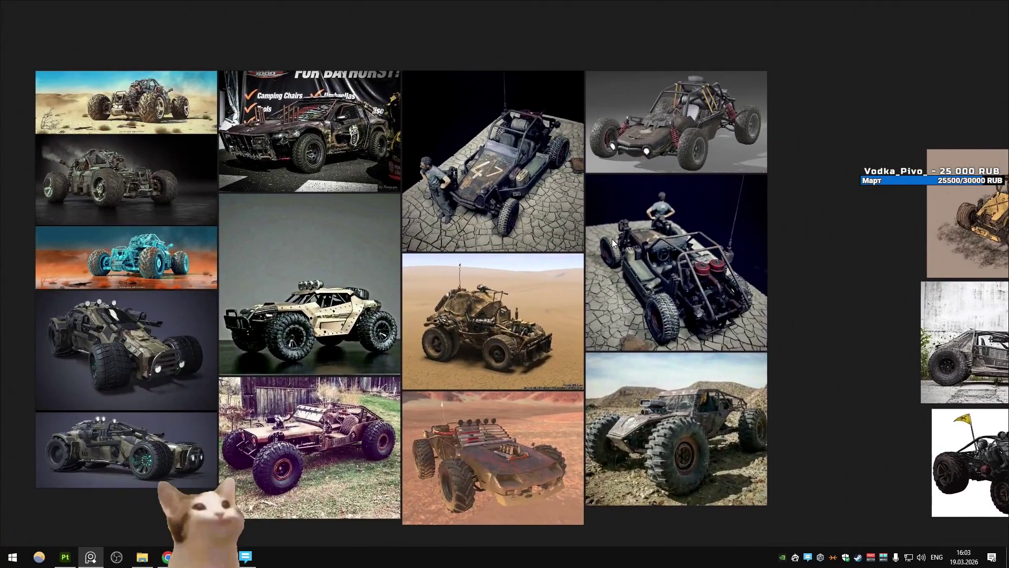
pyautogui.scroll(-3)
pyautogui.moveTo(967, 326); pyautogui.dragTo(441, 202)
pyautogui.scroll(3)
pyautogui.scroll(-3)
pyautogui.scroll(-3)
pyautogui.scroll(3)
pyautogui.moveTo(118, 159); pyautogui.dragTo(371, 218)
pyautogui.scroll(-3)
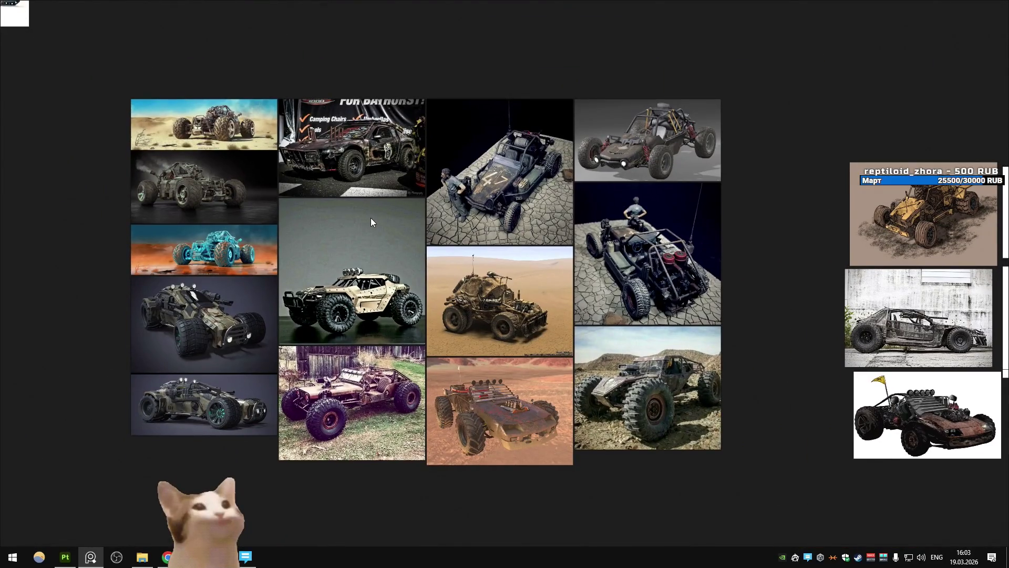
pyautogui.scroll(-3)
pyautogui.moveTo(531, 463); pyautogui.dragTo(549, 187)
pyautogui.scroll(3)
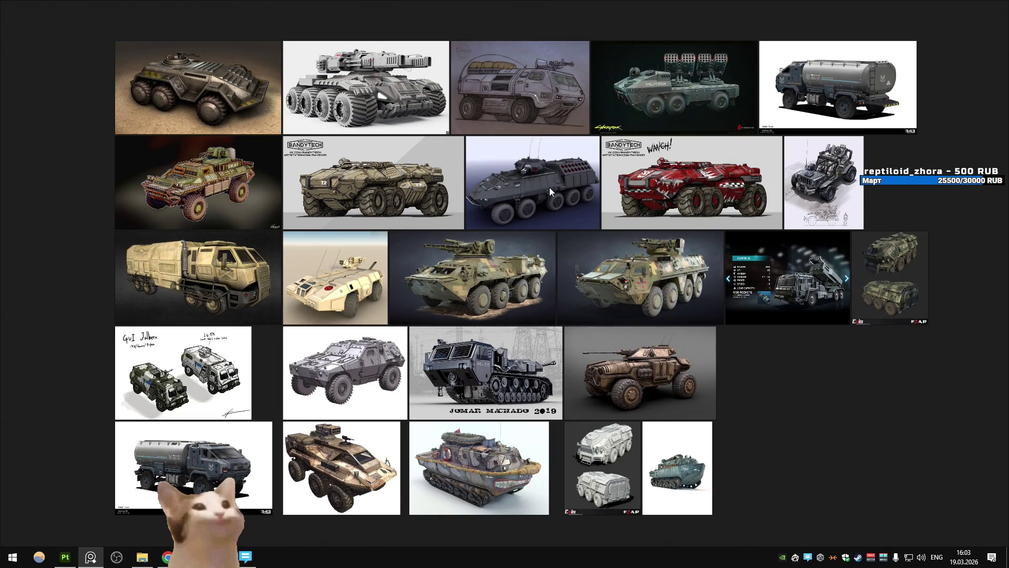
pyautogui.scroll(-3)
pyautogui.scroll(3)
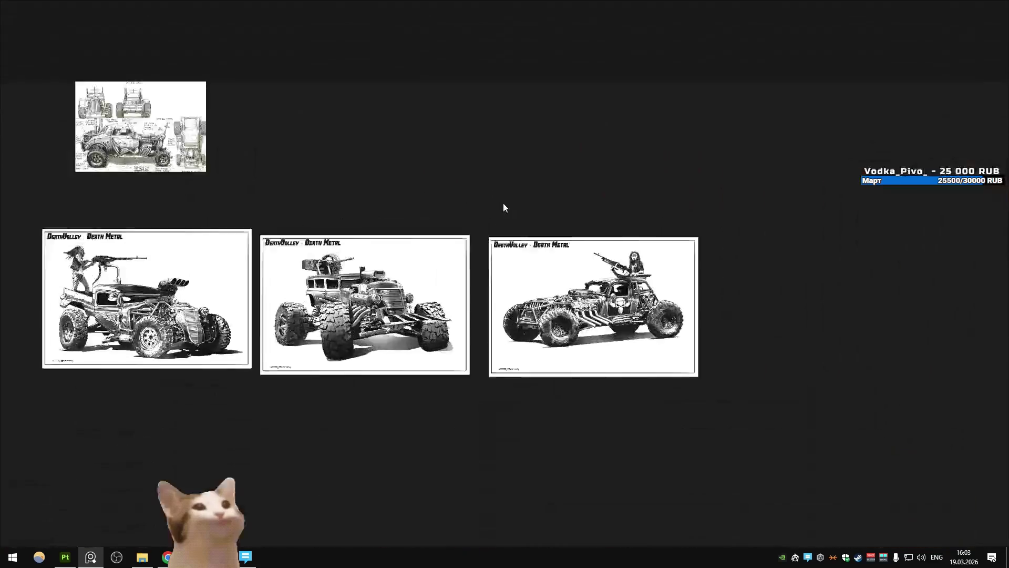
pyautogui.scroll(-3)
pyautogui.moveTo(627, 198); pyautogui.dragTo(478, 194)
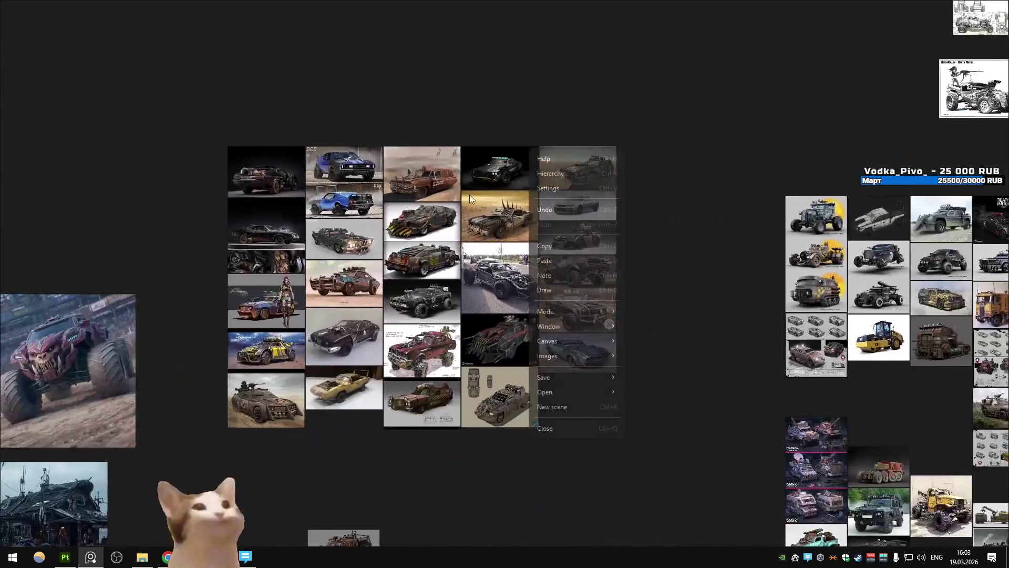
# Enlarge the BEE car and black offroad car references, returning to the grid after each
pyautogui.scroll(3)
pyautogui.hscroll(3)
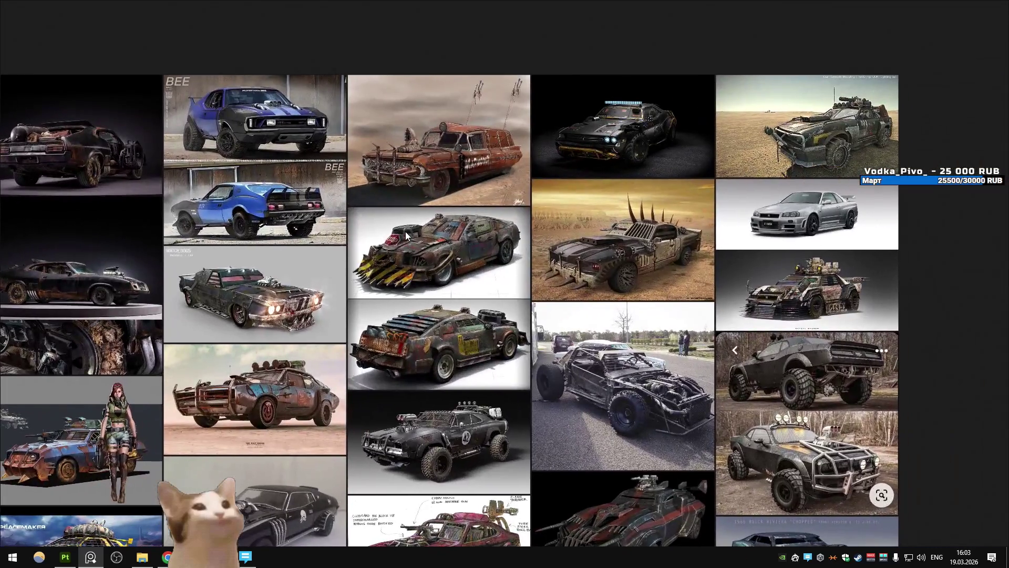
pyautogui.scroll(-3)
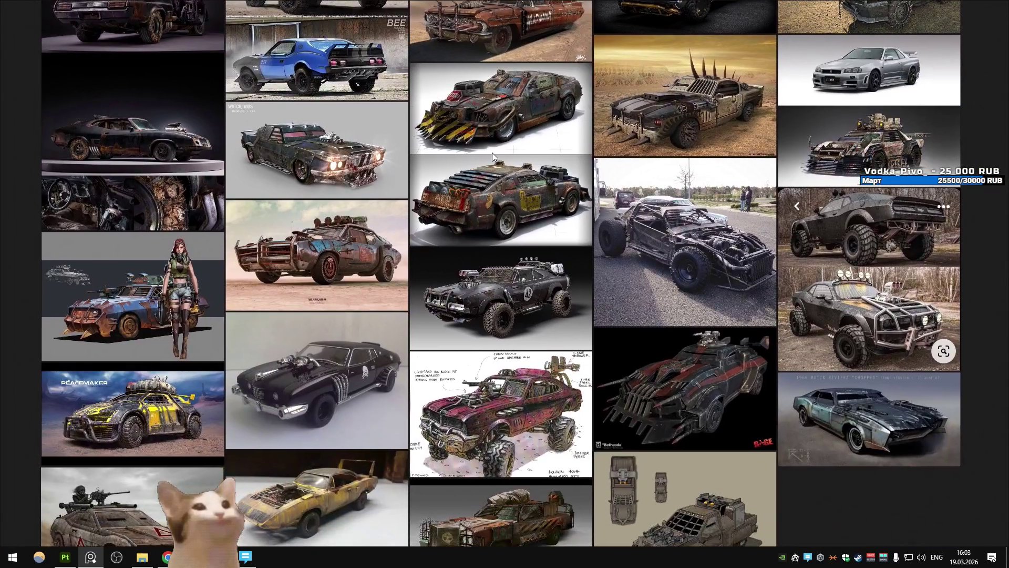
pyautogui.scroll(-3)
pyautogui.scroll(-3)
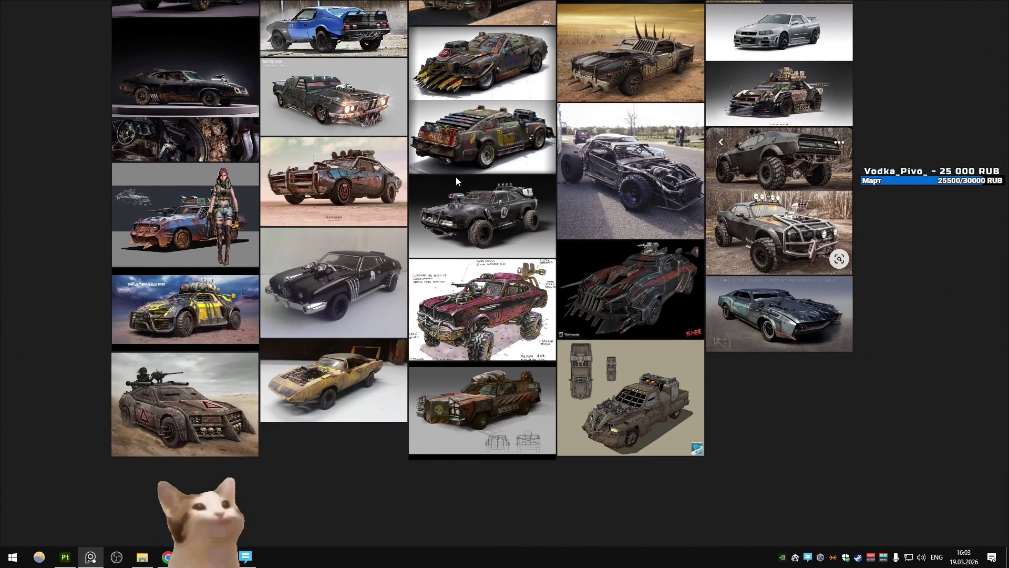
pyautogui.scroll(3)
pyautogui.doubleClick(299, 163)
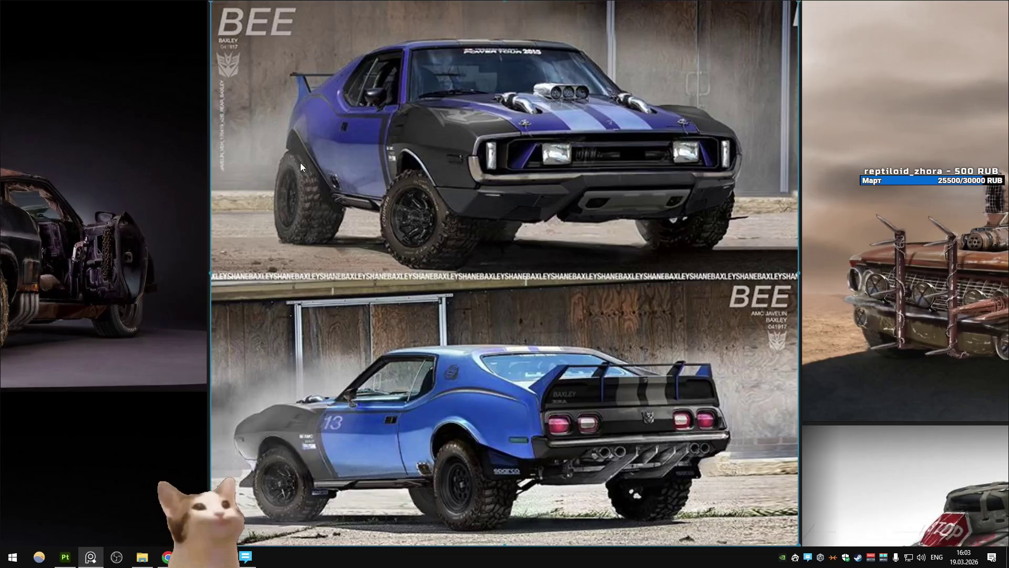
pyautogui.doubleClick(427, 229)
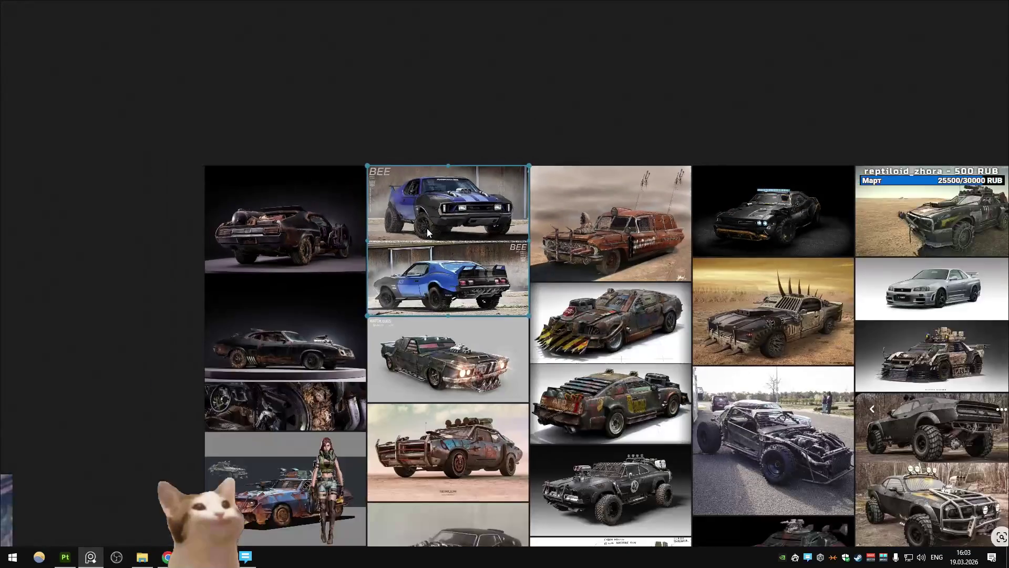
pyautogui.doubleClick(787, 342)
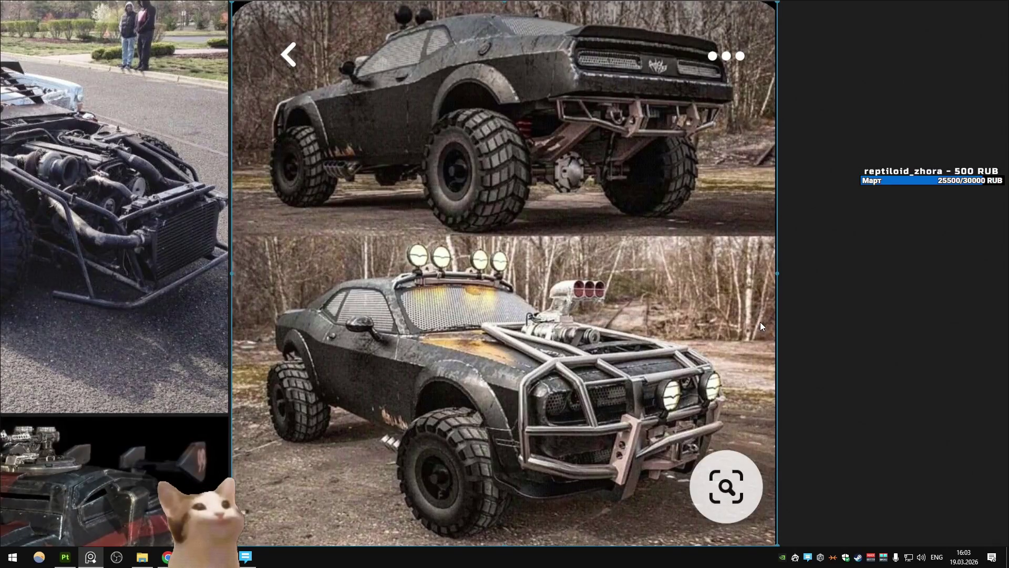
pyautogui.doubleClick(644, 282)
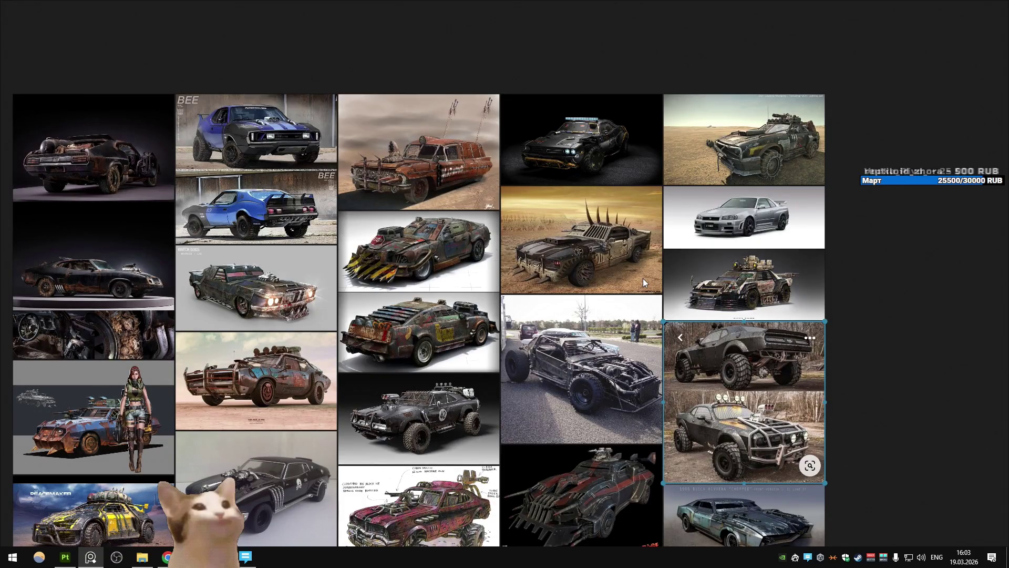
# Pan the board to view the armored Mustang and Charger Police sheet, then return to Unity
pyautogui.scroll(-3)
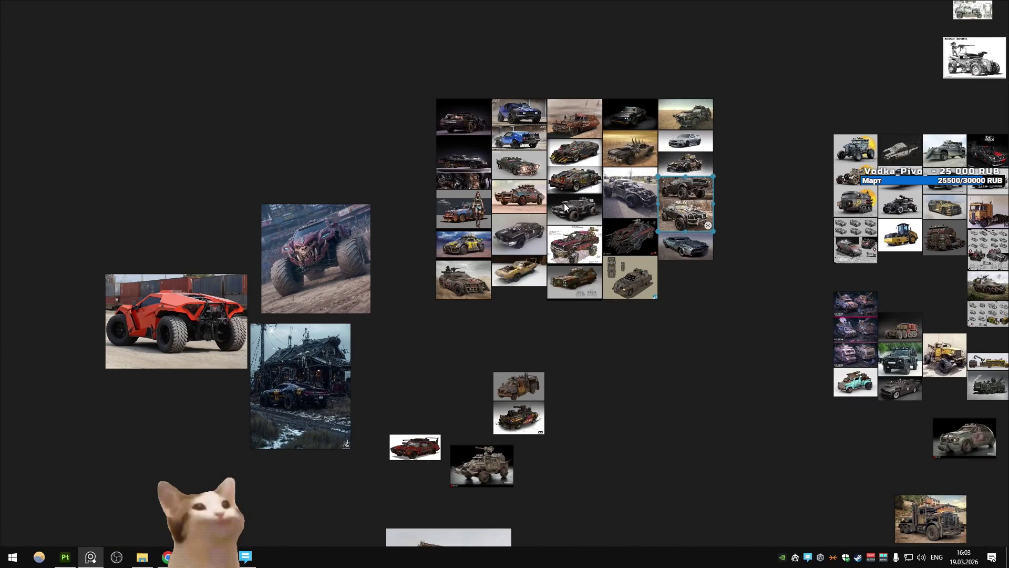
pyautogui.moveTo(565, 206); pyautogui.dragTo(404, 272)
pyautogui.scroll(-3)
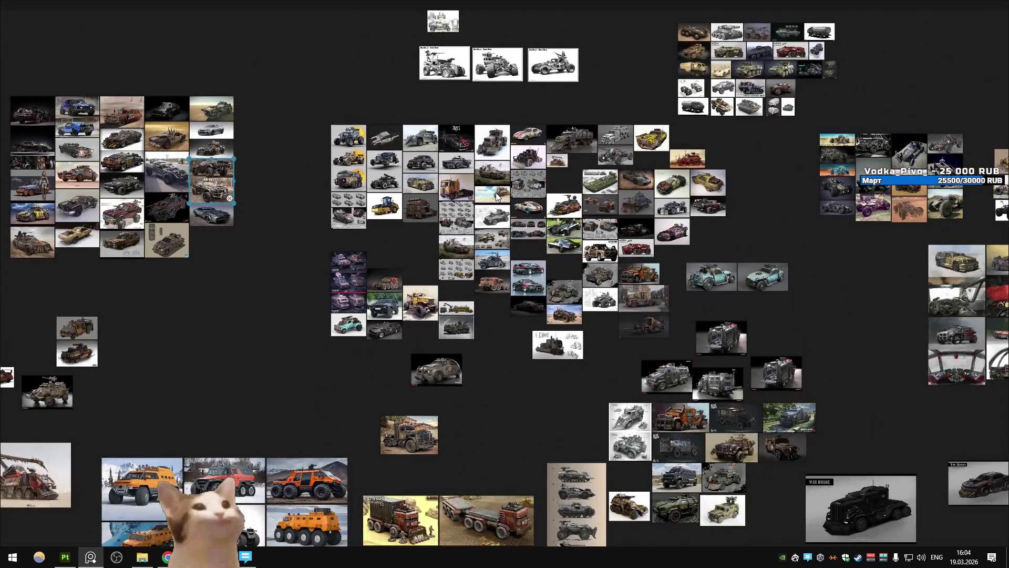
pyautogui.scroll(3)
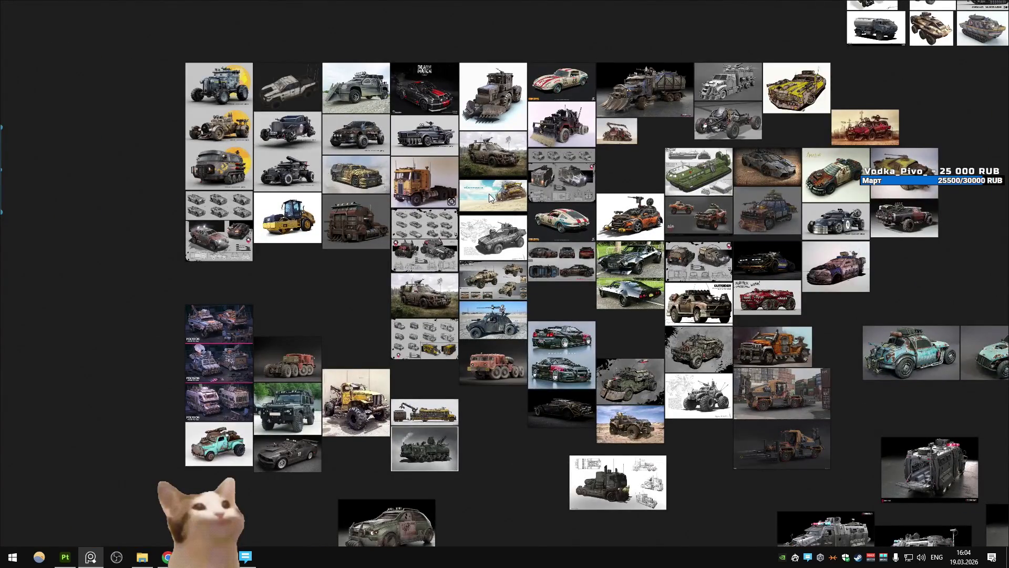
pyautogui.moveTo(662, 305); pyautogui.dragTo(594, 204)
pyautogui.doubleClick(232, 337)
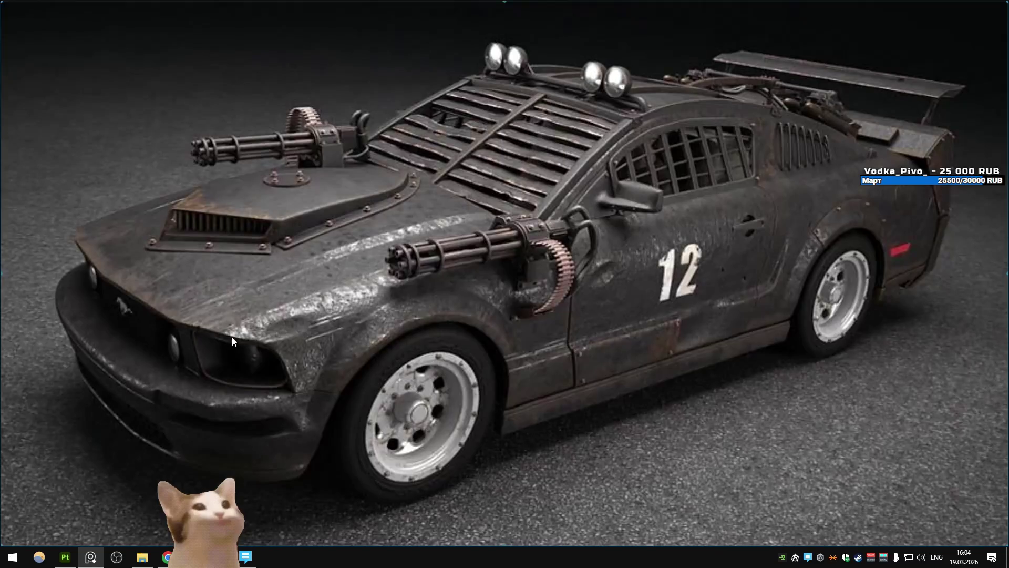
pyautogui.doubleClick(232, 336)
pyautogui.moveTo(474, 330); pyautogui.dragTo(481, 251)
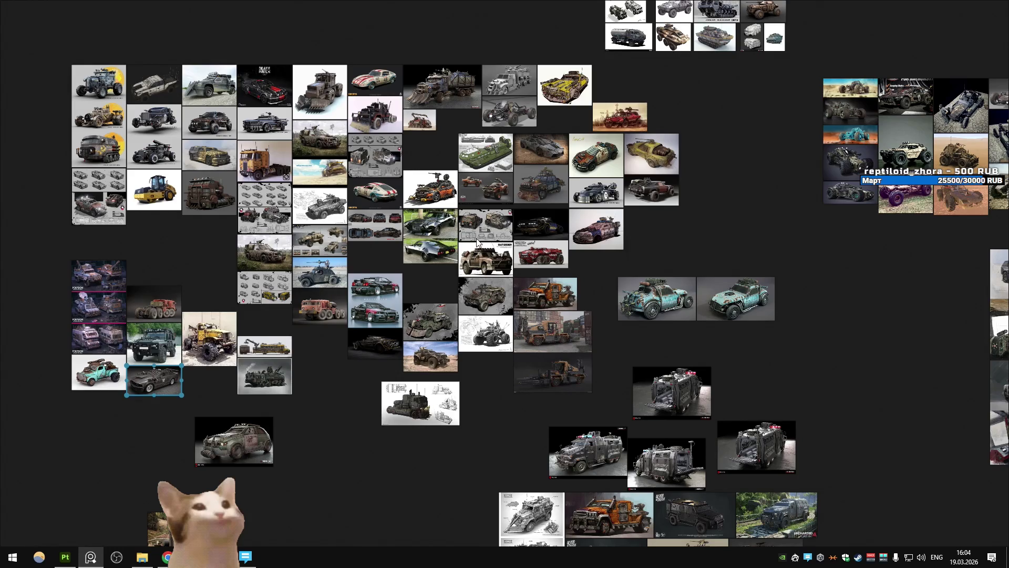
pyautogui.scroll(3)
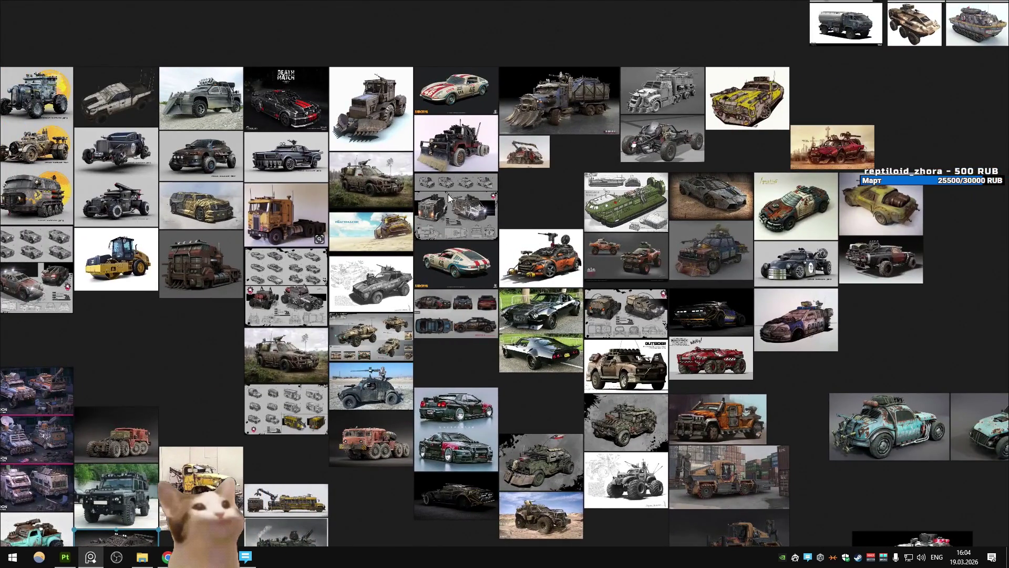
pyautogui.doubleClick(452, 296)
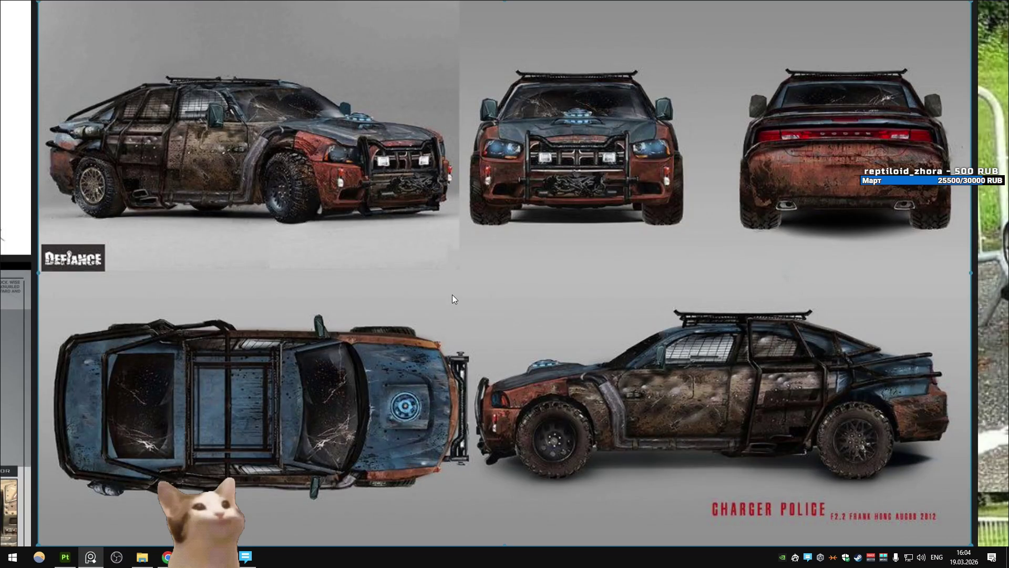
pyautogui.doubleClick(452, 299)
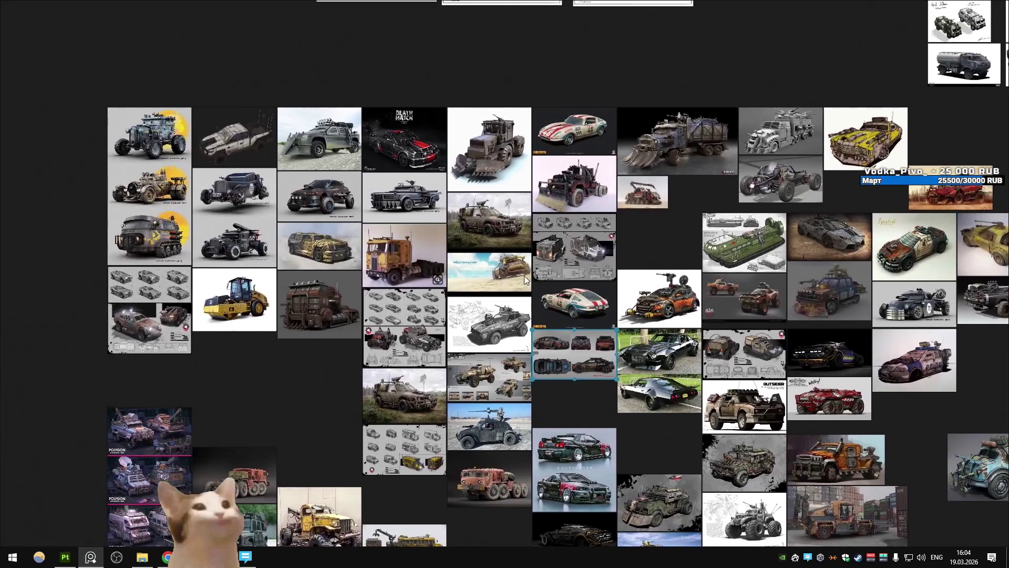
pyautogui.moveTo(541, 264); pyautogui.dragTo(412, 250)
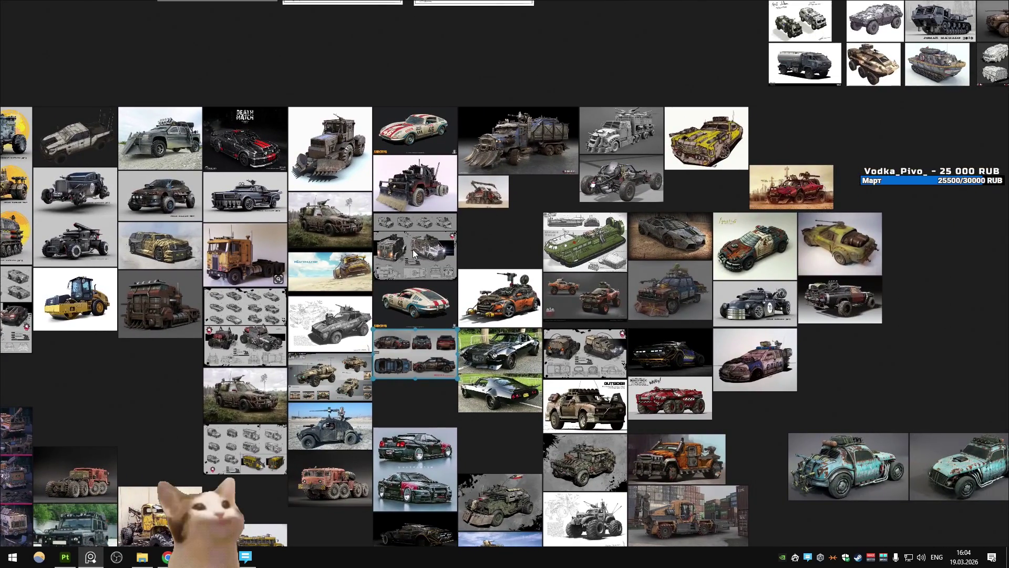
pyautogui.hotkey('alt', 'Tab')
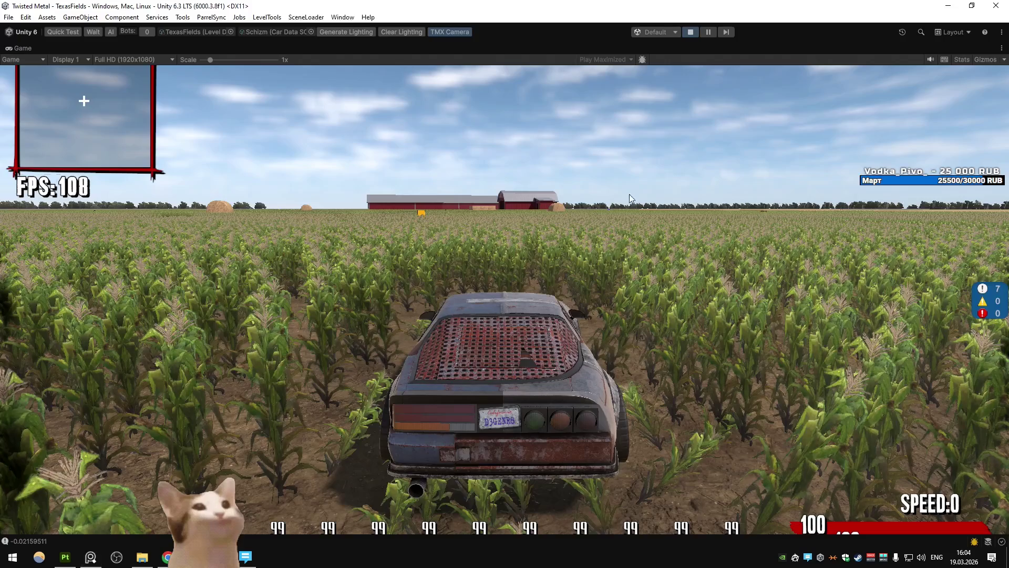
# In Blender, show the Modeling workspace with the Main scene and orbit around the car
pyautogui.hotkey('alt', 'Tab')
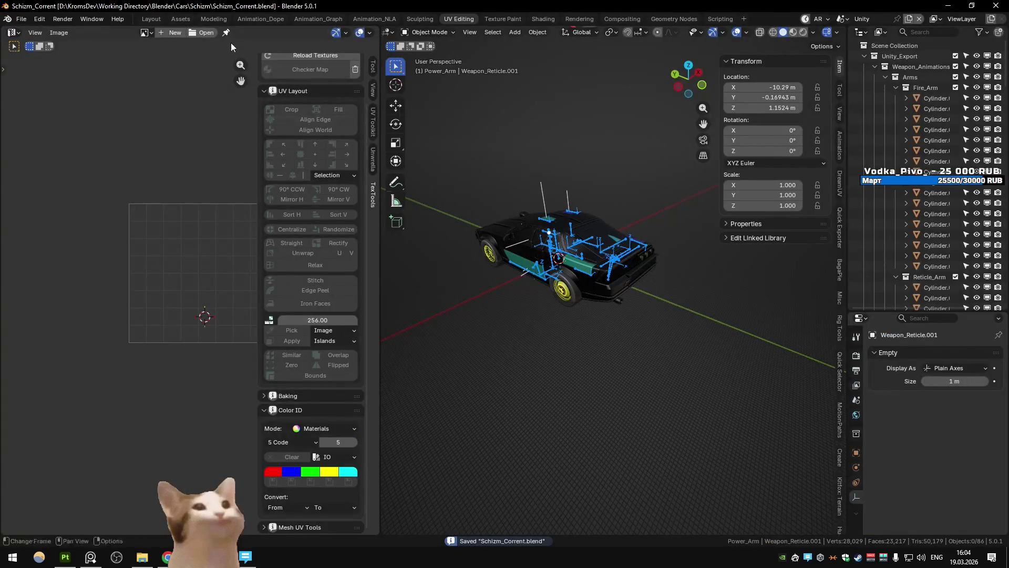
pyautogui.click(214, 19)
pyautogui.hotkey('ctrl', 'pagedown')
pyautogui.hotkey('ctrl', 'pagedown')
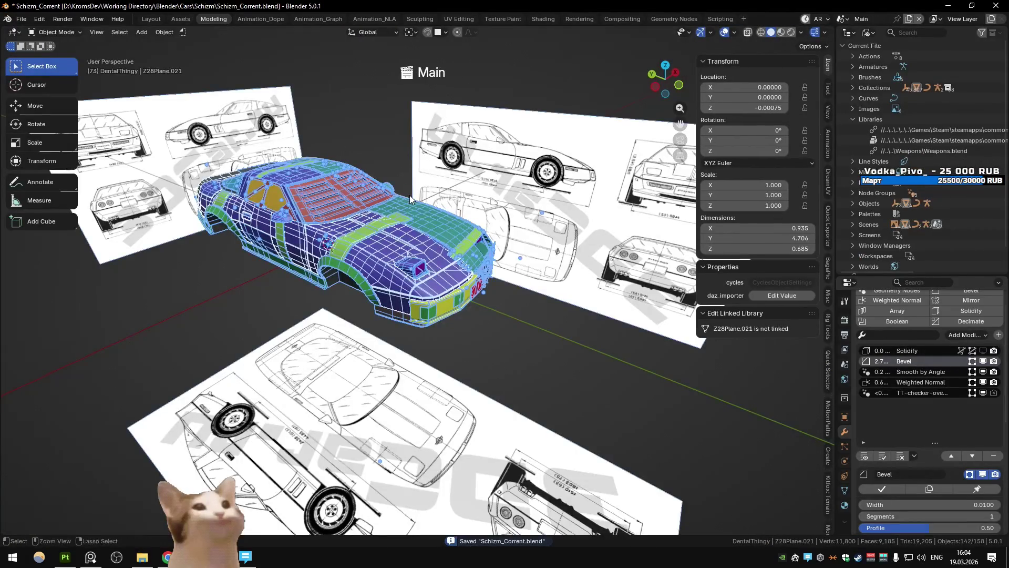
pyautogui.moveTo(409, 194); pyautogui.dragTo(396, 431)
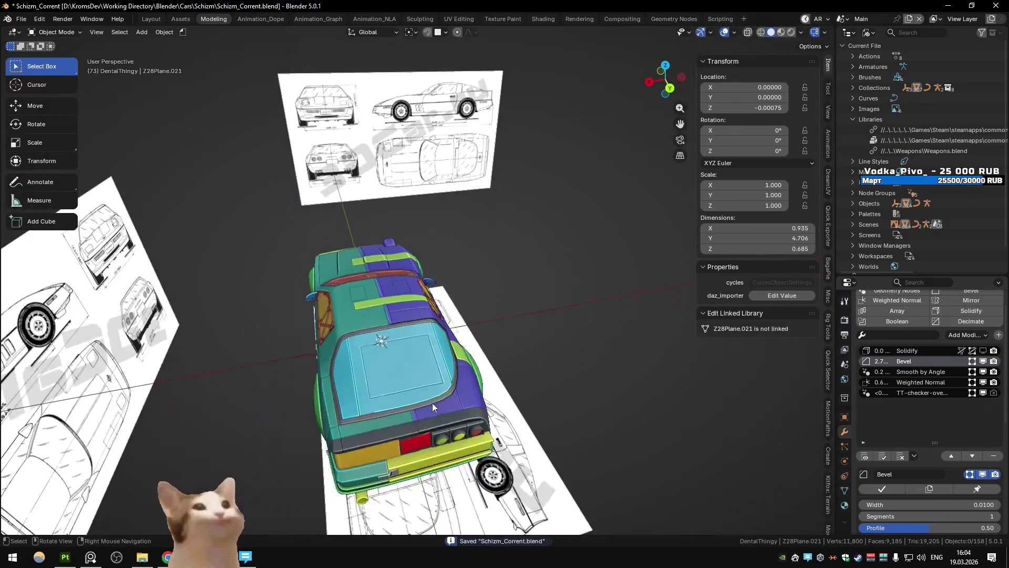
# Glance at the reference board, then return to Blender and orbit around the car
pyautogui.hotkey('alt', 'Tab')
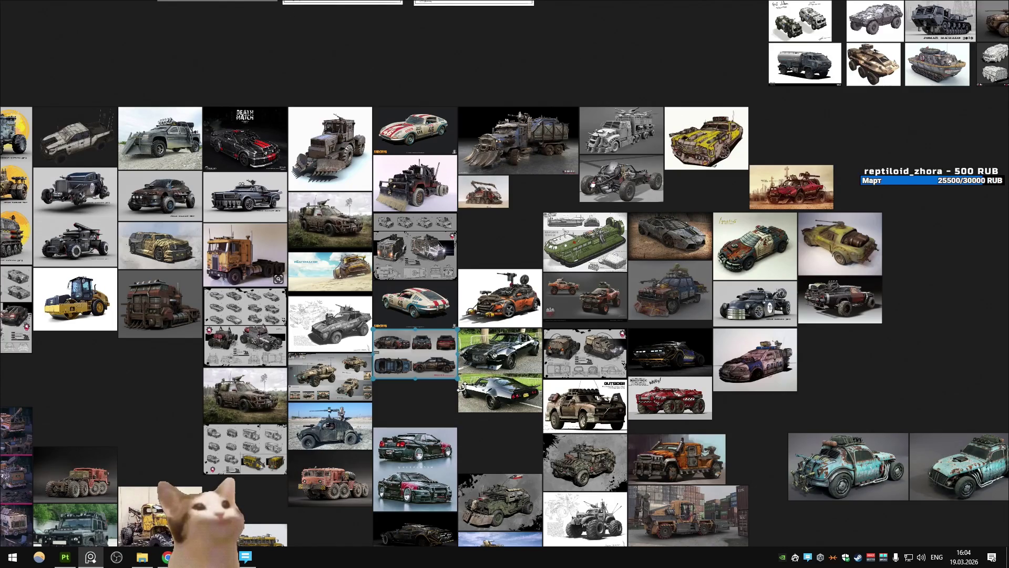
pyautogui.hotkey('alt', 'Tab')
pyautogui.moveTo(462, 386); pyautogui.dragTo(390, 332)
# Hide a body piece, select the rear spoiler, and orbit around the car's rear and side
pyautogui.scroll(3)
pyautogui.scroll(-3)
pyautogui.press('h')
pyautogui.moveTo(552, 340); pyautogui.dragTo(391, 345)
pyautogui.click(390, 345)
pyautogui.moveTo(282, 350); pyautogui.dragTo(434, 329)
pyautogui.scroll(3)
pyautogui.scroll(3)
pyautogui.scroll(-3)
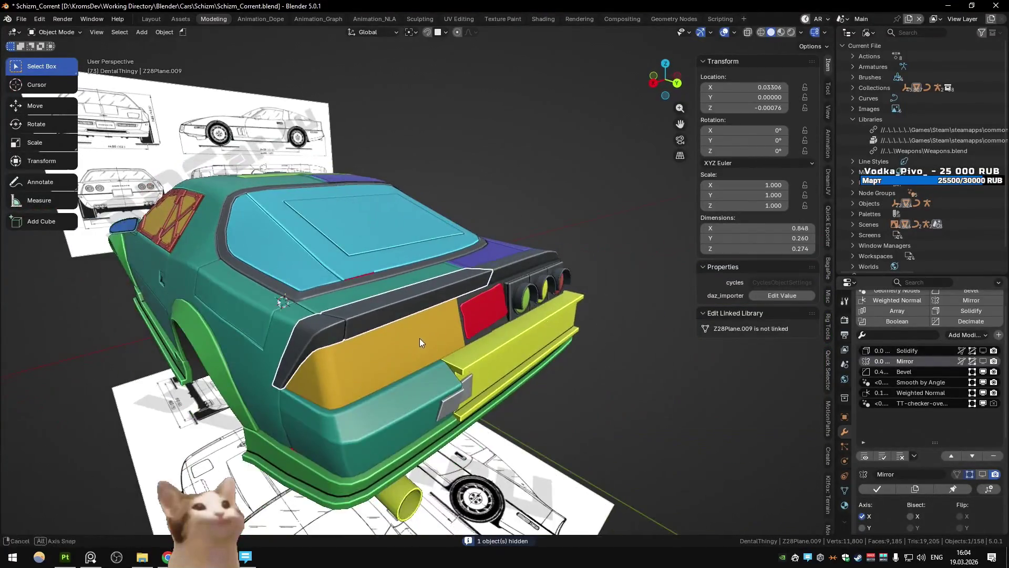
pyautogui.scroll(3)
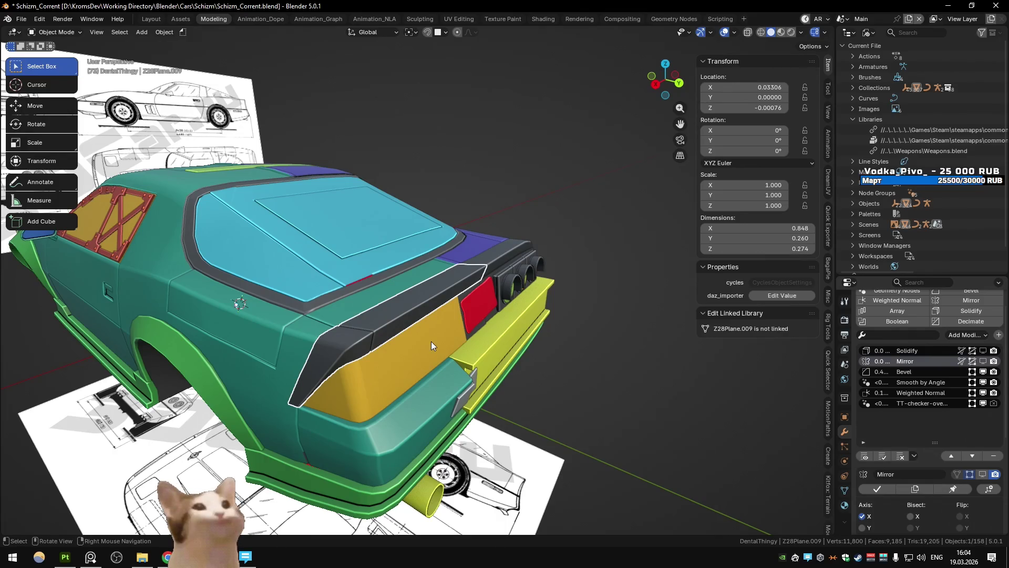
pyautogui.moveTo(443, 333); pyautogui.dragTo(497, 273)
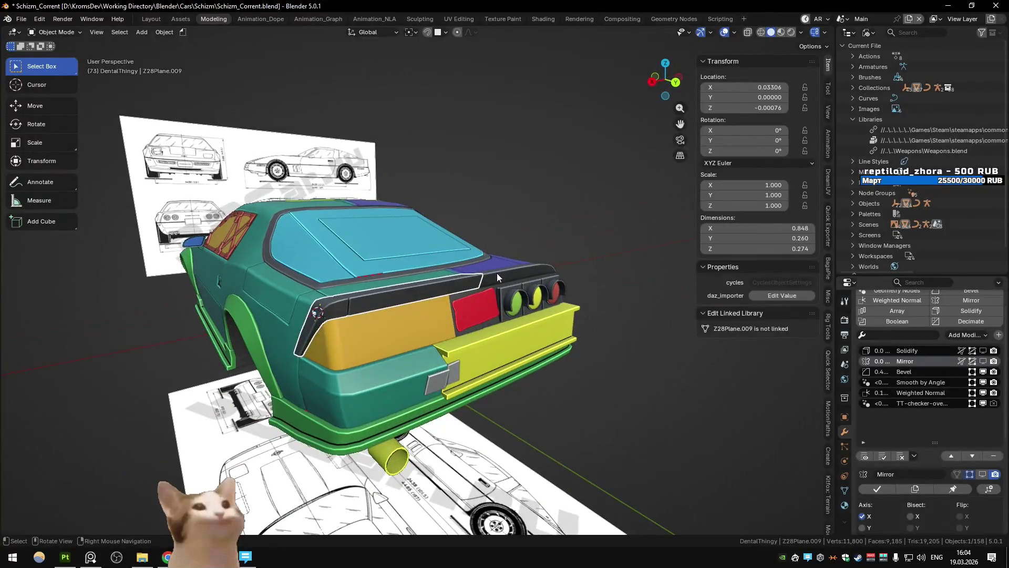
# Hide the spoiler to check the body behind, restore it, and add an object at the spoiler
pyautogui.press('h')
pyautogui.click(406, 298)
pyautogui.moveTo(406, 298); pyautogui.dragTo(466, 302)
pyautogui.hotkey('ctrl', 'z')
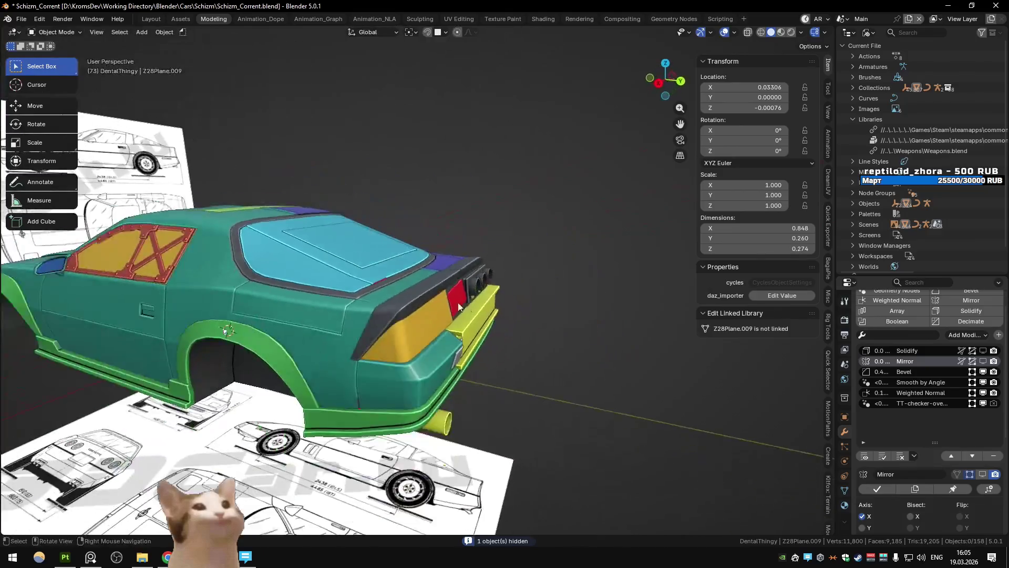
pyautogui.scroll(3)
pyautogui.rightClick(392, 324)
pyautogui.hotkey('shift', 'a')
# Duplicate the rear spoiler in place after undoing an accidentally added plane
pyautogui.moveTo(388, 320)
pyautogui.click(467, 322)
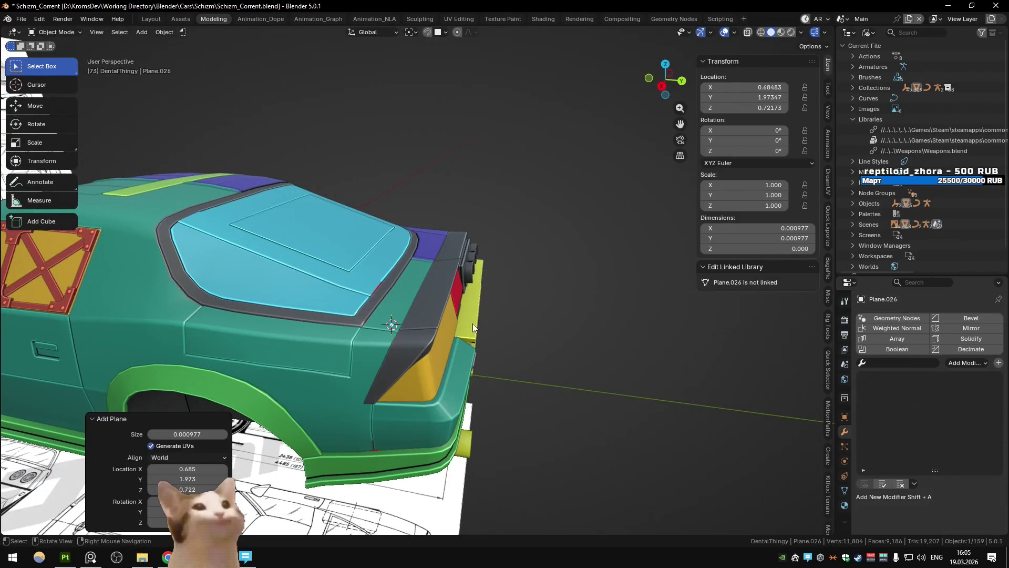
pyautogui.hotkey('ctrl', 'z')
pyautogui.hotkey('shift', 'a')
pyautogui.moveTo(410, 319)
pyautogui.press('Escape')
pyautogui.moveTo(440, 318); pyautogui.dragTo(379, 328)
pyautogui.hotkey('shift', 'd')
pyautogui.rightClick(491, 316)
# Set the duplicated spoiler to face selection and hide it
pyautogui.press('Tab')
pyautogui.hotkey('alt', 'z')
pyautogui.press('3')
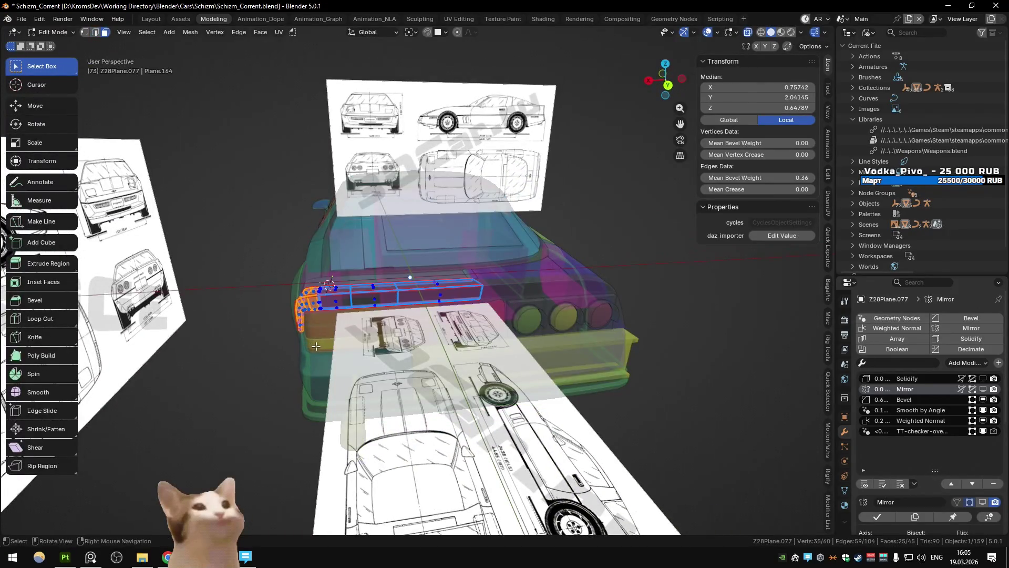
pyautogui.hotkey('alt', 'z')
pyautogui.press('Tab')
pyautogui.moveTo(337, 324); pyautogui.dragTo(427, 310)
pyautogui.press('h')
# Delete a strip of faces, including the corner triangle, across the rear body panel
pyautogui.click(507, 302)
pyautogui.press('Tab')
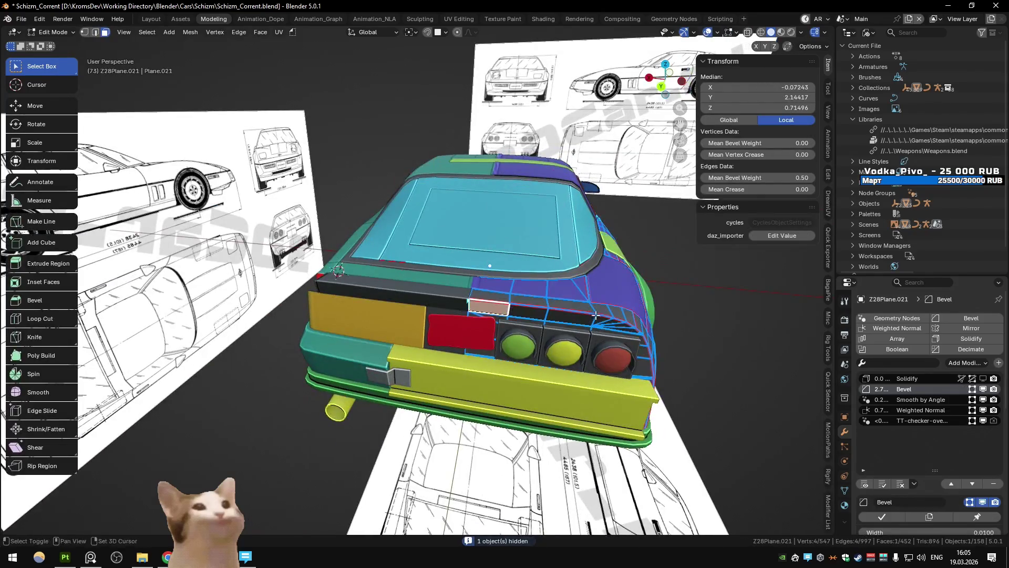
pyautogui.moveTo(507, 301); pyautogui.dragTo(454, 318)
pyautogui.click(495, 334)
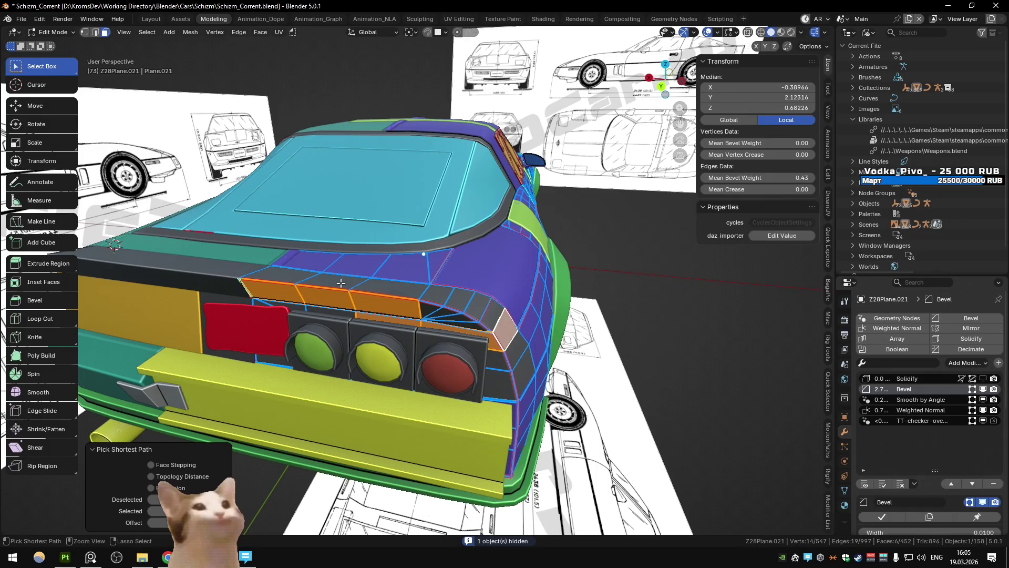
pyautogui.click(276, 273)
pyautogui.click(430, 310)
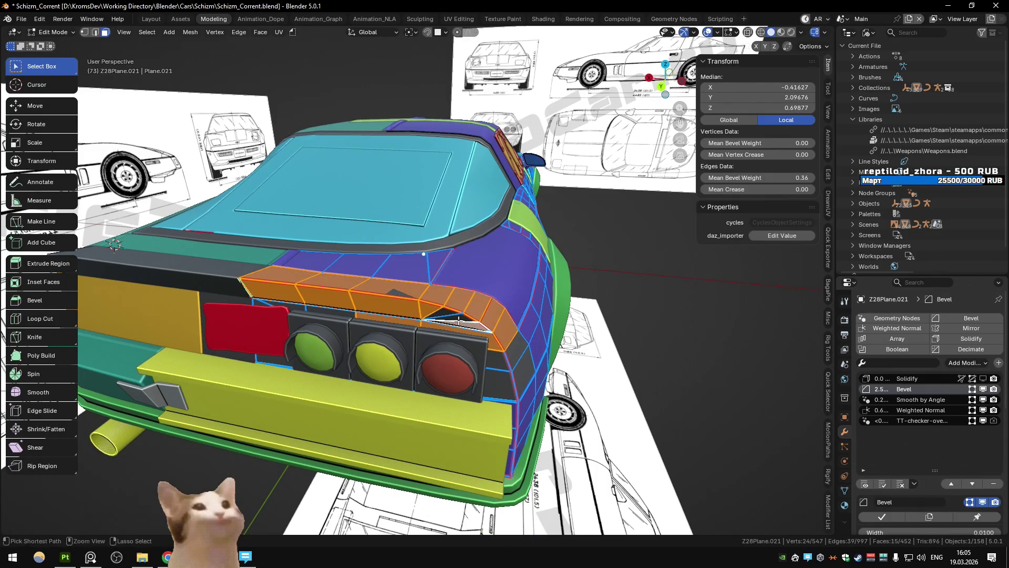
pyautogui.press('x')
pyautogui.click(444, 304)
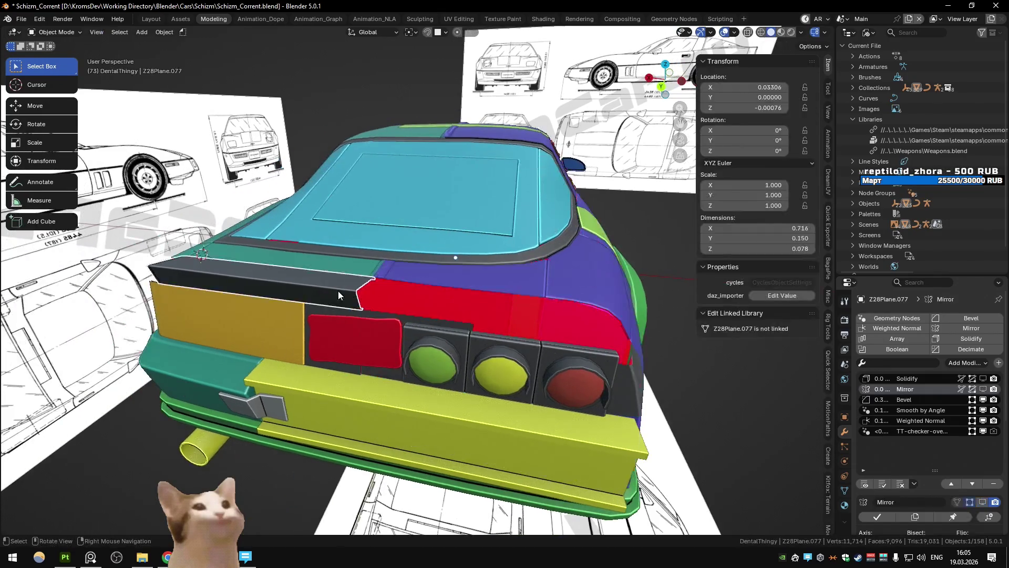
pyautogui.press('Tab')
# Add a Mirror modifier to the rear strip and shift its edges along Y
pyautogui.click(972, 329)
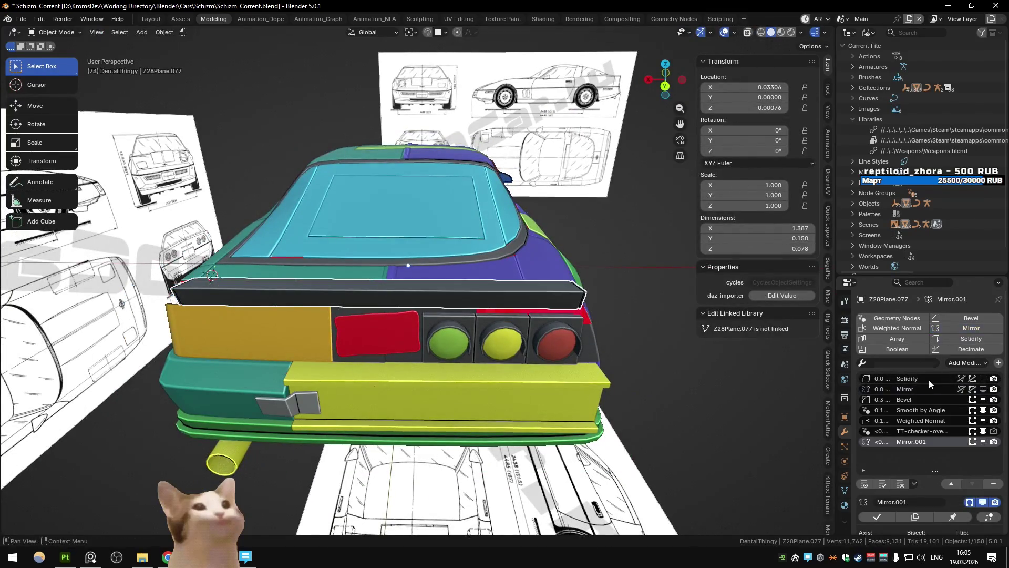
pyautogui.press('Tab')
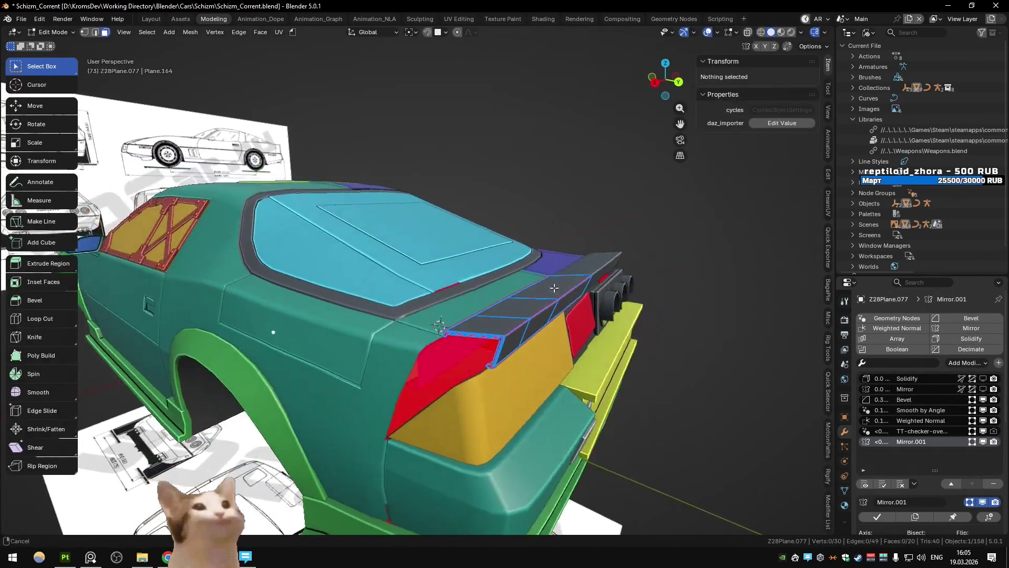
pyautogui.press('2')
pyautogui.click(507, 275)
pyautogui.press('g')
pyautogui.press('z')
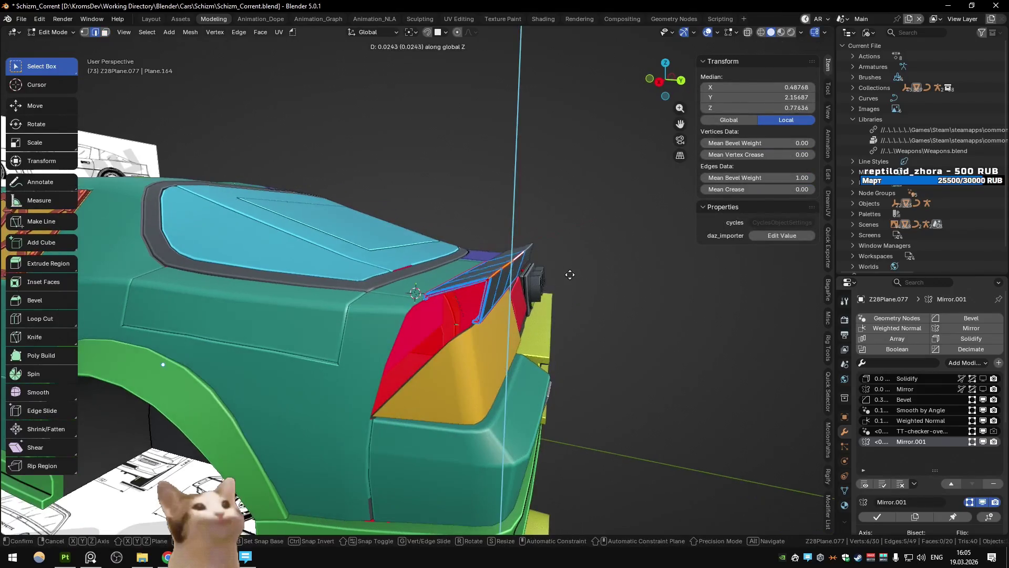
pyautogui.press('Escape')
pyautogui.press('g')
pyautogui.press('y')
pyautogui.click(591, 268)
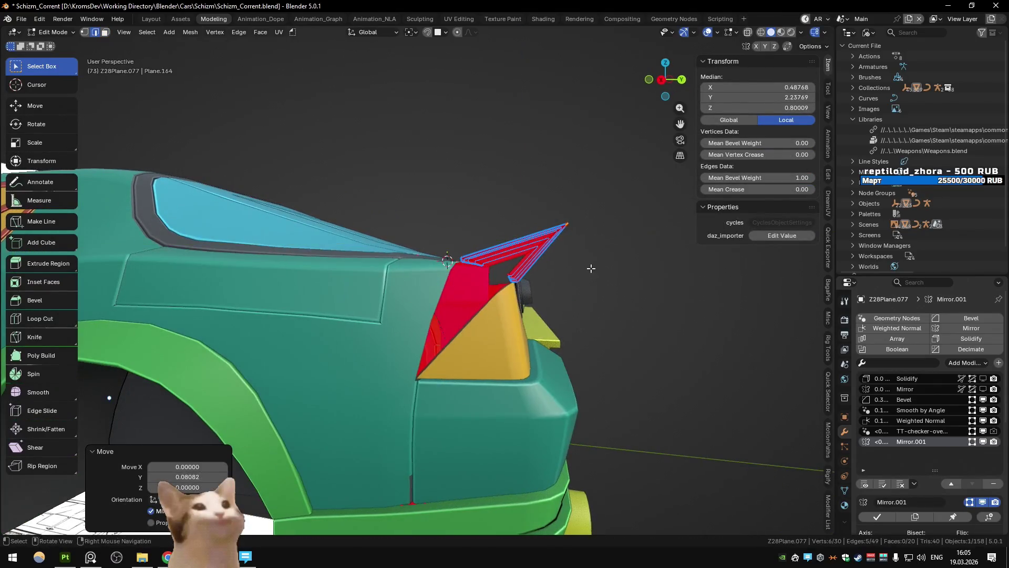
# Add a centred loop cut across the wing and raise it along Z
pyautogui.hotkey('ctrl', 'r')
pyautogui.click(521, 257)
pyautogui.rightClick(521, 257)
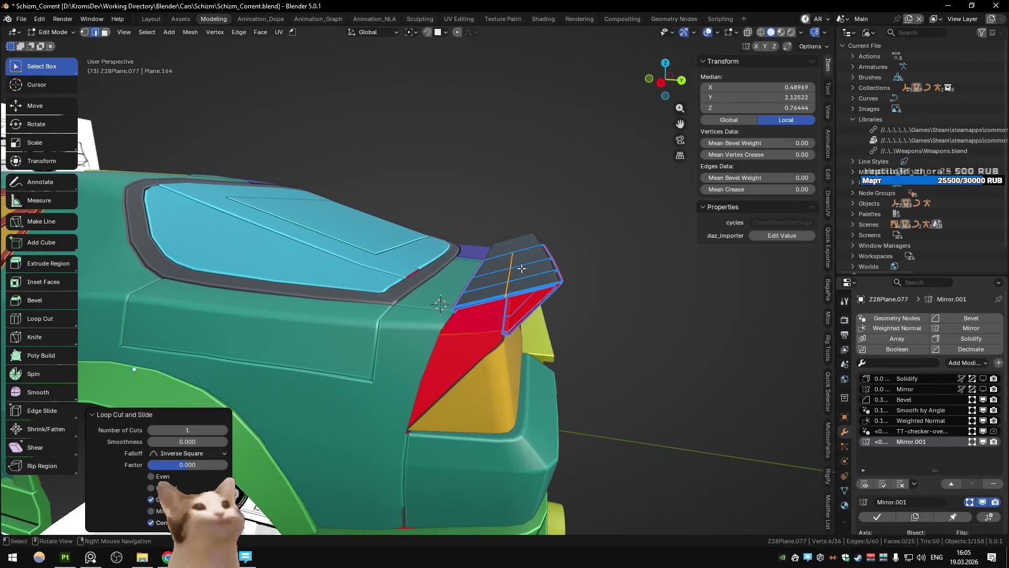
pyautogui.press('g')
pyautogui.press('z')
pyautogui.click(523, 250)
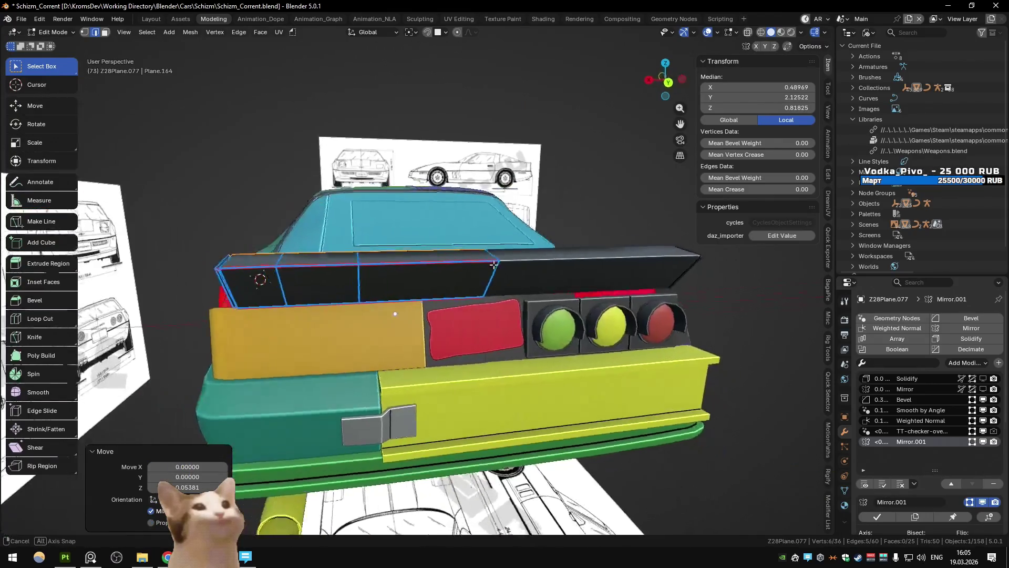
pyautogui.press('Tab')
# From a side view, move the wing edge backwards along Y
pyautogui.moveTo(448, 266); pyautogui.dragTo(560, 259)
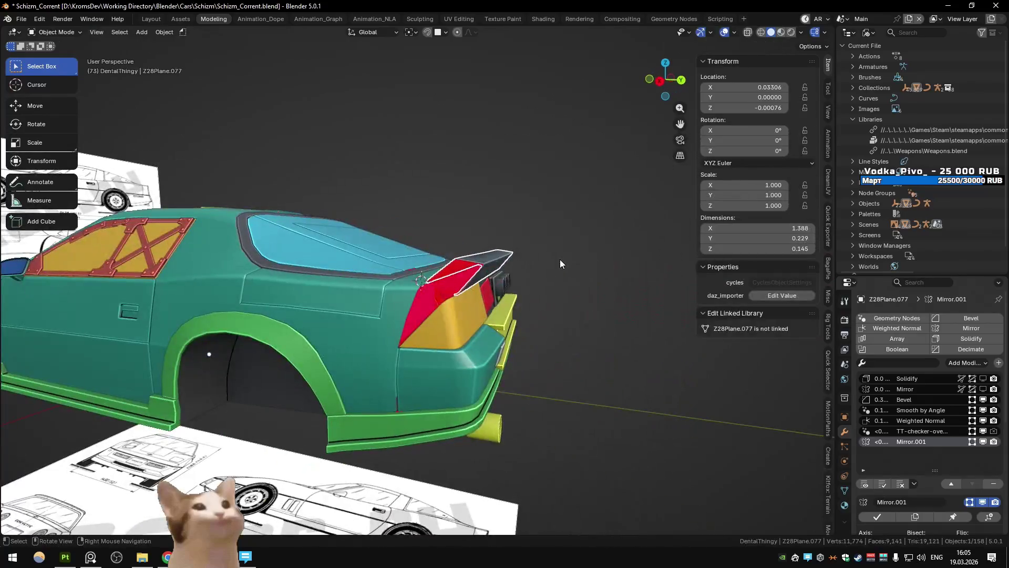
pyautogui.scroll(3)
pyautogui.press('Tab')
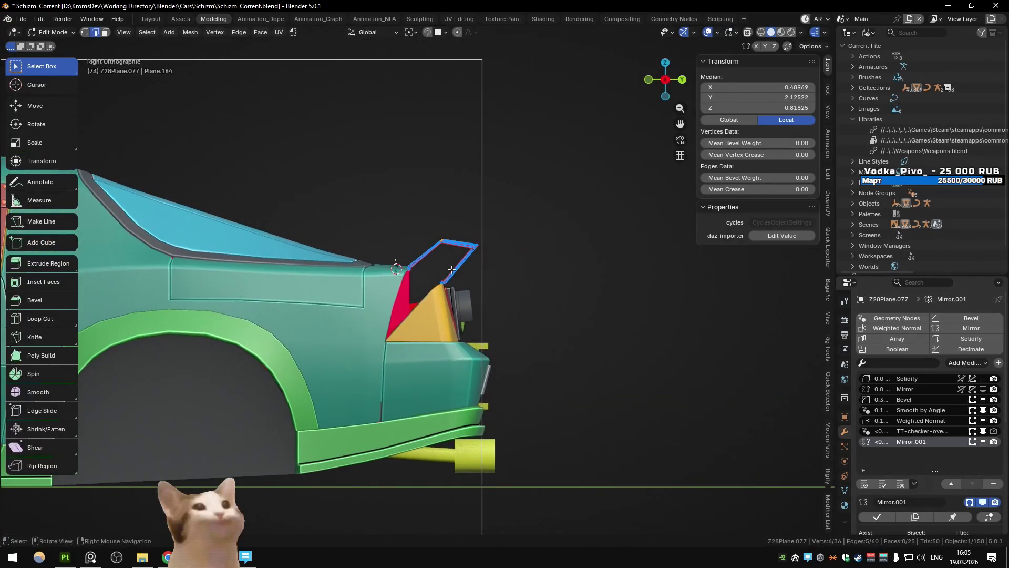
pyautogui.press('g')
pyautogui.press('y')
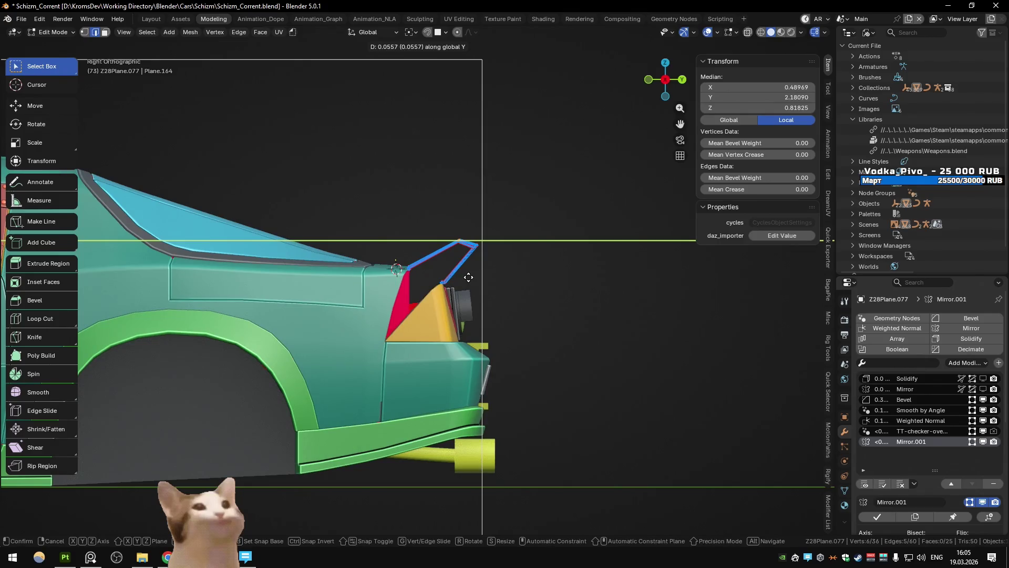
pyautogui.click(469, 277)
pyautogui.moveTo(469, 277); pyautogui.dragTo(473, 290)
# Select the loop of faces running along the wing top
pyautogui.click(393, 293)
pyautogui.moveTo(392, 293); pyautogui.dragTo(433, 275)
pyautogui.press('3')
pyautogui.click(430, 291)
pyautogui.press('u')
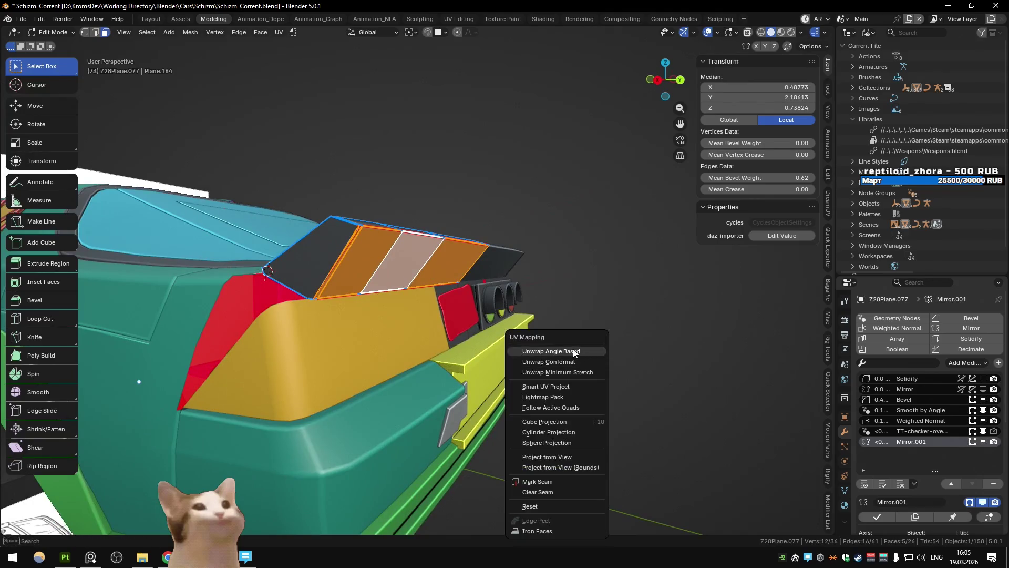
pyautogui.press('Escape')
pyautogui.press('i')
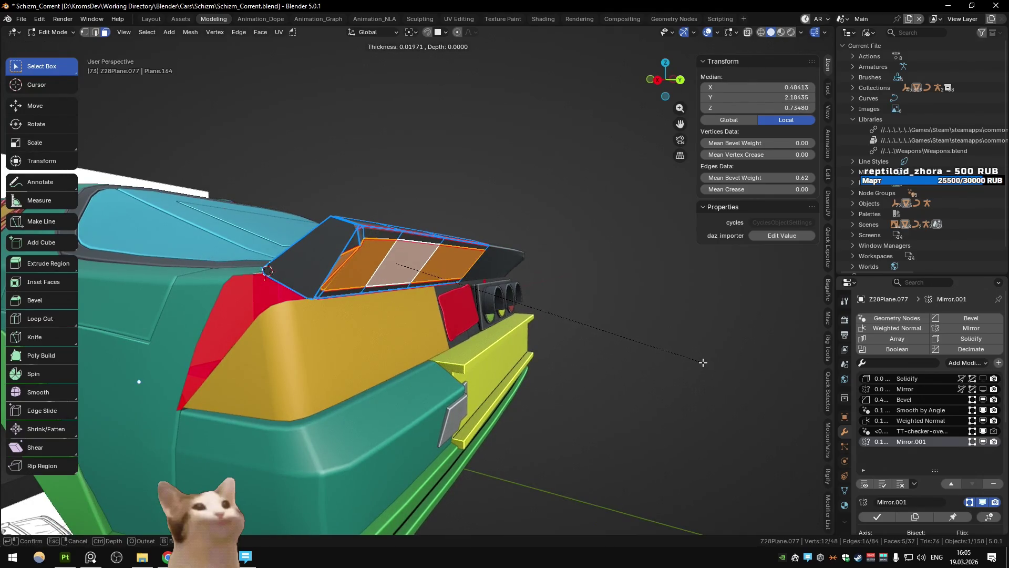
pyautogui.press('Escape')
# Delete the vertices at the wing's end using a see-through box selection
pyautogui.click(374, 262)
pyautogui.moveTo(365, 258); pyautogui.dragTo(289, 282)
pyautogui.hotkey('alt', 'z')
pyautogui.moveTo(176, 208); pyautogui.dragTo(303, 321)
pyautogui.press('x')
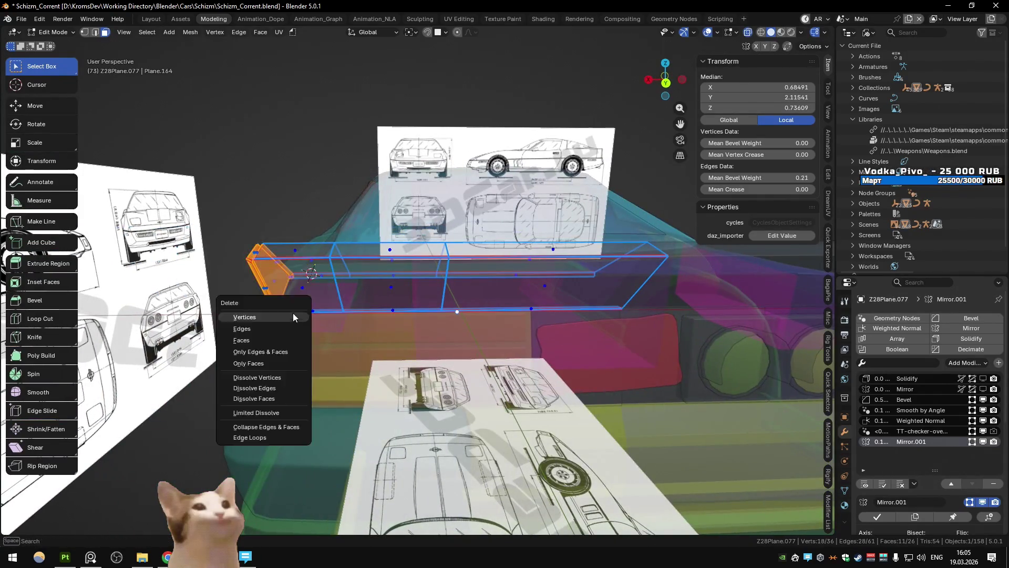
pyautogui.click(302, 318)
# Inset three top wing faces by 0.0297 and extrude them inward as recessed panels
pyautogui.click(349, 246)
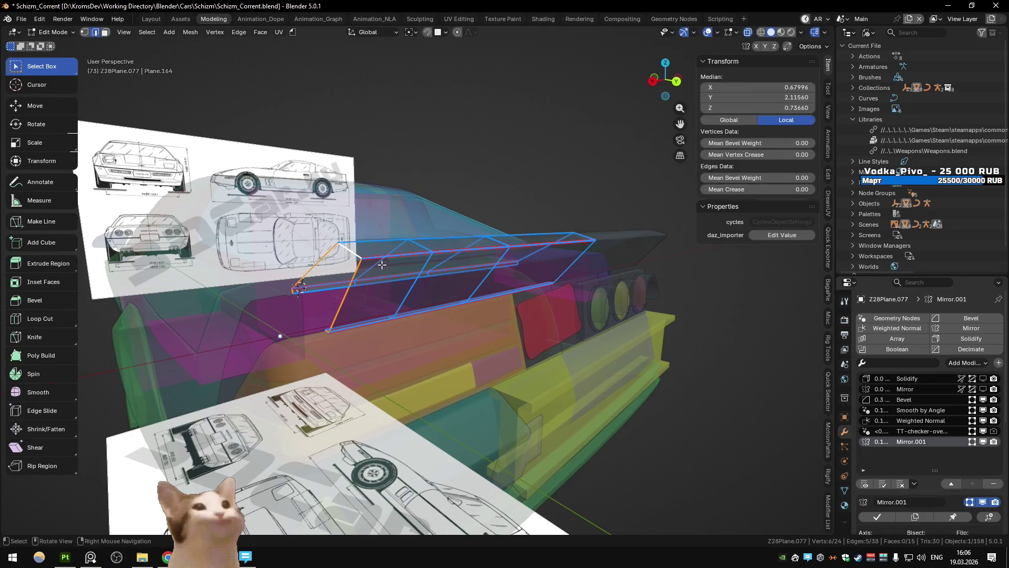
pyautogui.hotkey('alt', 'z')
pyautogui.click(468, 279)
pyautogui.press('i')
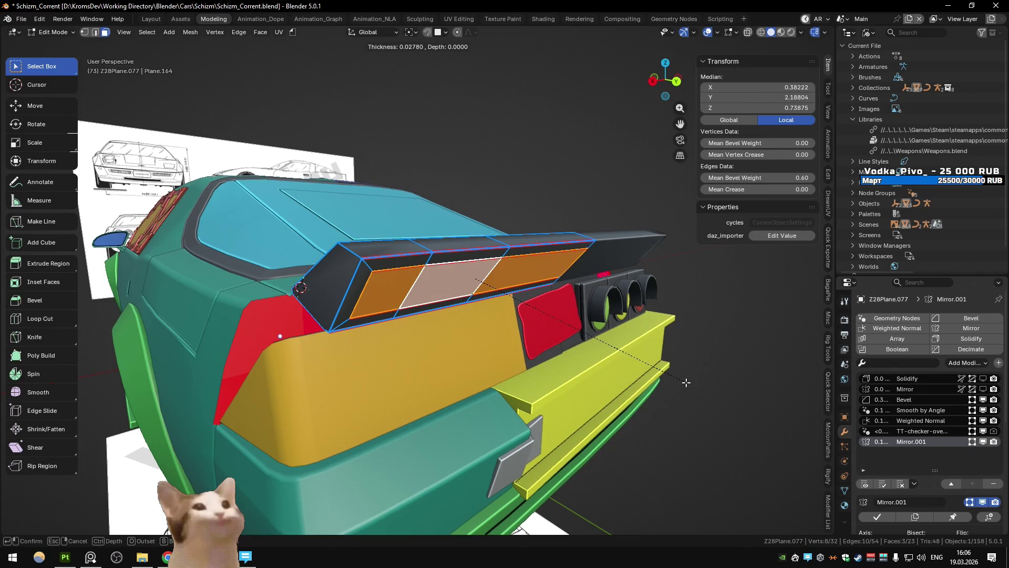
pyautogui.click(685, 382)
pyautogui.hotkey('alt', 'e')
pyautogui.click(685, 383)
pyautogui.click(687, 386)
pyautogui.press('Tab')
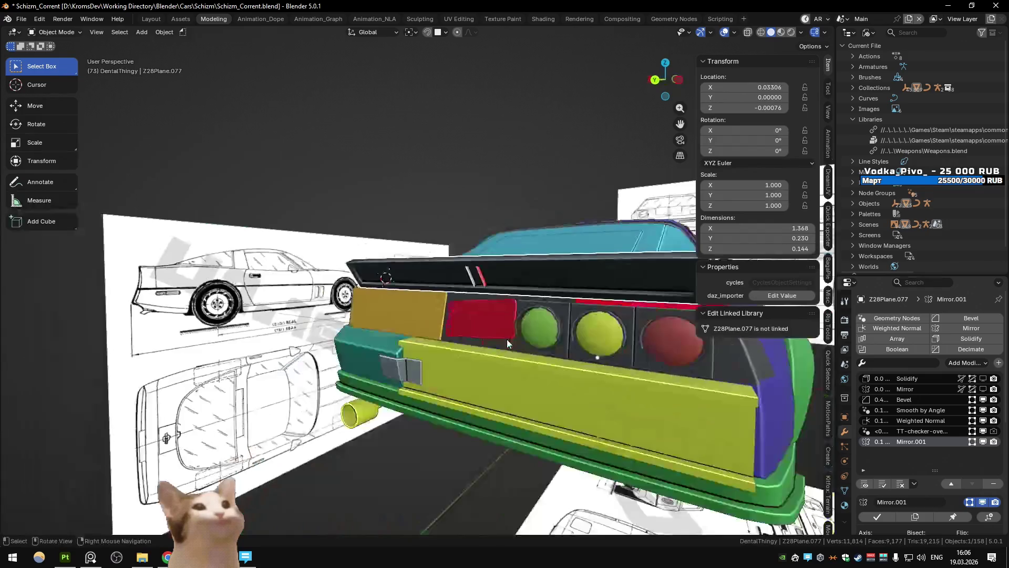
# Delete the selected recessed faces from the spoiler top
pyautogui.press('Tab')
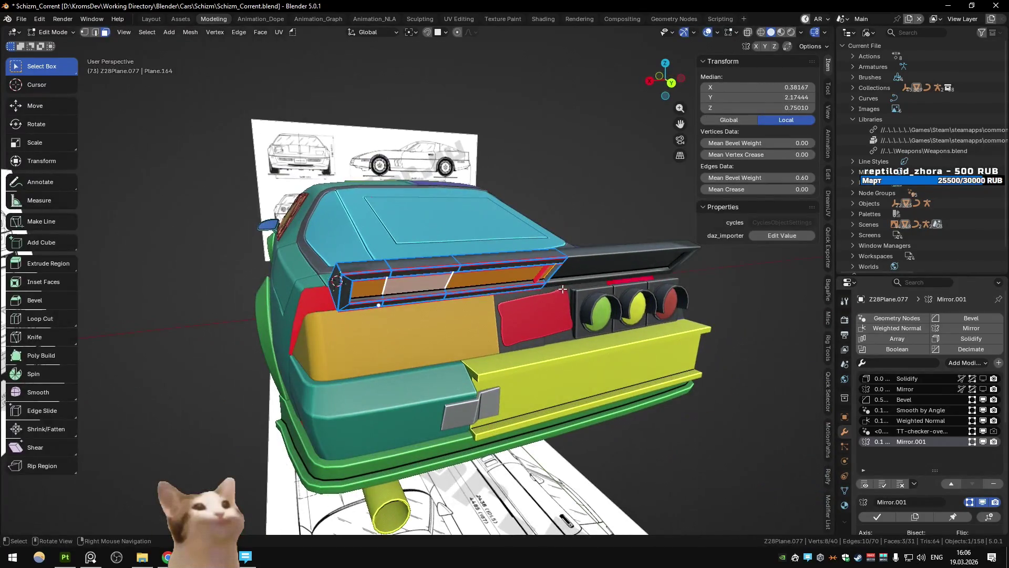
pyautogui.press('x')
pyautogui.click(536, 271)
pyautogui.scroll(3)
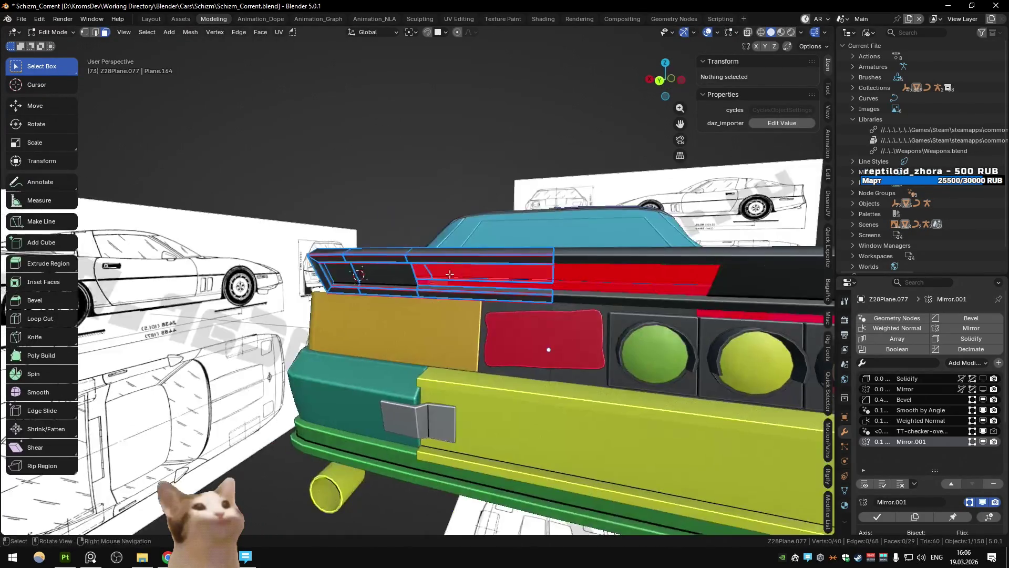
pyautogui.press('Tab')
# Inspect the spoiler from a straight-on rear view and frame it in the viewport
pyautogui.scroll(-3)
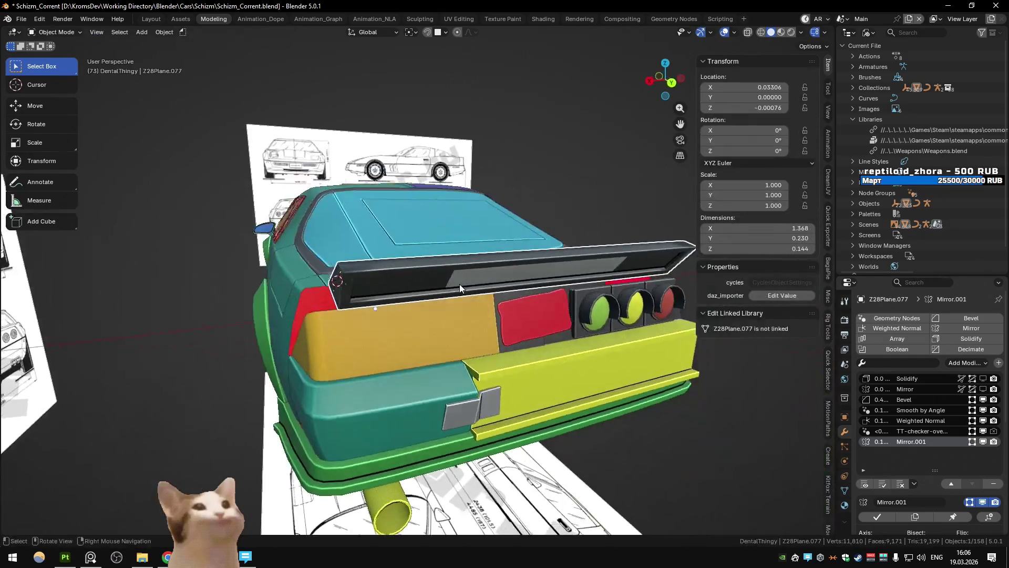
pyautogui.moveTo(465, 283); pyautogui.dragTo(368, 292)
pyautogui.scroll(3)
pyautogui.press('Tab')
pyautogui.click(459, 19)
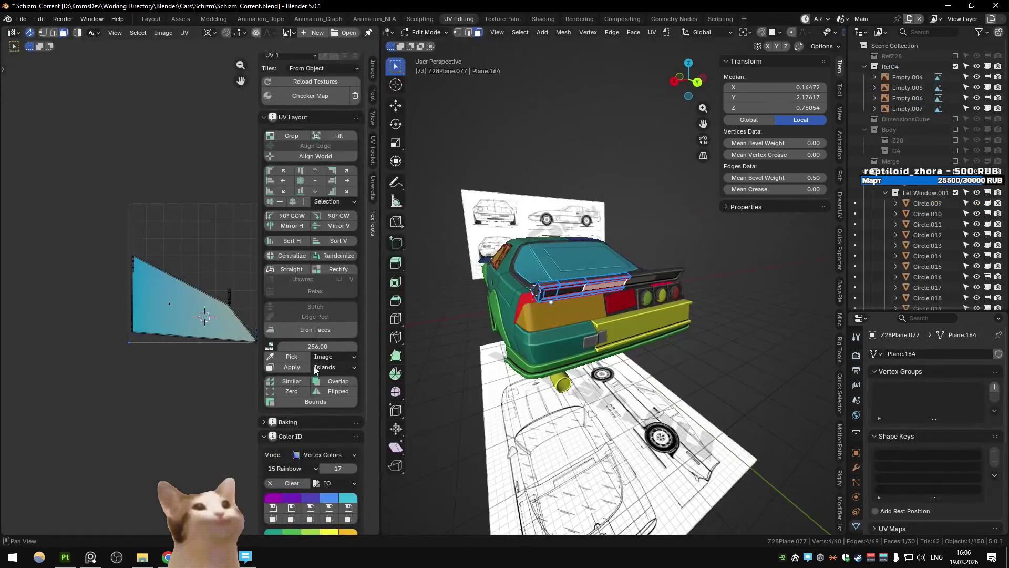
pyautogui.press('Tab')
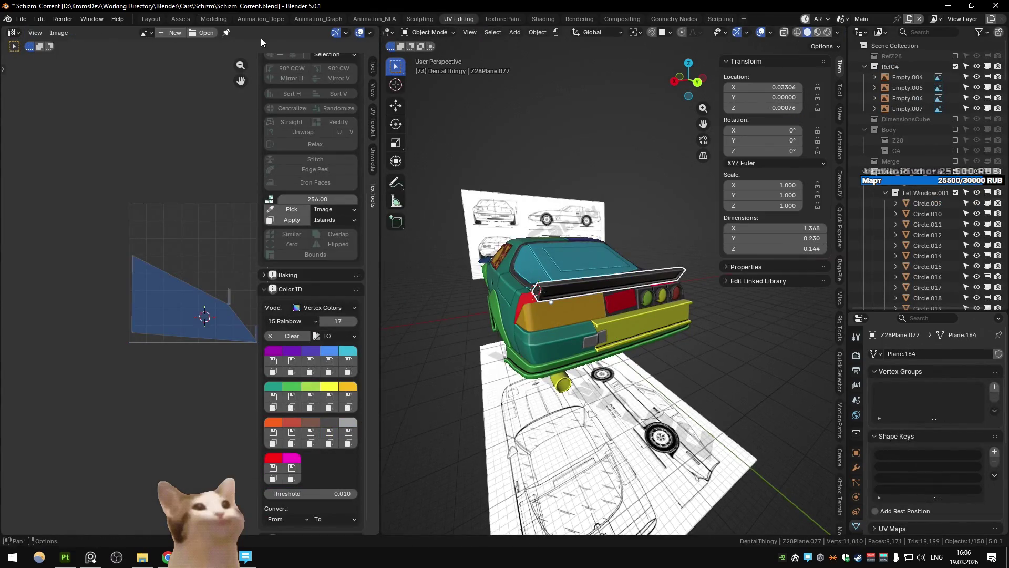
pyautogui.click(204, 19)
pyautogui.moveTo(499, 190); pyautogui.dragTo(459, 207)
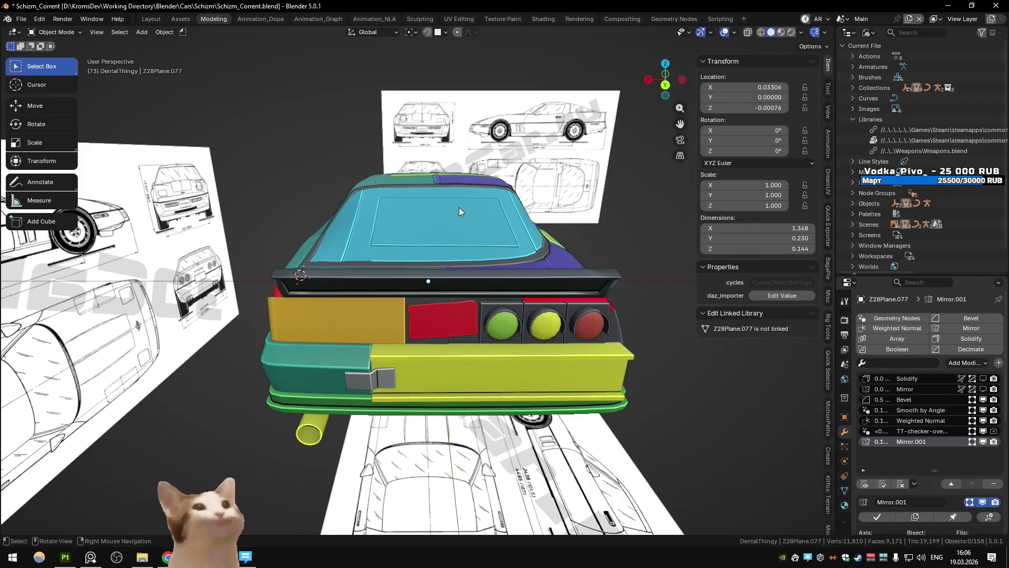
pyautogui.press('KP_Decimal')
# Select a vertex on the spoiler in vertex-select mode, viewed from the side-rear
pyautogui.press('Tab')
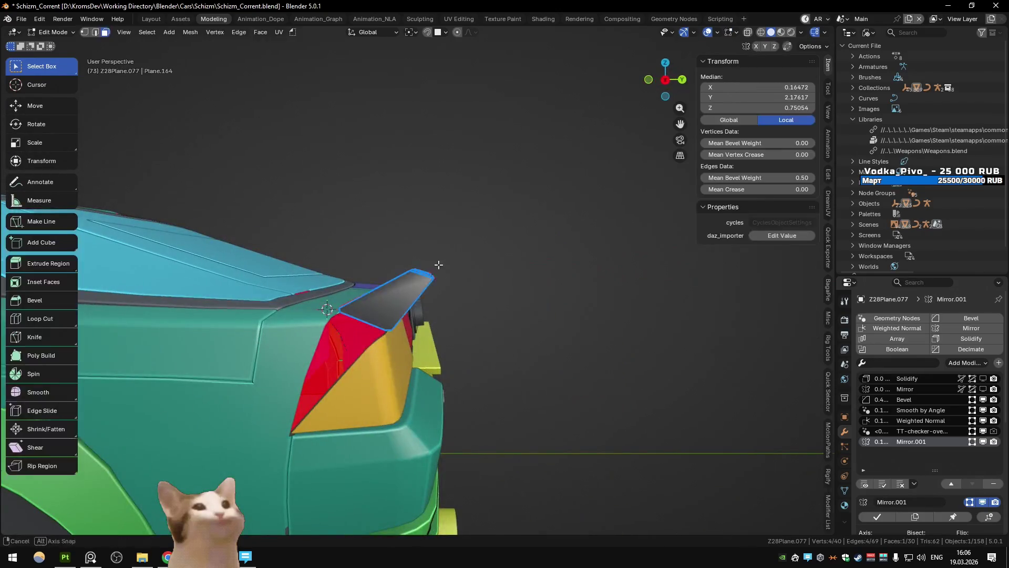
pyautogui.press('Tab')
pyautogui.press('Tab')
pyautogui.scroll(3)
pyautogui.press('1')
pyautogui.click(435, 319)
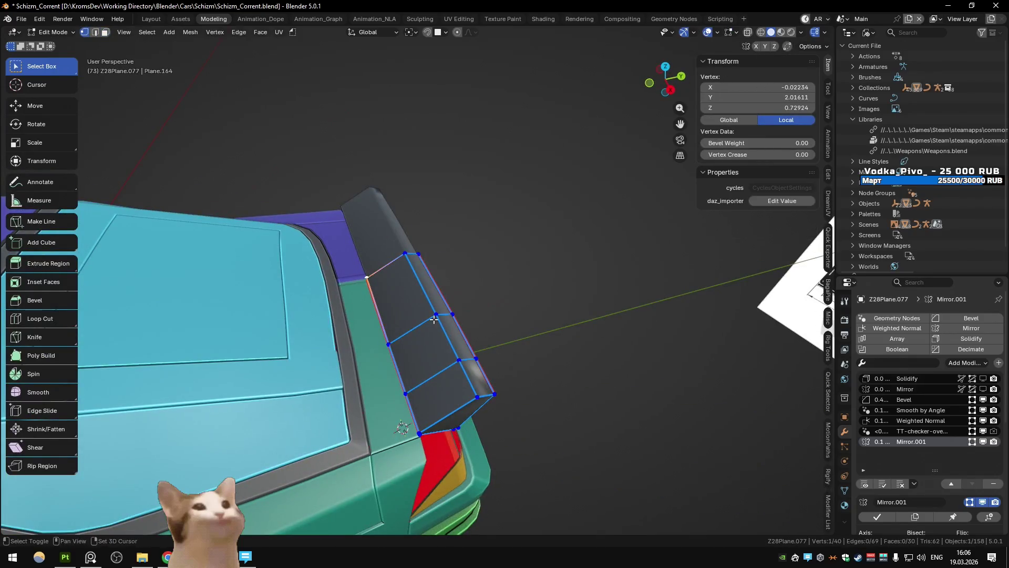
pyautogui.press('Tab')
pyautogui.scroll(-3)
pyautogui.press('q')
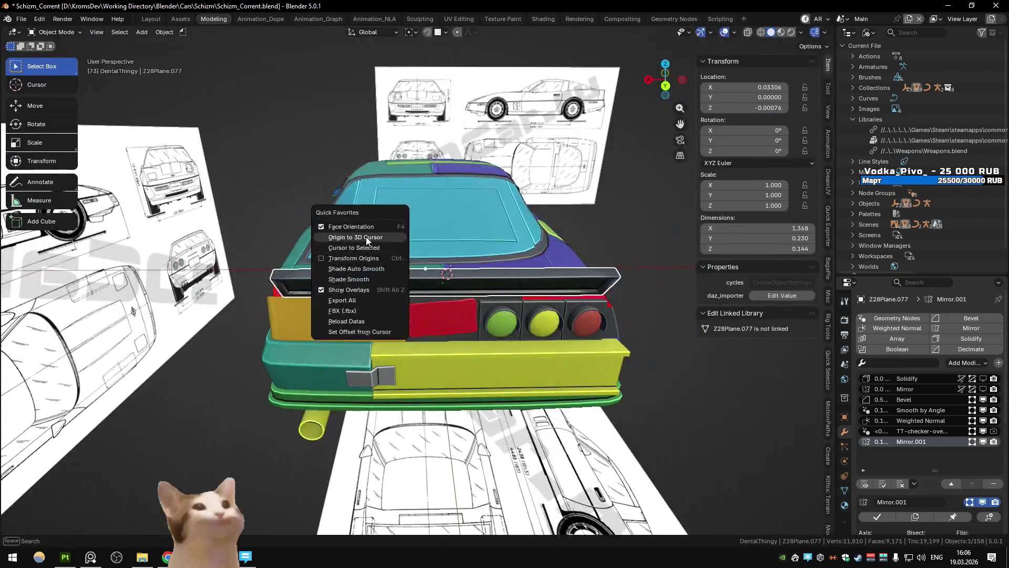
pyautogui.press('Escape')
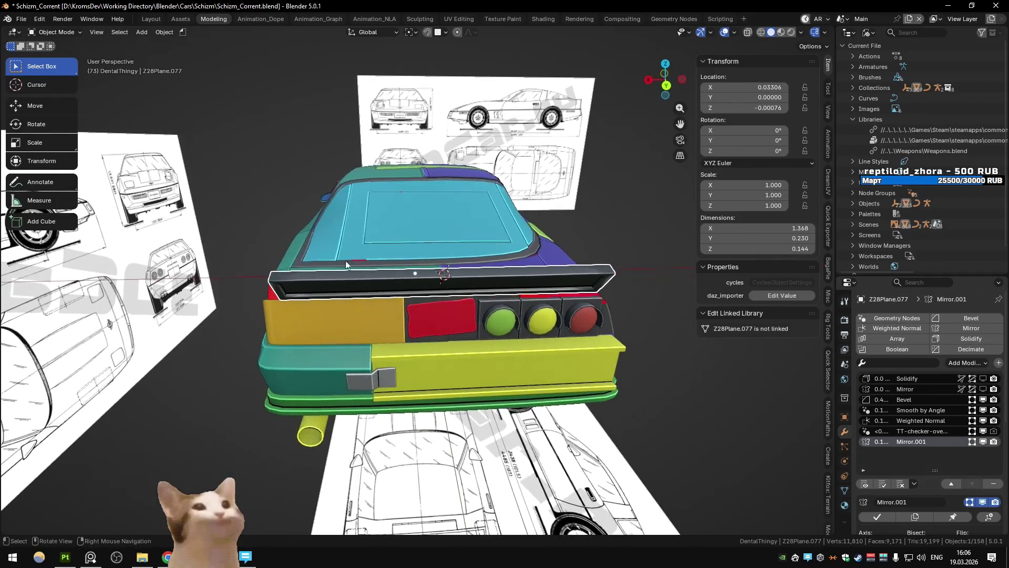
pyautogui.scroll(3)
pyautogui.moveTo(421, 322); pyautogui.dragTo(465, 270)
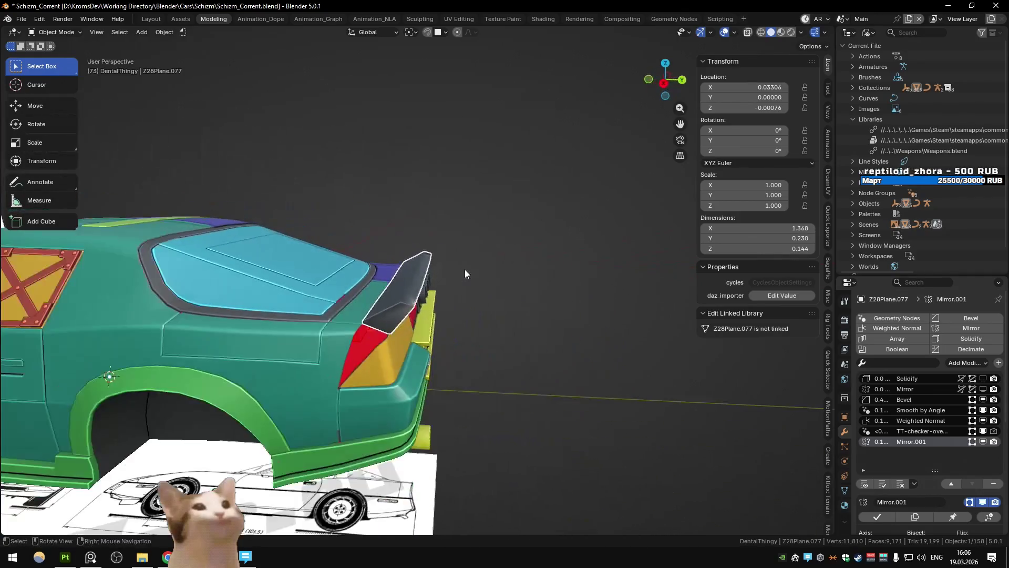
# Try tilting the spoiler with an axis-locked rotation, then undo it
pyautogui.press('Tab')
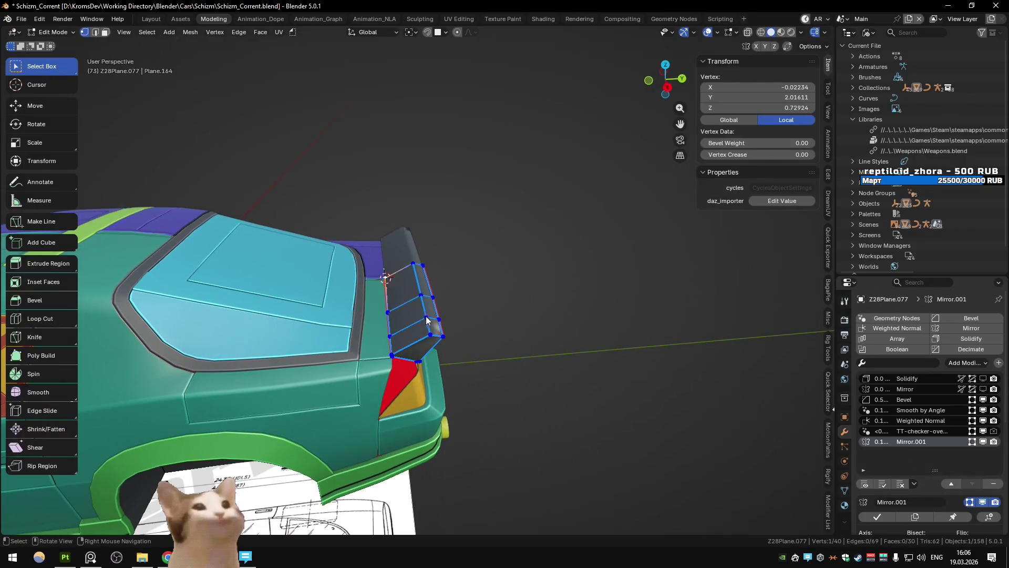
pyautogui.press('Tab')
pyautogui.press('q')
pyautogui.click(394, 310)
pyautogui.press('r')
pyautogui.press('y')
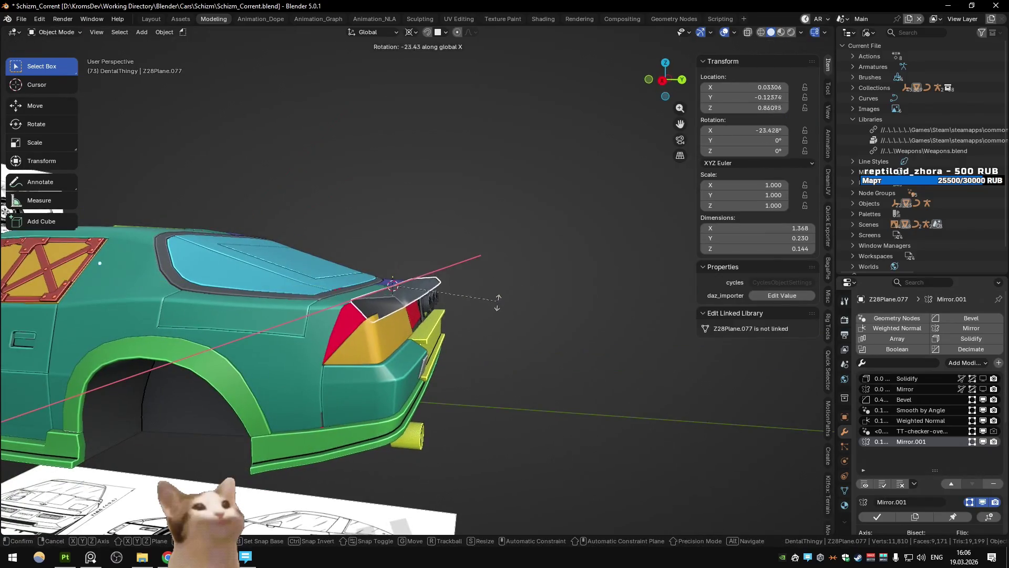
pyautogui.click(495, 318)
pyautogui.moveTo(495, 319); pyautogui.dragTo(475, 313)
pyautogui.scroll(3)
pyautogui.hotkey('ctrl', 'z')
# Attempt scaling the spoiler excluding X, then cancel it
pyautogui.press('s')
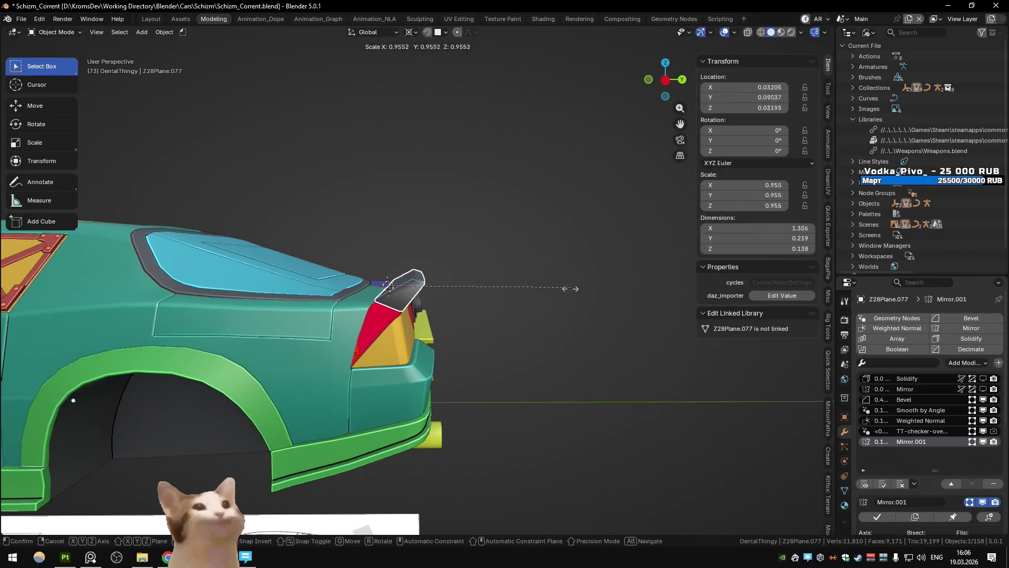
pyautogui.hotkey('shift', 'x')
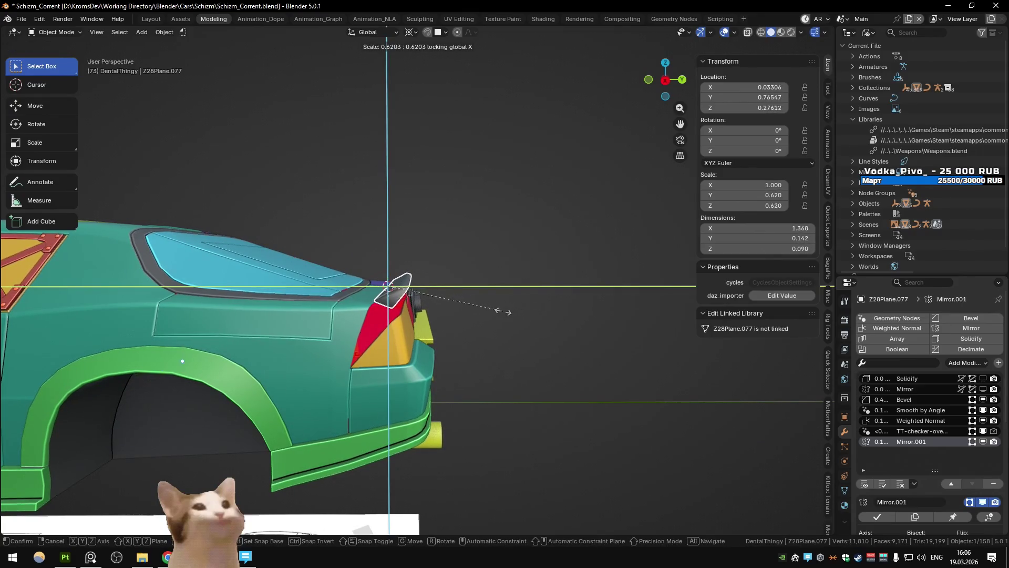
pyautogui.rightClick(519, 319)
pyautogui.scroll(-3)
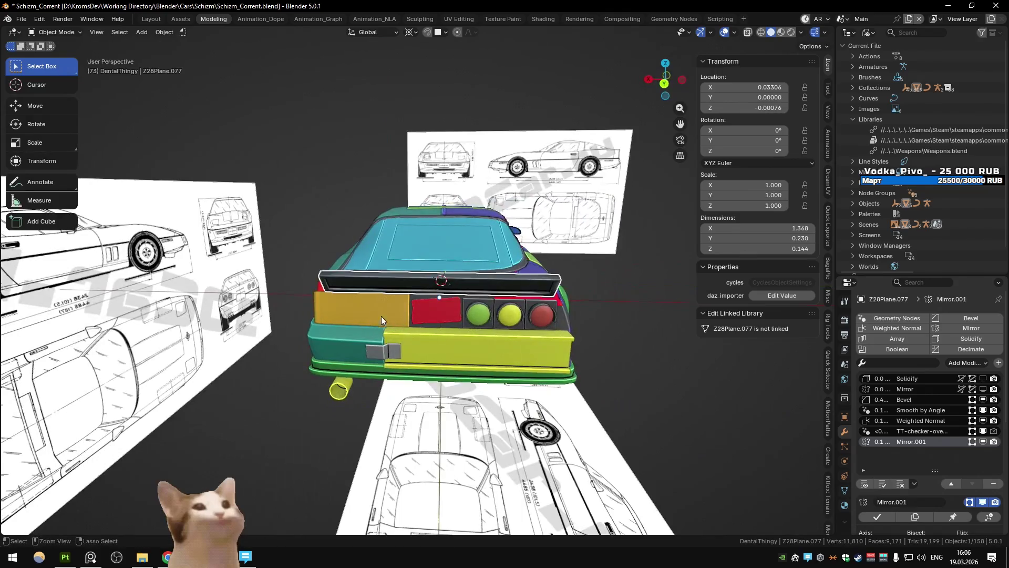
pyautogui.moveTo(364, 299); pyautogui.dragTo(443, 284)
pyautogui.scroll(-3)
pyautogui.scroll(3)
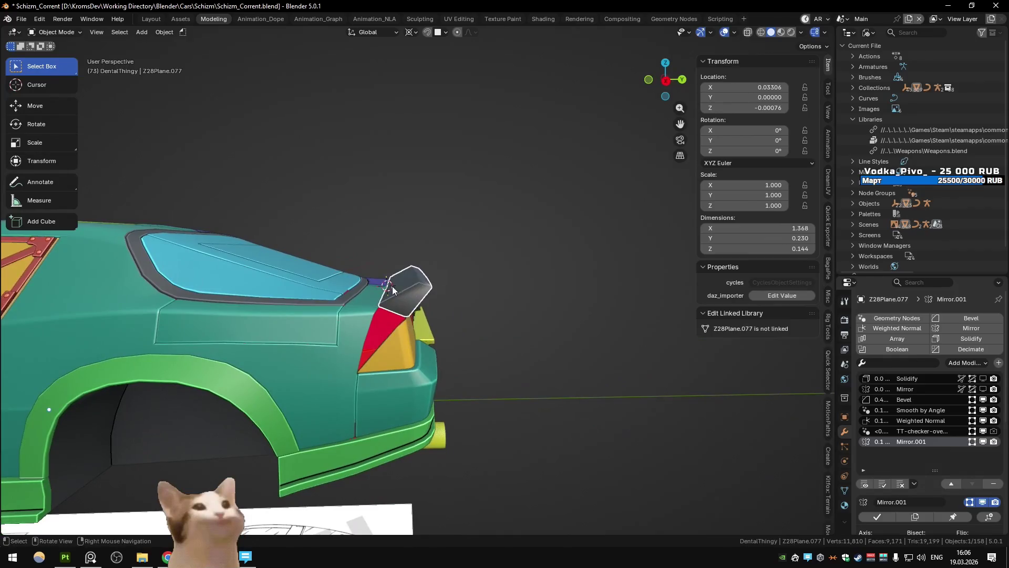
# Move the spoiler vertices into place and switch to Back Orthographic view
pyautogui.press('Tab')
pyautogui.click(371, 315)
pyautogui.moveTo(374, 315); pyautogui.dragTo(453, 310)
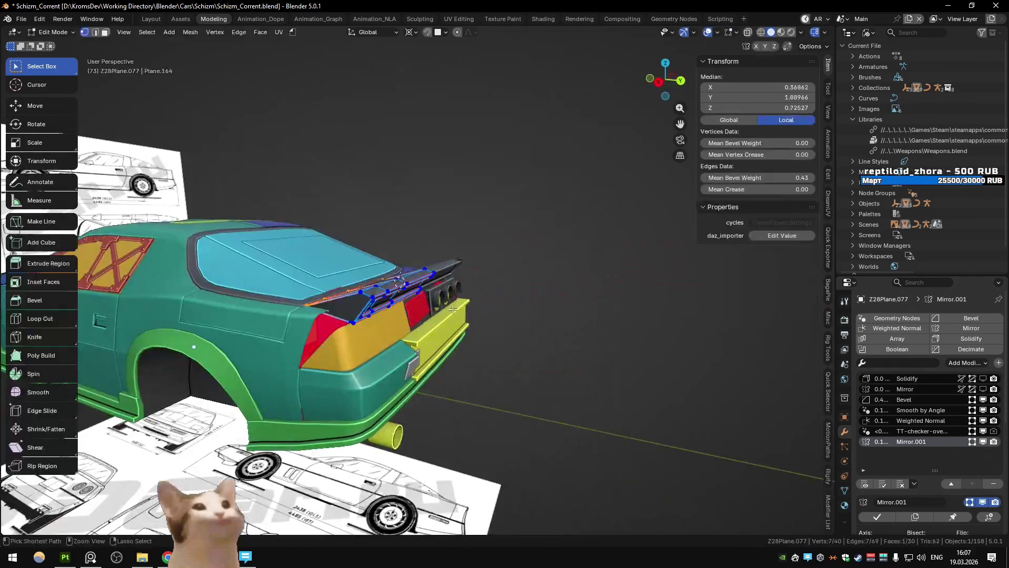
pyautogui.press('ctrl+KP_1')
pyautogui.scroll(3)
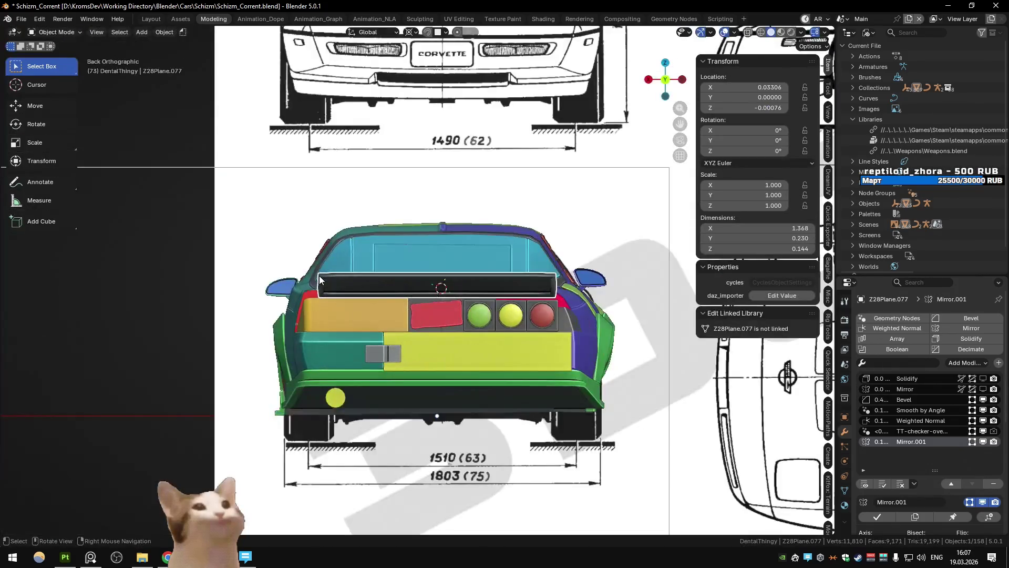
# Slide the spoiler's end vertices 0.05847 along X, widening it to 1.485
pyautogui.hotkey('alt', 'z')
pyautogui.hotkey('alt', 'z')
pyautogui.press('g')
pyautogui.press('x')
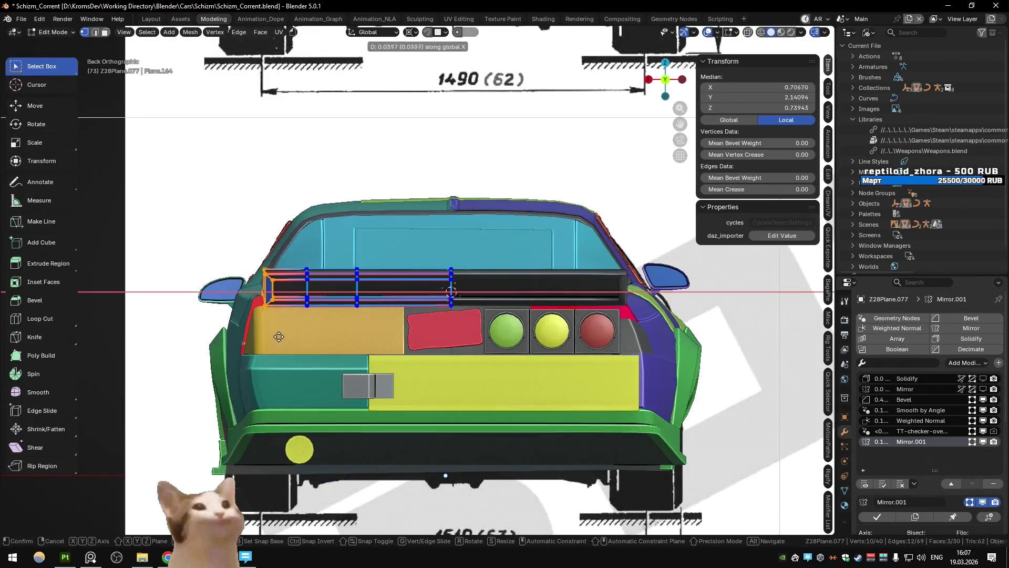
pyautogui.click(276, 336)
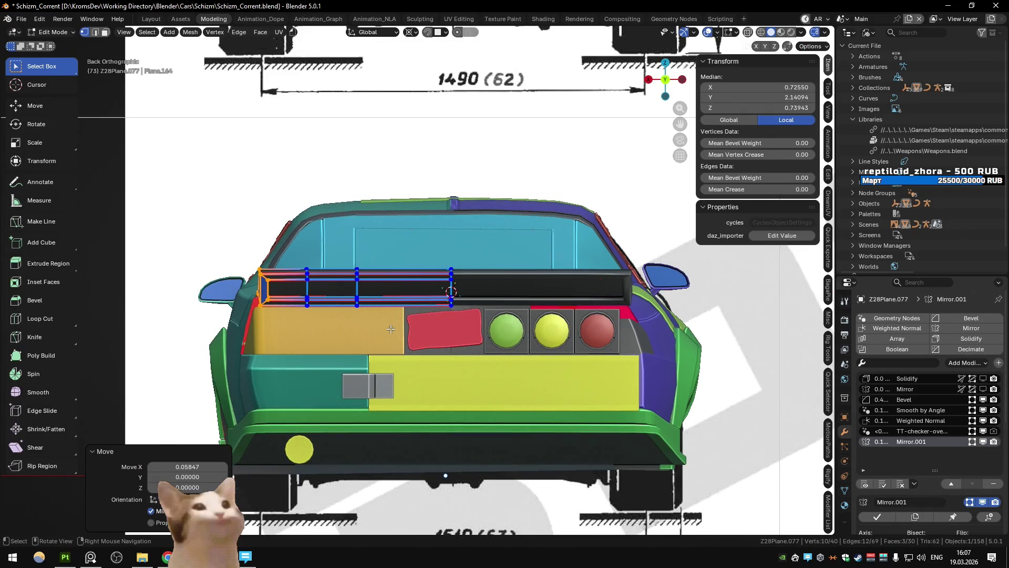
# Delete a strip of edges from the spoiler mesh and review it up close
pyautogui.press('2')
pyautogui.press('x')
pyautogui.click(282, 285)
pyautogui.hotkey('ctrl', 'z')
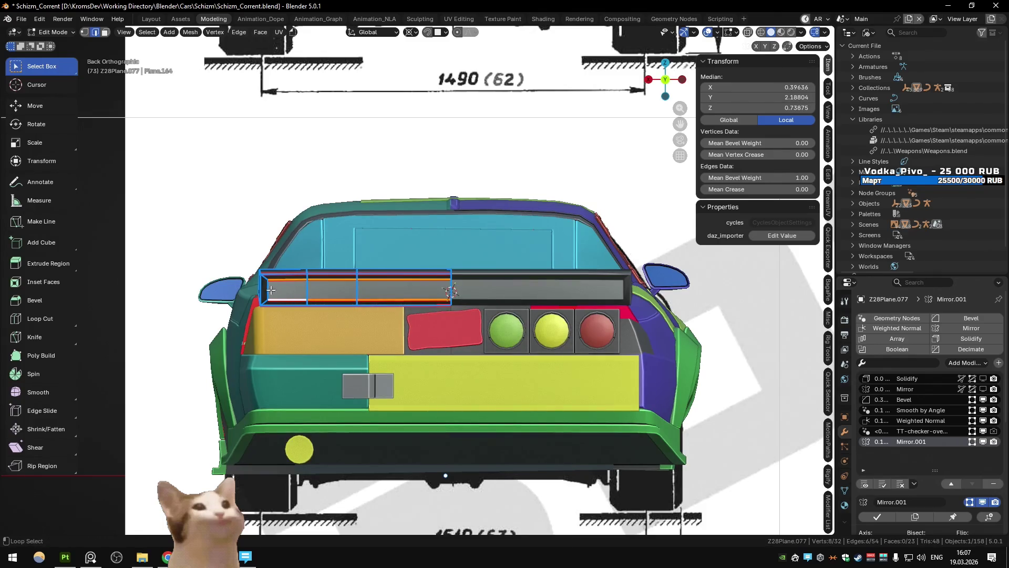
pyautogui.hotkey('ctrl', 'shift', 'z')
pyautogui.press('Tab')
pyautogui.moveTo(291, 291); pyautogui.dragTo(404, 307)
pyautogui.press('Tab')
pyautogui.press('Tab')
pyautogui.rightClick(405, 307)
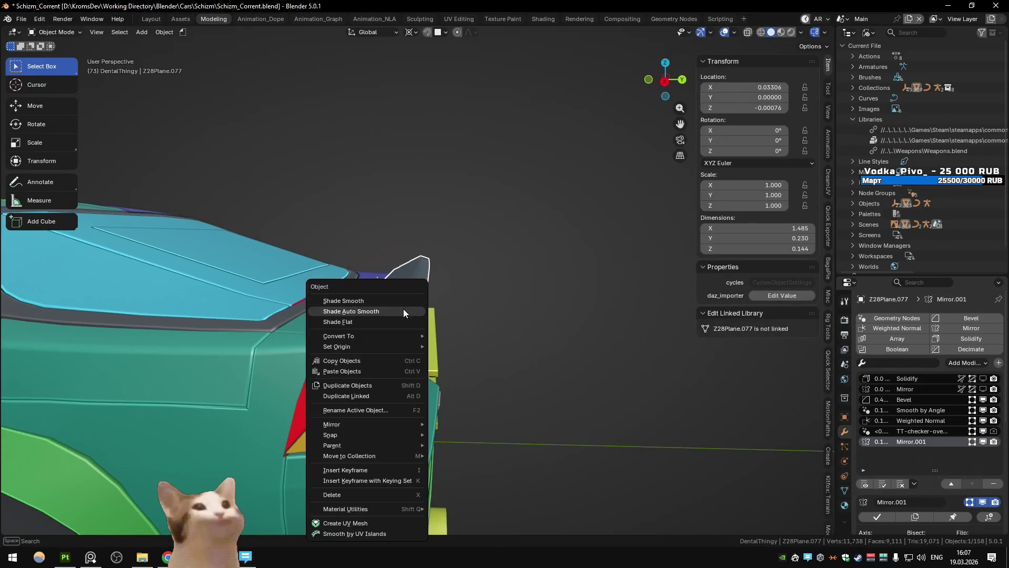
# Apply Shade Auto Smooth to spoiler Z28Plane.077, delete its Mirror.001 modifier, and check the remaining modifiers
pyautogui.click(413, 313)
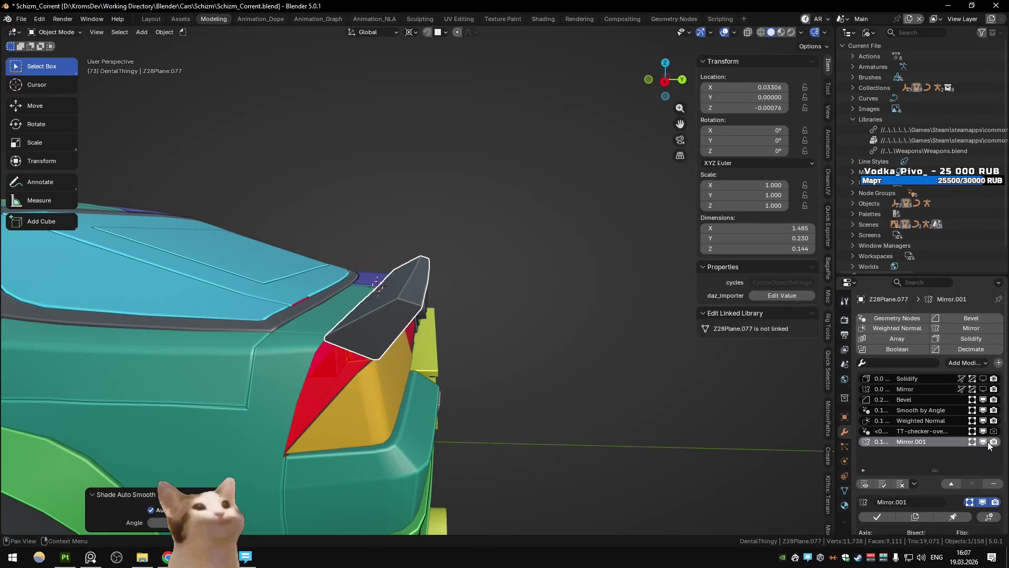
pyautogui.click(997, 484)
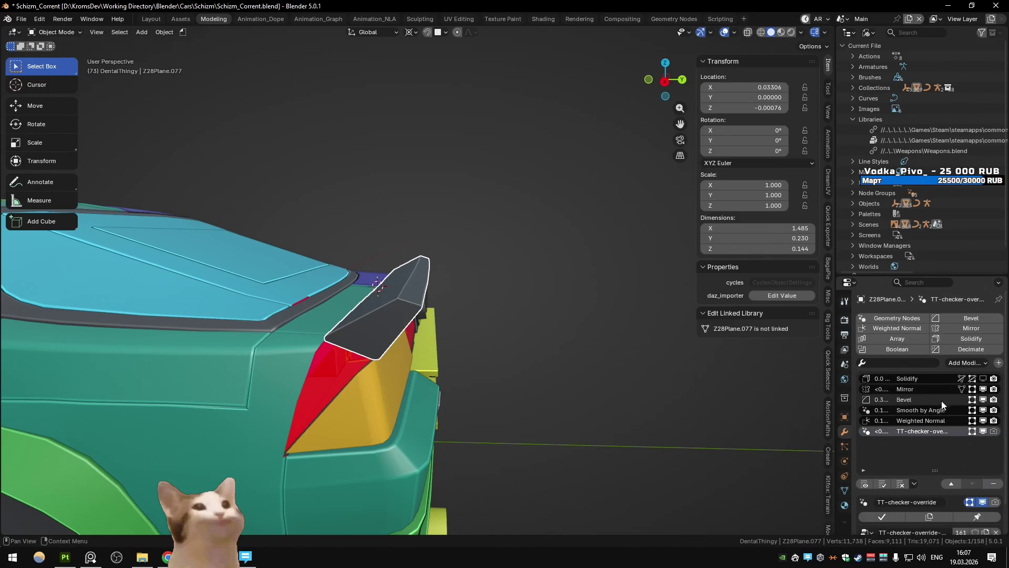
pyautogui.click(946, 401)
pyautogui.scroll(-3)
pyautogui.moveTo(677, 418); pyautogui.dragTo(484, 384)
pyautogui.click(925, 326)
pyautogui.scroll(3)
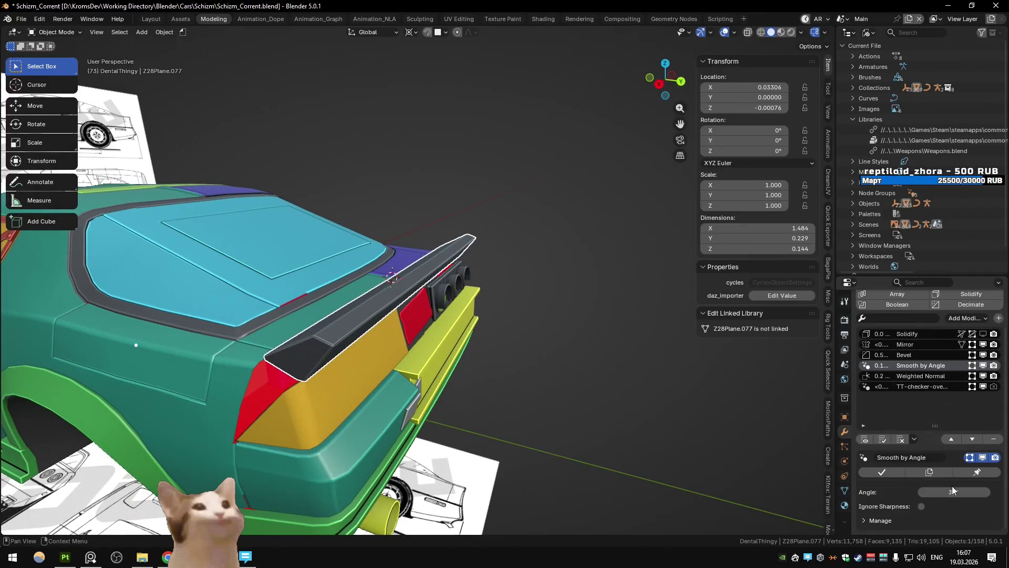
# Select the spoiler plane from behind the car and frame it in view
pyautogui.moveTo(400, 284); pyautogui.dragTo(313, 272)
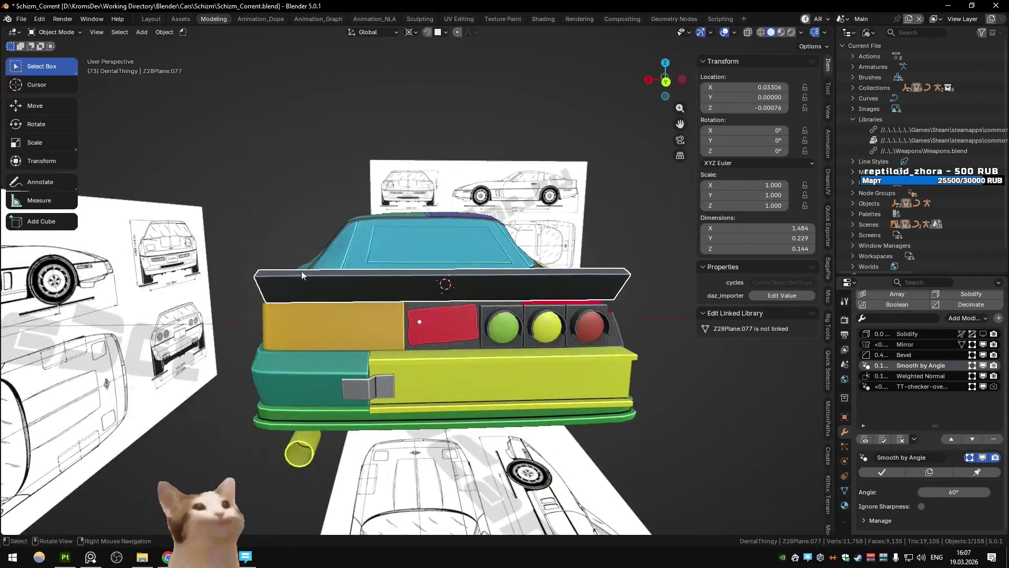
pyautogui.click(236, 262)
pyautogui.moveTo(235, 262); pyautogui.dragTo(383, 321)
pyautogui.click(382, 322)
pyautogui.press('KP_Decimal')
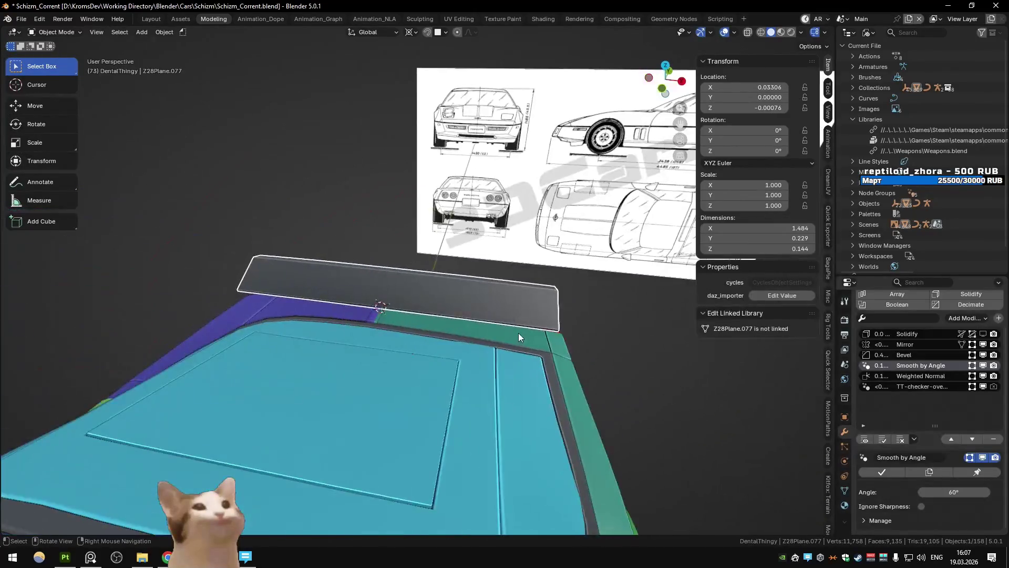
# In top view with X-ray on, snap the 3D cursor to the spoiler corner and select its outer-end vertices
pyautogui.press('KP_7')
pyautogui.press('Tab')
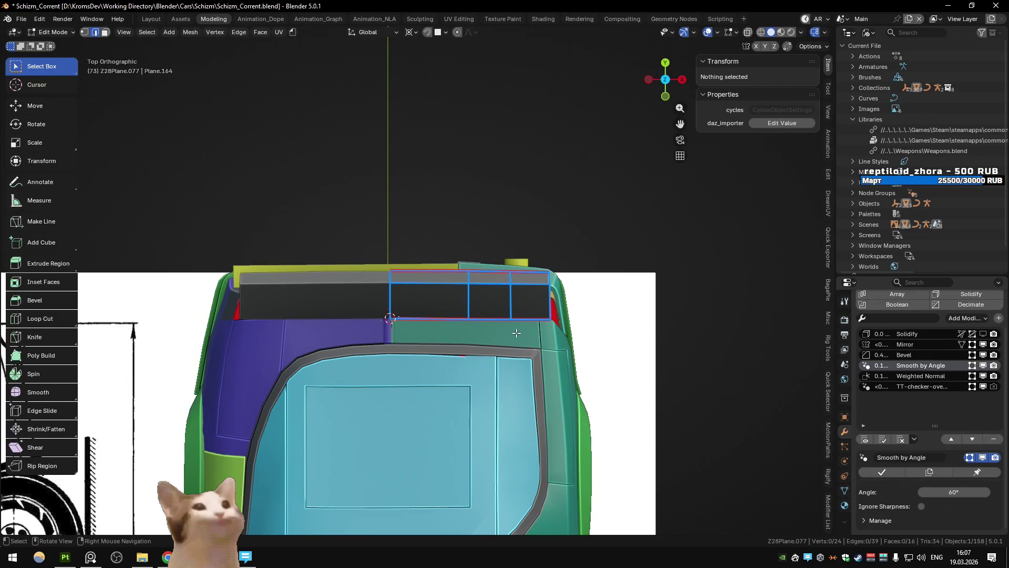
pyautogui.hotkey('alt', 'z')
pyautogui.moveTo(521, 265); pyautogui.dragTo(573, 302)
pyautogui.click(551, 319)
pyautogui.hotkey('shift', 's')
pyautogui.click(579, 402)
pyautogui.moveTo(502, 263); pyautogui.dragTo(562, 289)
# Scale the outer-end vertices on X around the 3D cursor and shear them to slant the tip
pyautogui.hotkey('shift', '2')
pyautogui.click(590, 374)
pyautogui.press('s')
pyautogui.press('x')
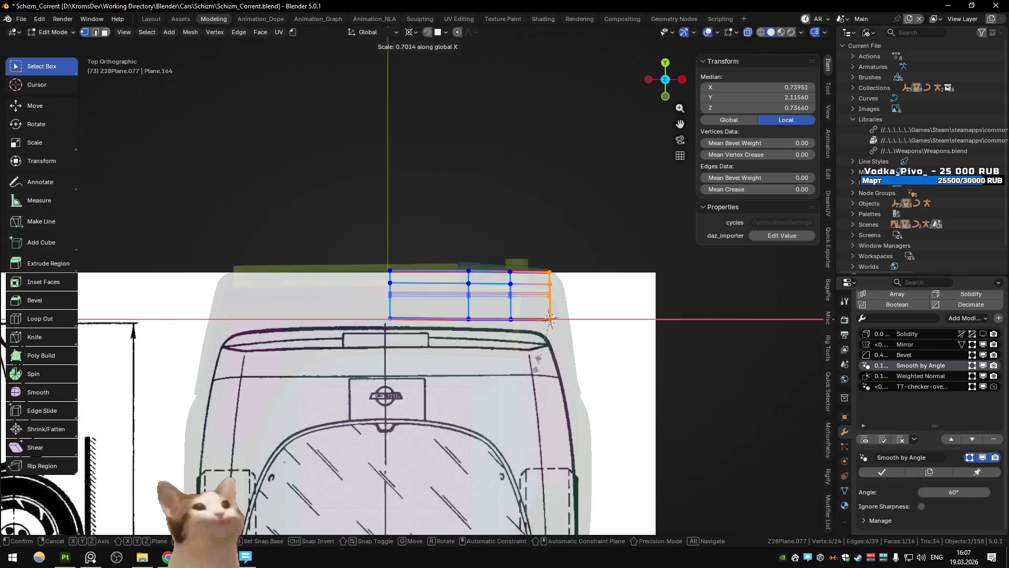
pyautogui.click(536, 327)
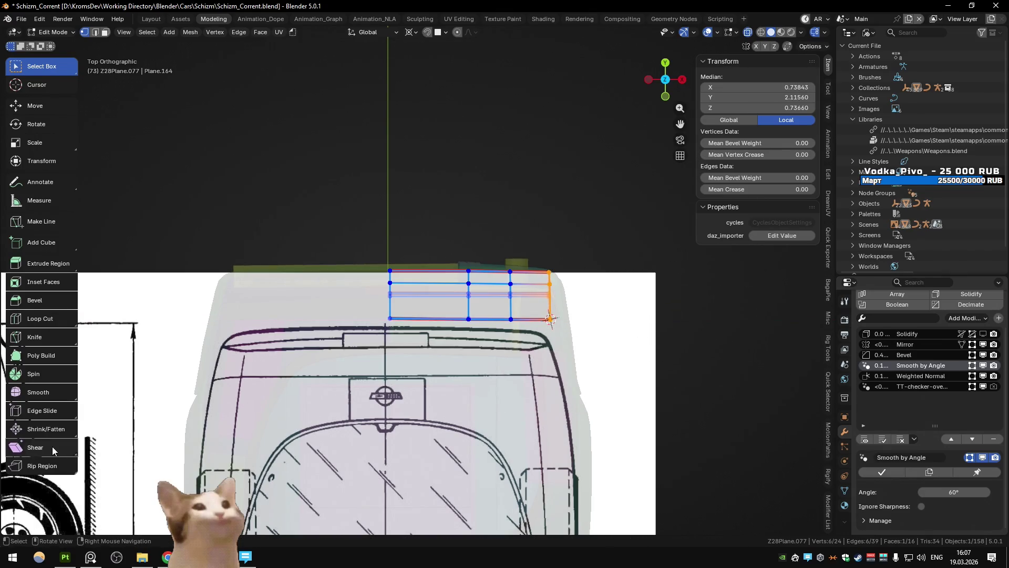
pyautogui.click(56, 451)
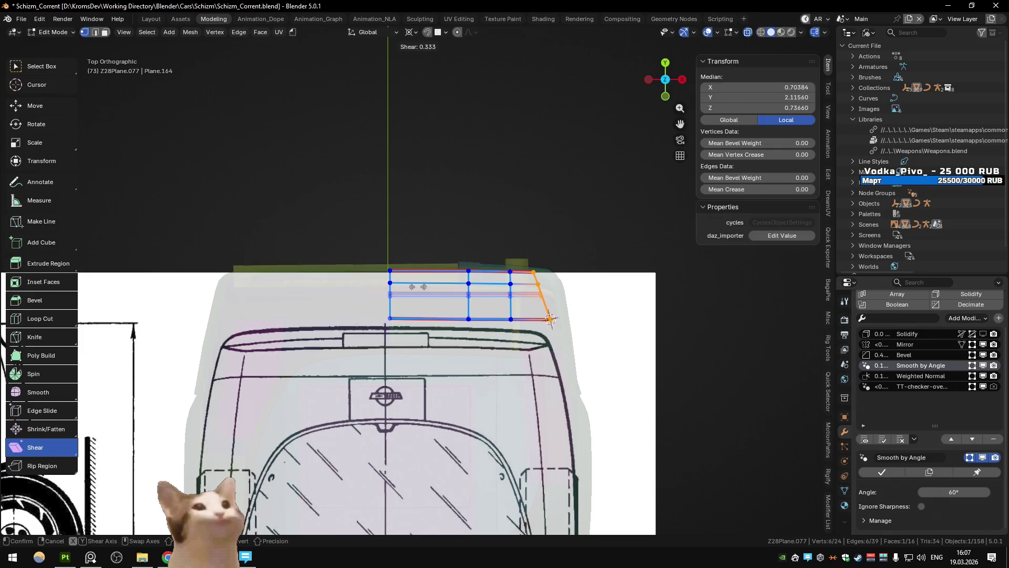
pyautogui.click(550, 319)
pyautogui.hotkey('alt', 'z')
pyautogui.press('Tab')
pyautogui.moveTo(531, 195); pyautogui.dragTo(418, 286)
# Run Export All from the Unity scene's Quick Favorites, then go to the Unity editor
pyautogui.press('m')
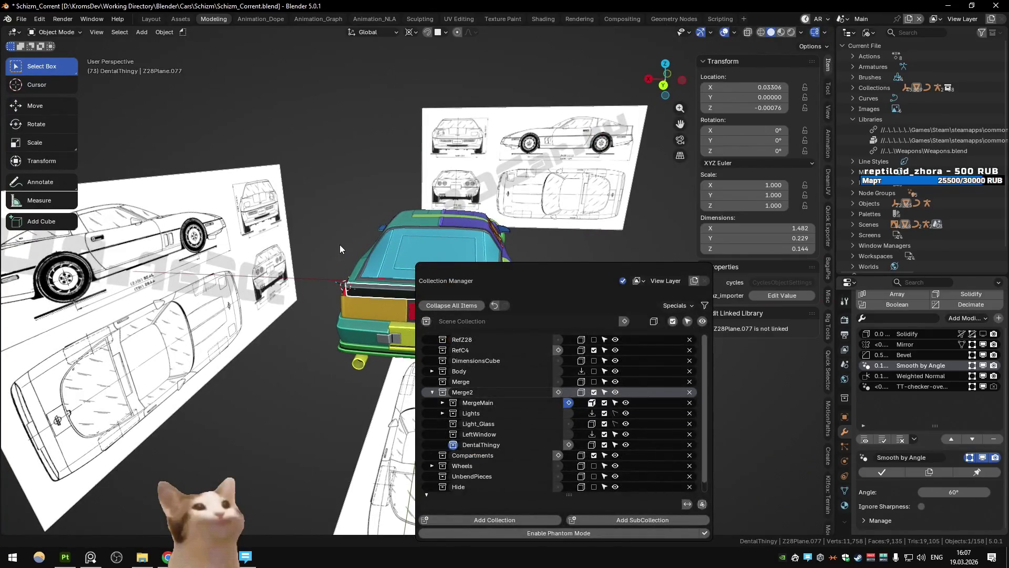
pyautogui.hotkey('ctrl', 'pagedown')
pyautogui.press('q')
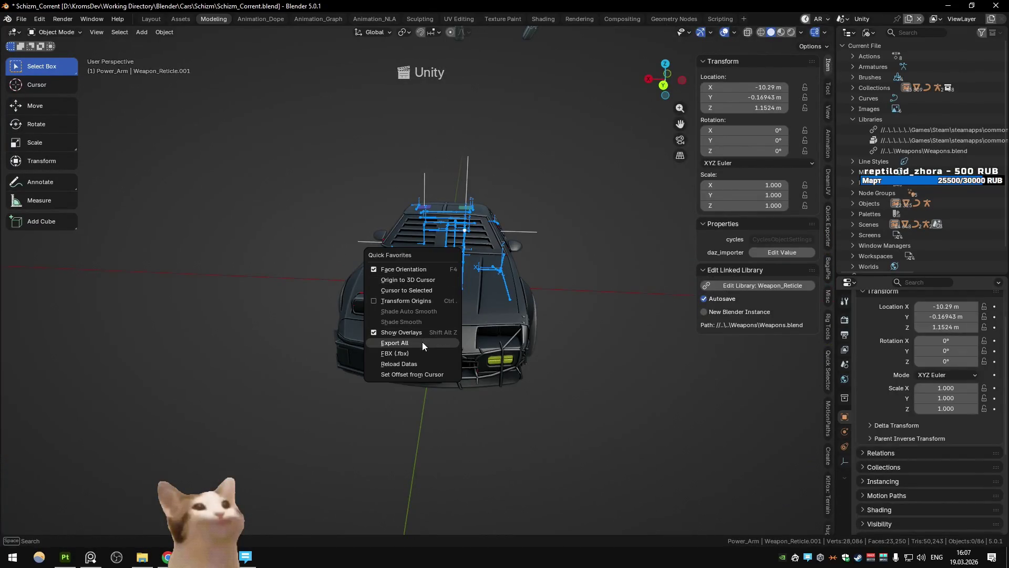
pyautogui.click(394, 343)
pyautogui.hotkey('alt', 'Tab')
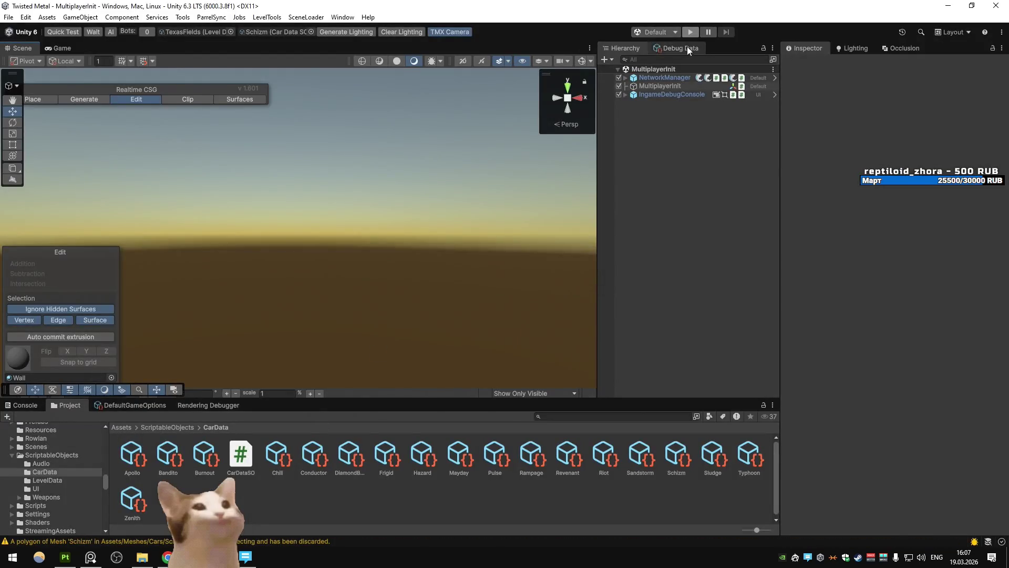
# Play TexasFields and drive the car forward, weaving right and left through the corn, then return to Blender
pyautogui.click(690, 32)
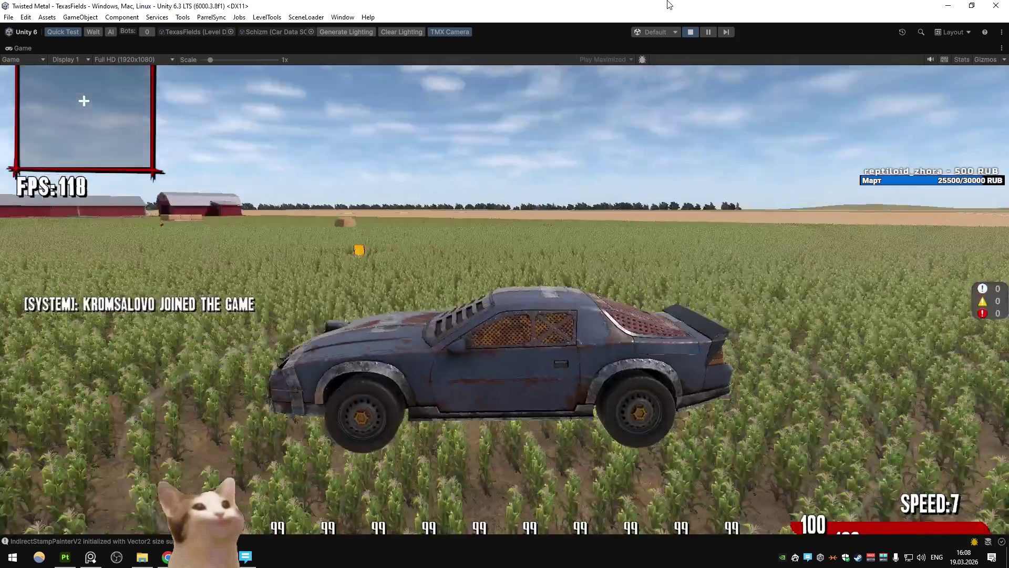
pyautogui.press('w')
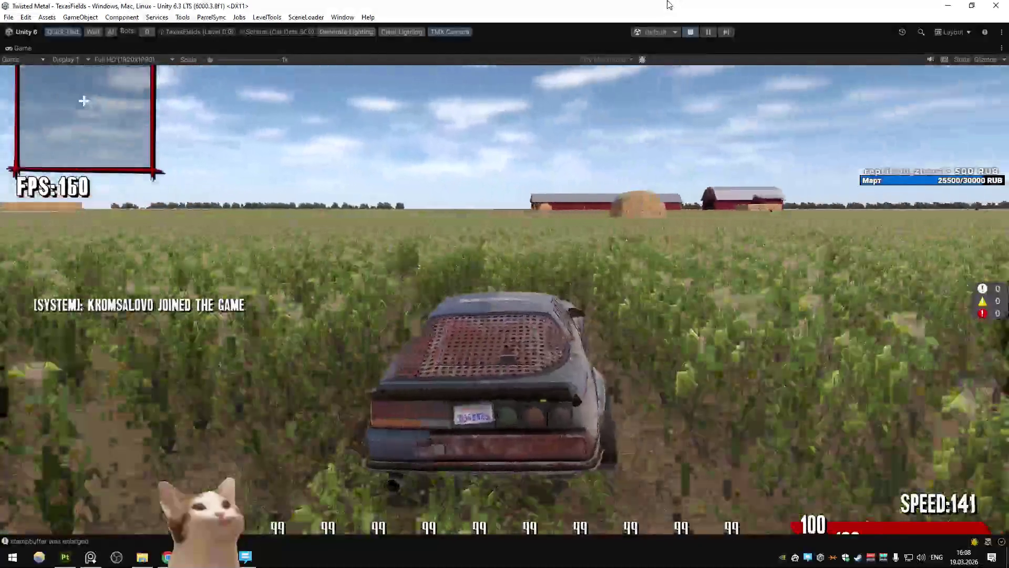
pyautogui.press('d')
pyautogui.press('a')
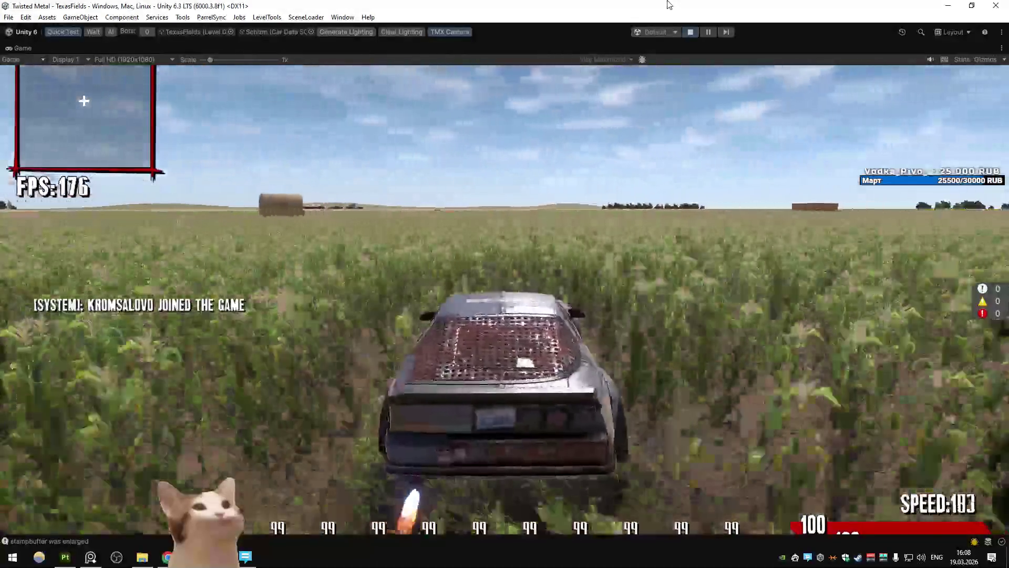
pyautogui.press('d')
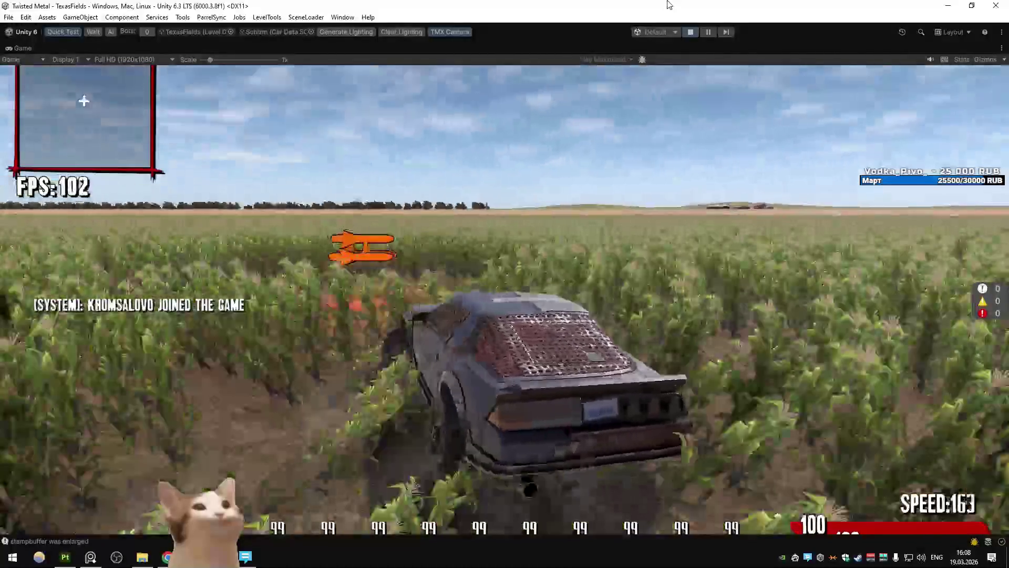
pyautogui.press('a')
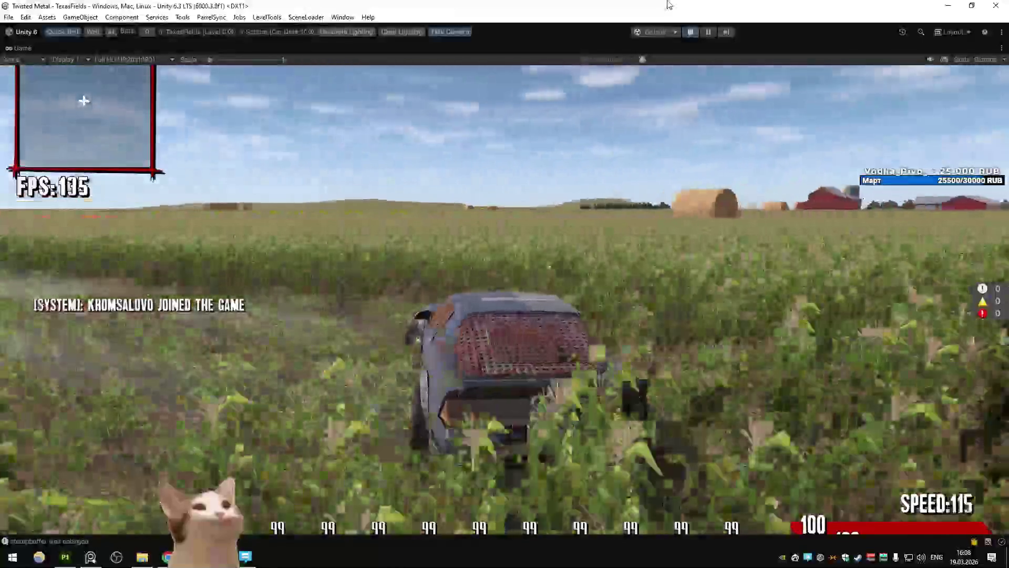
pyautogui.hotkey('alt', 'Tab')
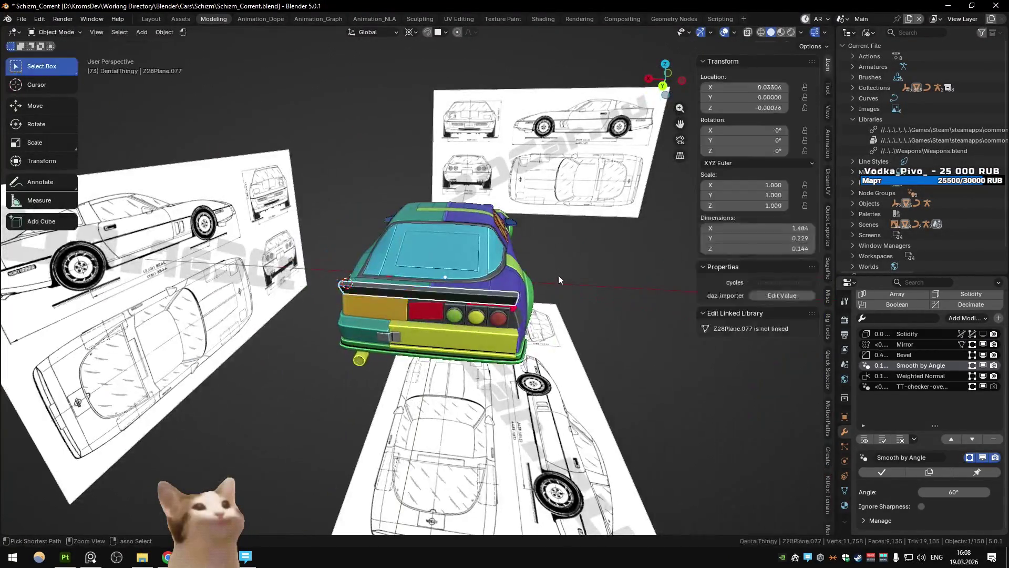
# Undo the recent spoiler edits and delete the spoiler object
pyautogui.hotkey('ctrl', 'z')
pyautogui.hotkey('ctrl', 'z')
pyautogui.hotkey('ctrl', 'z')
pyautogui.hotkey('ctrl', 'z')
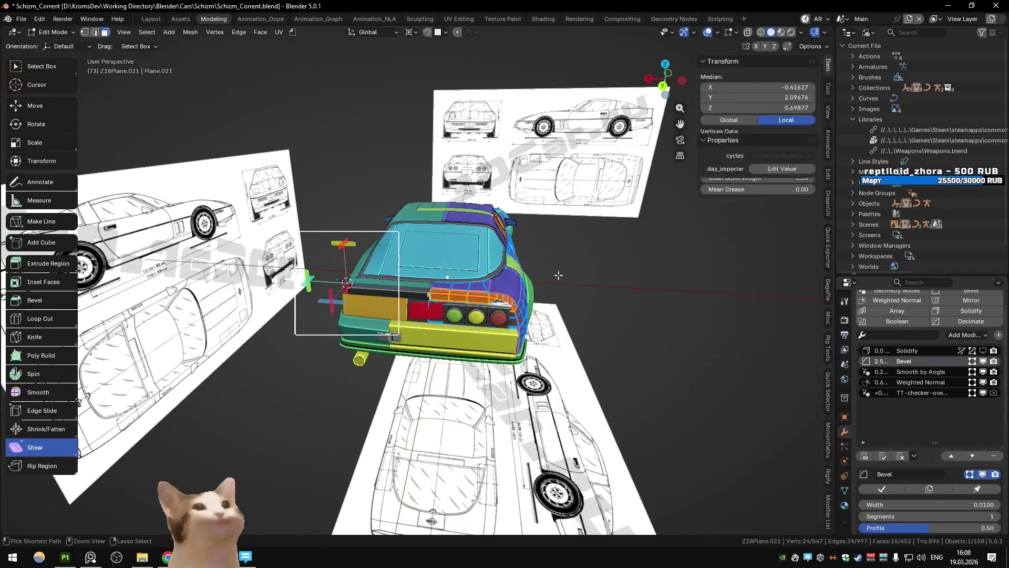
pyautogui.hotkey('ctrl', 'z')
pyautogui.hotkey('ctrl', 'z')
pyautogui.hotkey('ctrl', 'z')
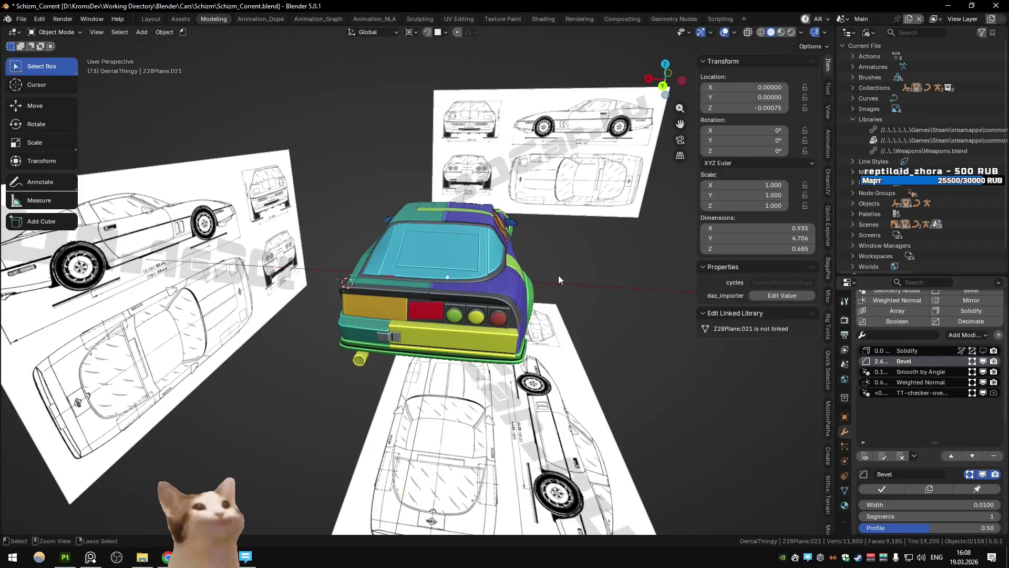
pyautogui.hotkey('ctrl', 'z')
pyautogui.hotkey('ctrl', 'z')
pyautogui.hotkey('ctrl', 'z')
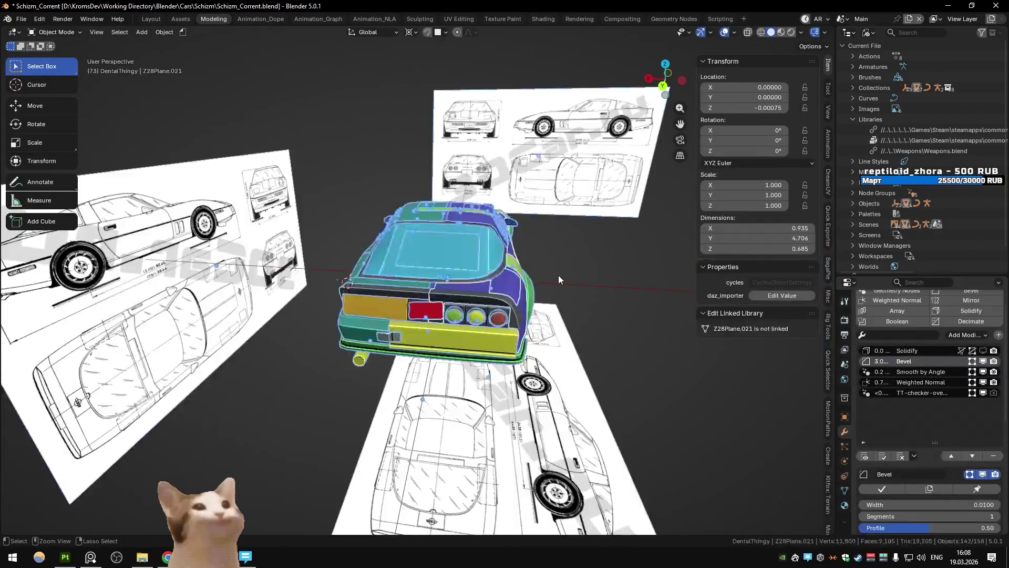
pyautogui.hotkey('ctrl', 'z')
pyautogui.hotkey('ctrl', 'z')
pyautogui.hotkey('ctrl', 'z')
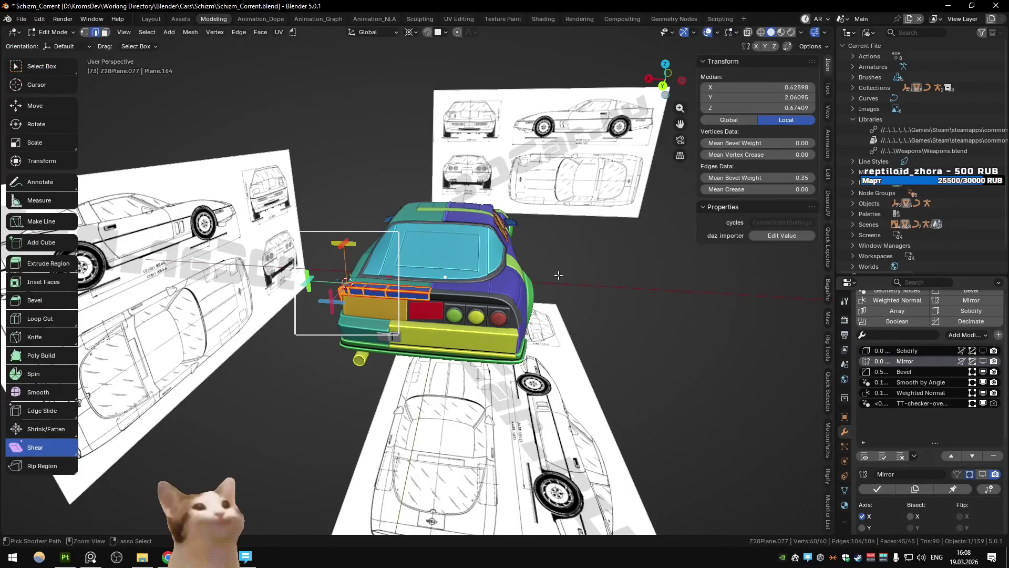
pyautogui.press('Delete')
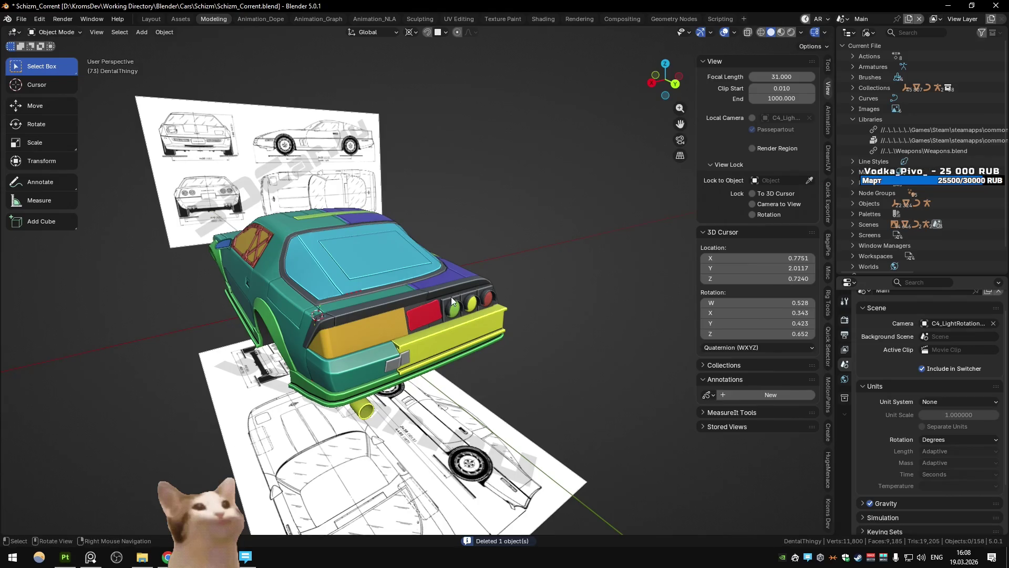
# Run Export All from the Unity scene's Quick Favorites, then move on to Substance Painter
pyautogui.hotkey('ctrl', 'pagedown')
pyautogui.hotkey('ctrl', 'pagedown')
pyautogui.press('q')
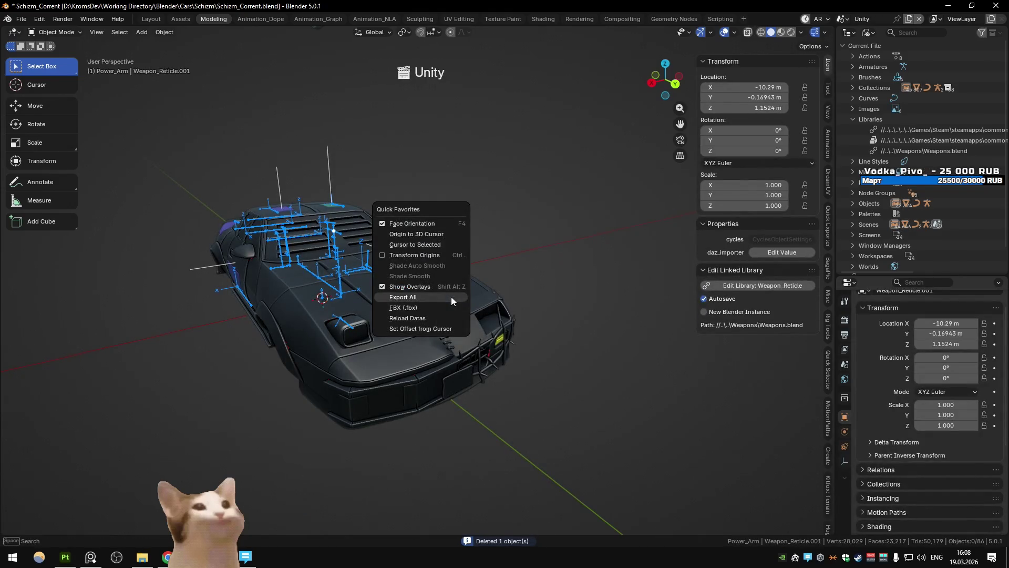
pyautogui.click(451, 297)
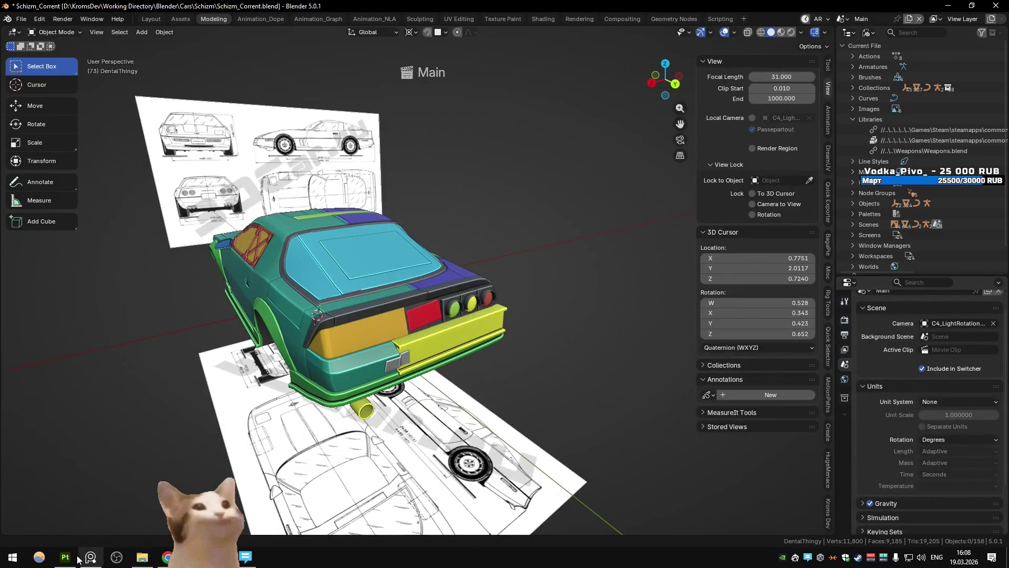
pyautogui.click(78, 557)
# Copy C4Body's color-selection mask onto WheelArches and add the strip above the rear panel
pyautogui.moveTo(272, 268); pyautogui.dragTo(475, 285)
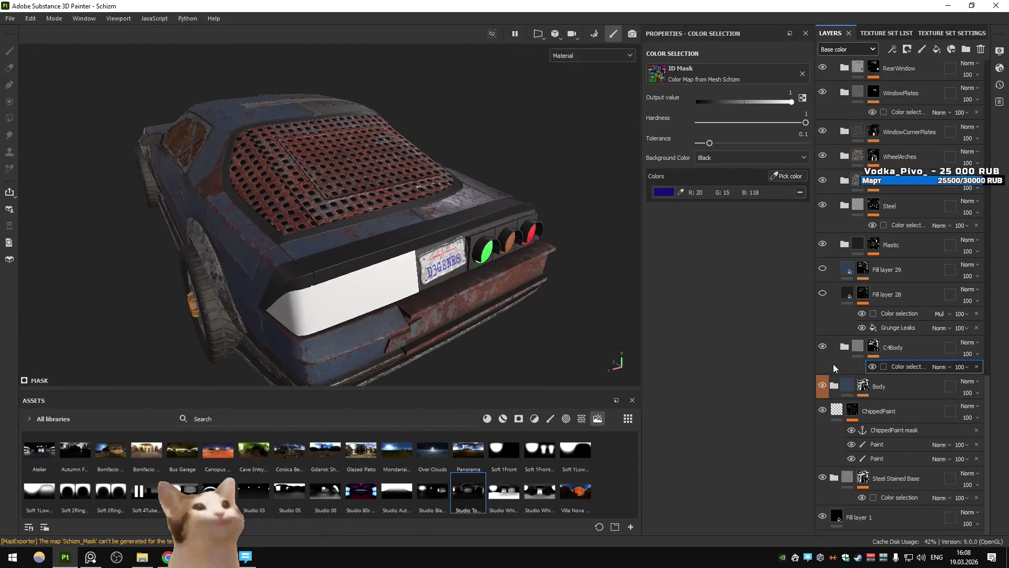
pyautogui.moveTo(876, 344); pyautogui.dragTo(874, 157)
pyautogui.click(373, 253)
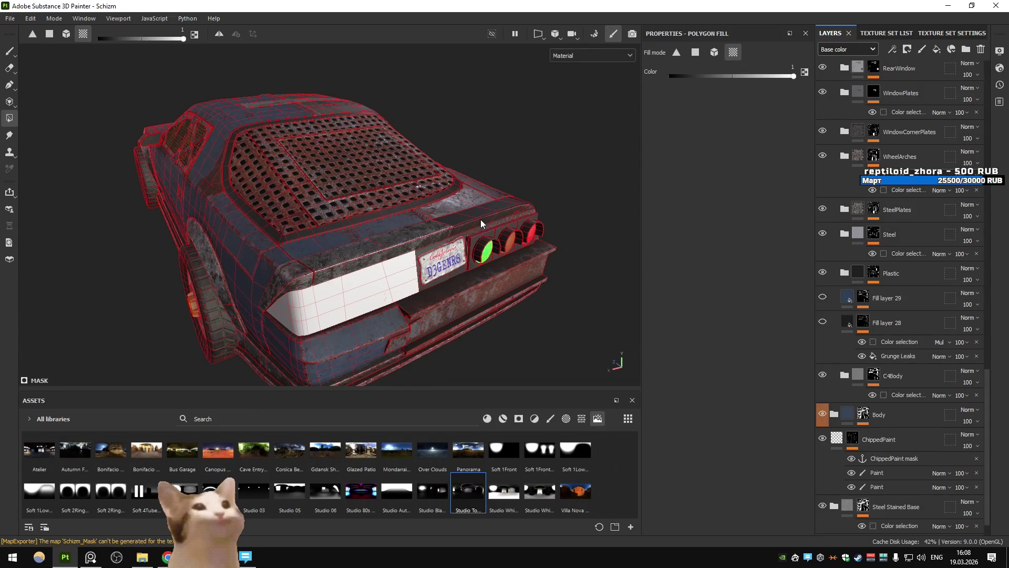
pyautogui.moveTo(481, 220); pyautogui.dragTo(264, 267)
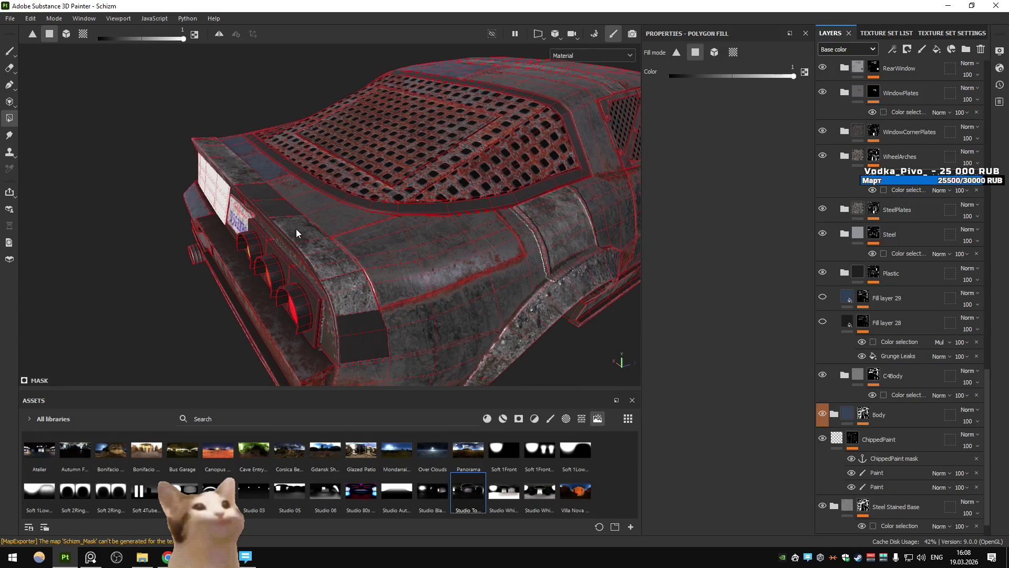
pyautogui.moveTo(257, 191); pyautogui.dragTo(334, 179)
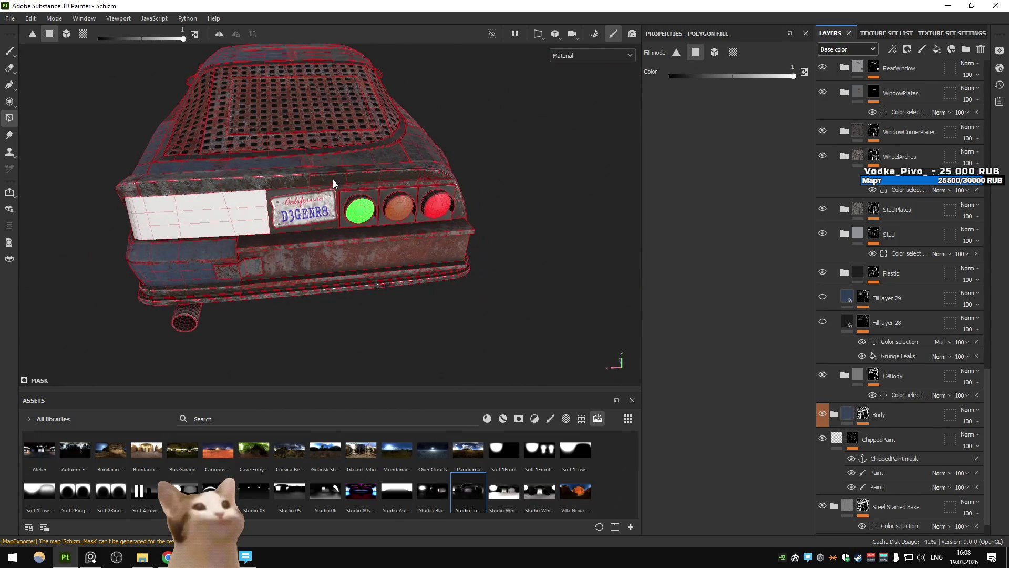
# Export the Schizm car's five 2048×2048 PNG textures and return to Unity
pyautogui.click(856, 157)
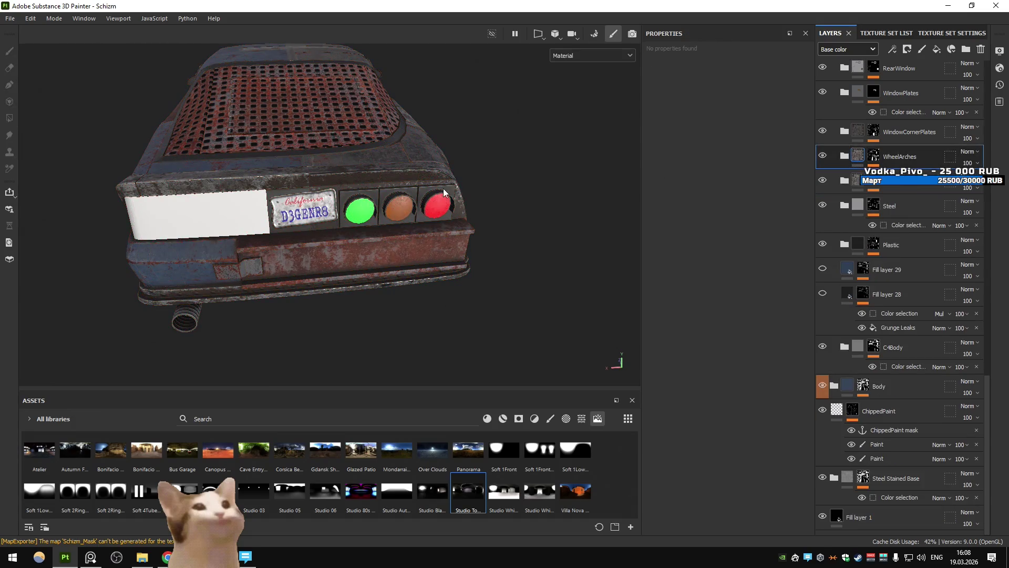
pyautogui.hotkey('ctrl', 'shift', 'e')
pyautogui.click(749, 461)
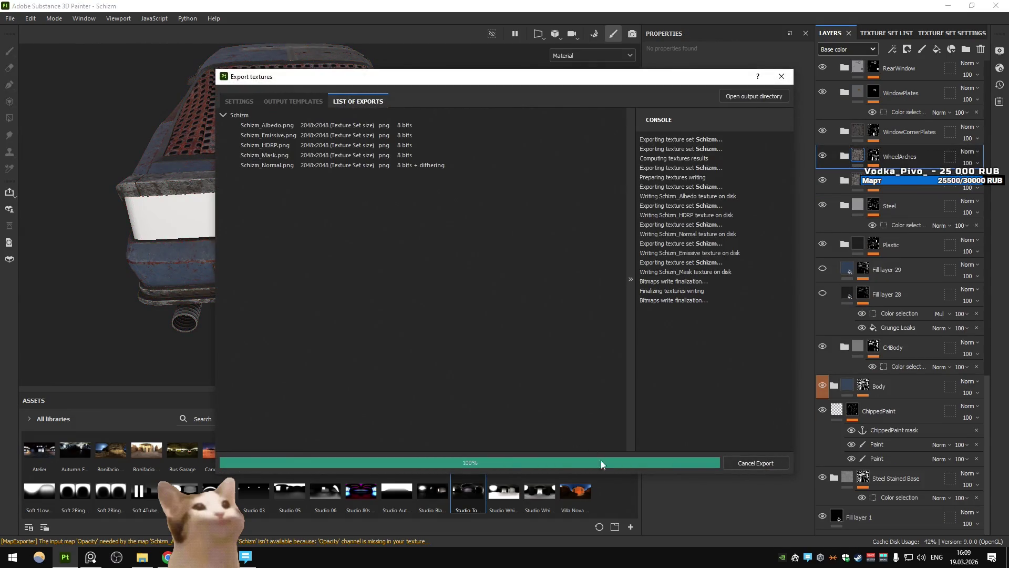
pyautogui.hotkey('alt', 'Tab')
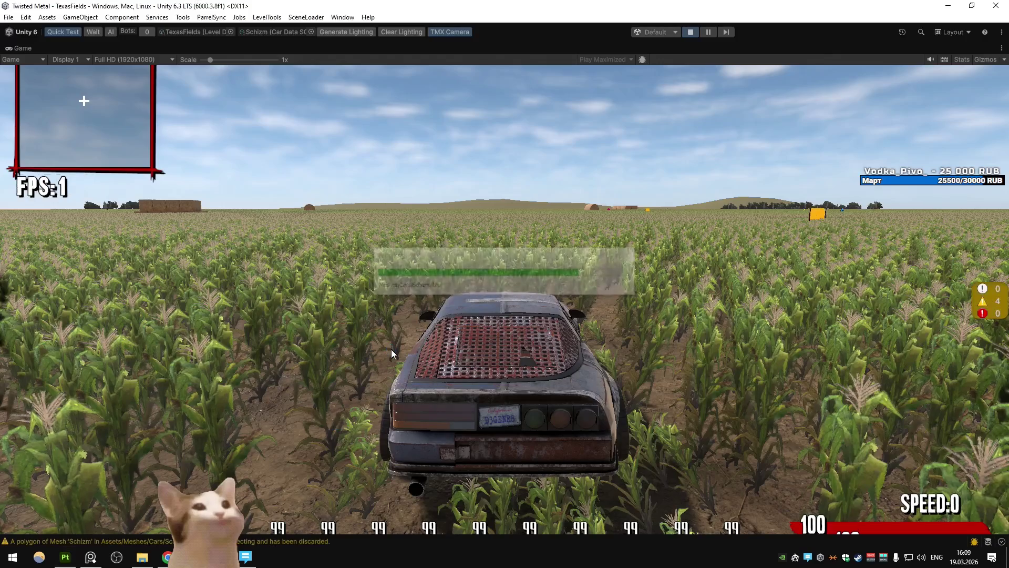
# Drive the retextured car through the corn, veering left then right toward the barns, then return to Substance Painter
pyautogui.press('w')
pyautogui.press('a')
pyautogui.press('w')
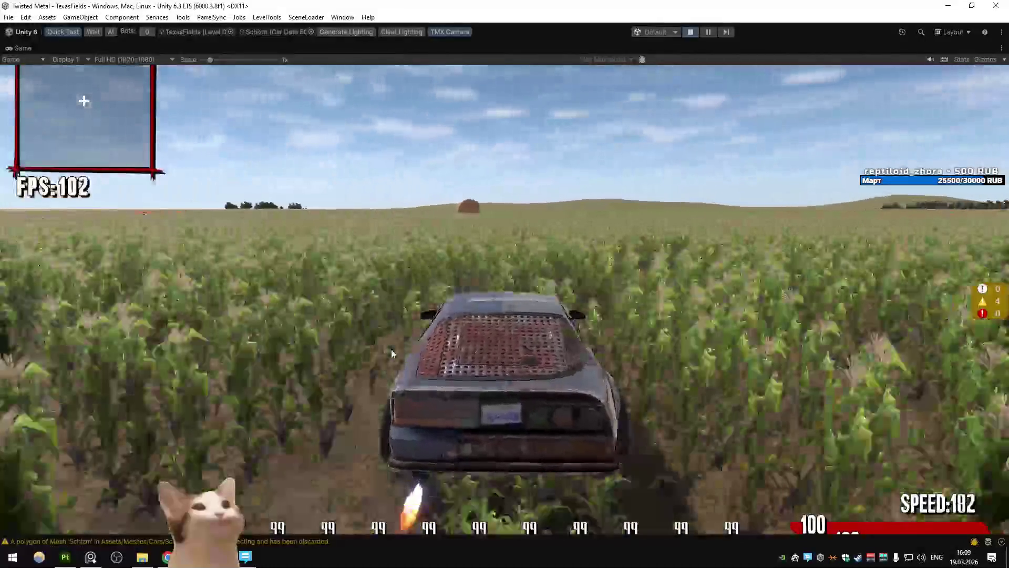
pyautogui.press('d')
pyautogui.press('d')
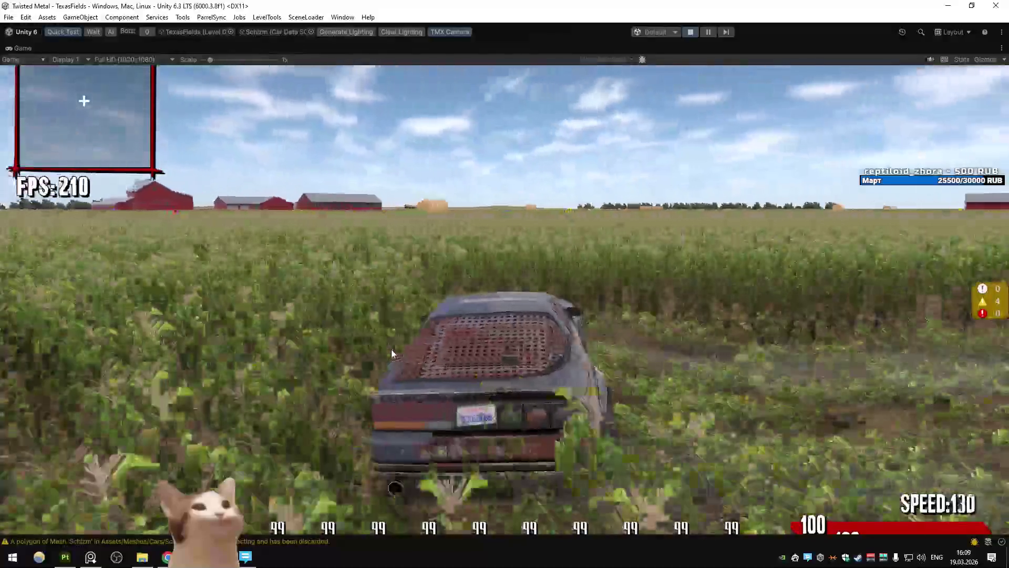
pyautogui.press('w')
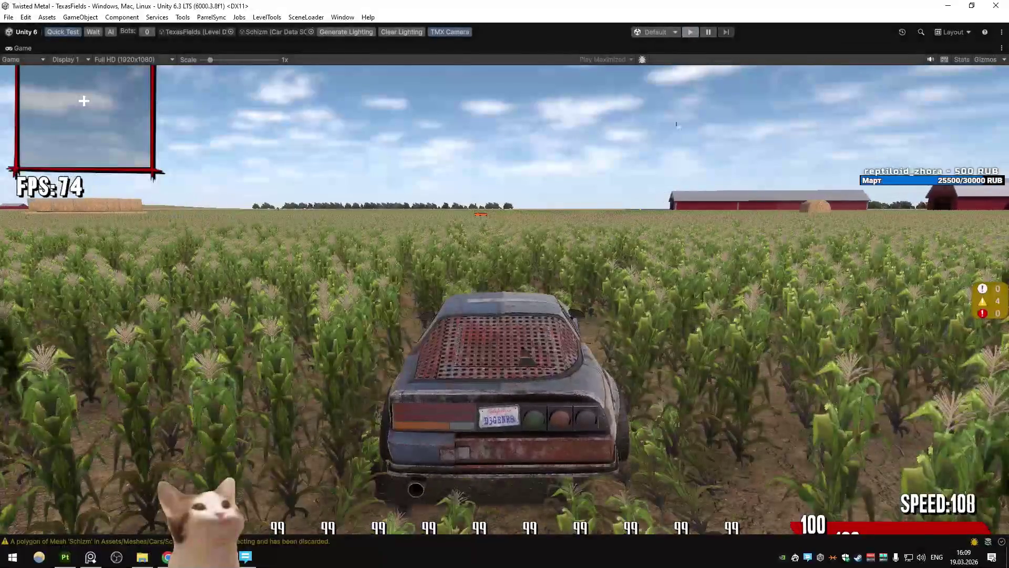
pyautogui.hotkey('alt', 'Tab')
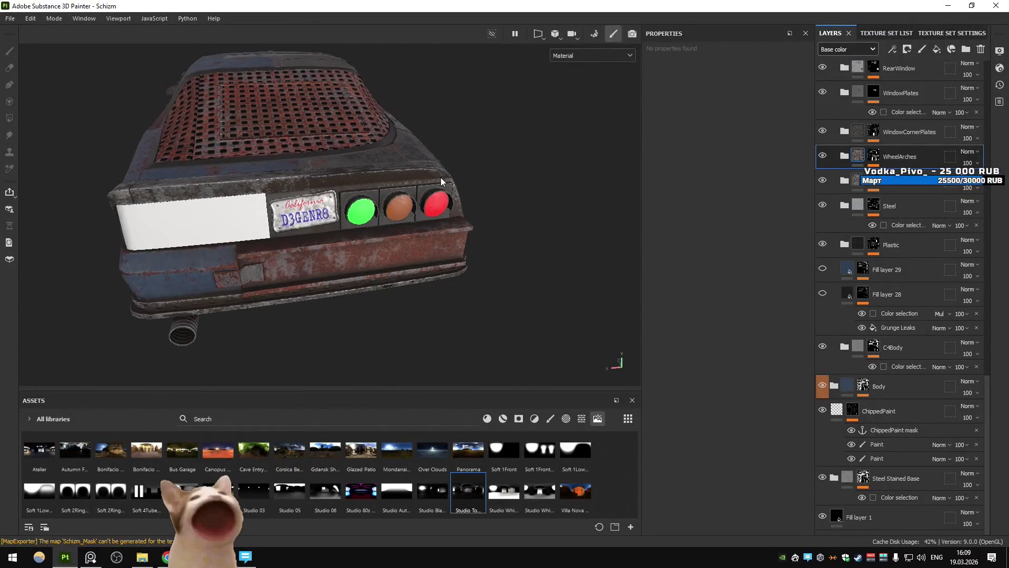
# Select the WheelArches color-selection mask, expand the group, and inspect the car's side and front
pyautogui.moveTo(423, 178); pyautogui.dragTo(558, 178)
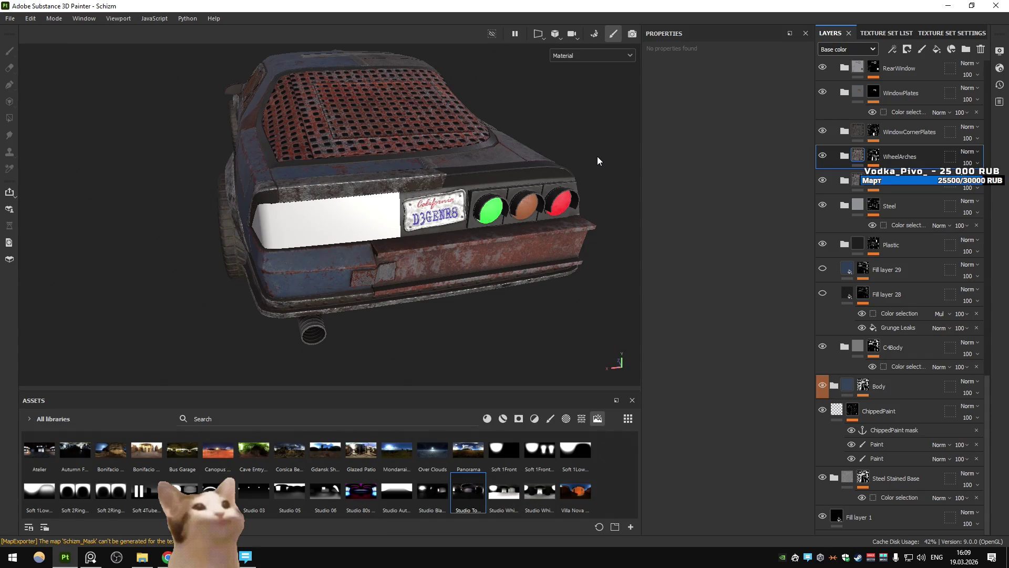
pyautogui.click(876, 158)
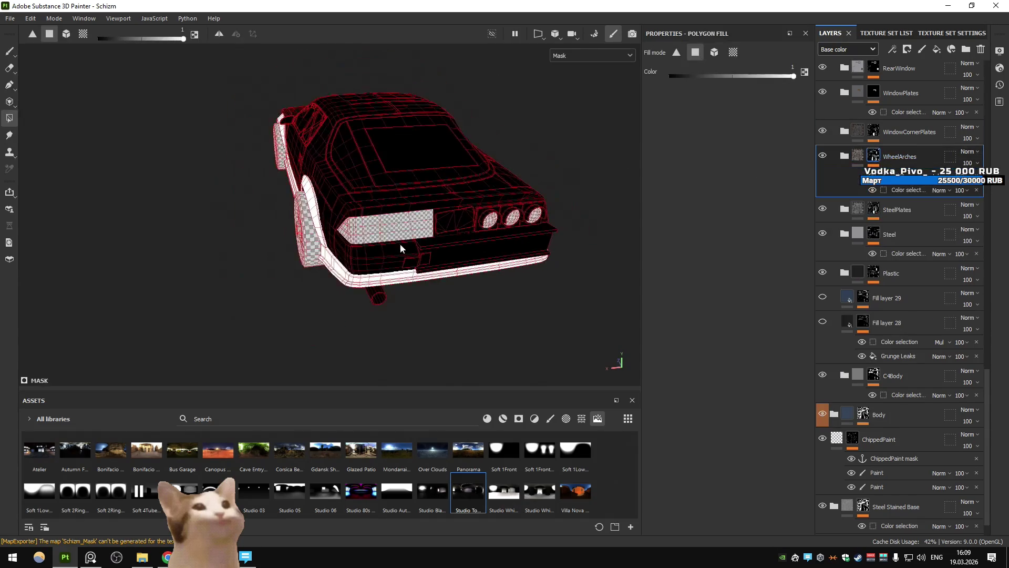
pyautogui.moveTo(635, 219); pyautogui.dragTo(779, 215)
pyautogui.click(844, 156)
pyautogui.moveTo(653, 254); pyautogui.dragTo(425, 265)
pyautogui.scroll(3)
pyautogui.moveTo(502, 262); pyautogui.dragTo(424, 288)
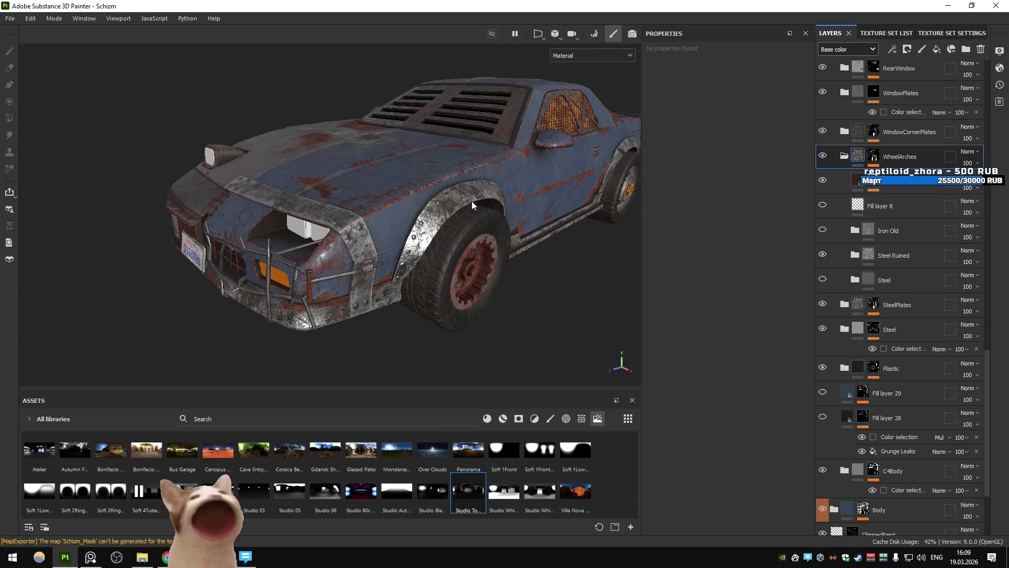
pyautogui.moveTo(518, 232); pyautogui.dragTo(521, 262)
pyautogui.scroll(3)
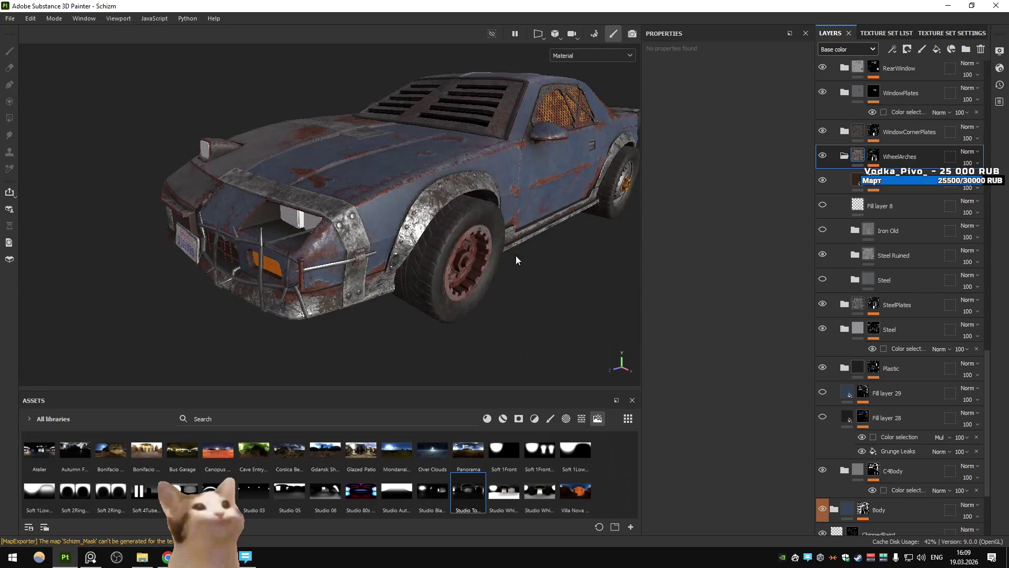
# Move Steel Ruined up into Iron Old's place in WheelArches and expand its layers
pyautogui.moveTo(400, 255); pyautogui.dragTo(457, 264)
pyautogui.scroll(-3)
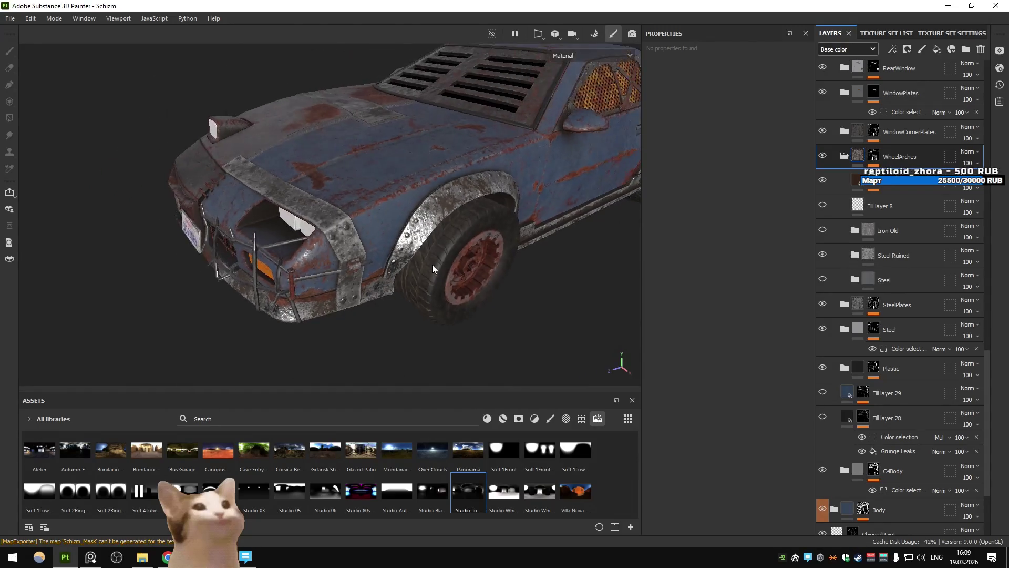
pyautogui.scroll(-3)
pyautogui.scroll(3)
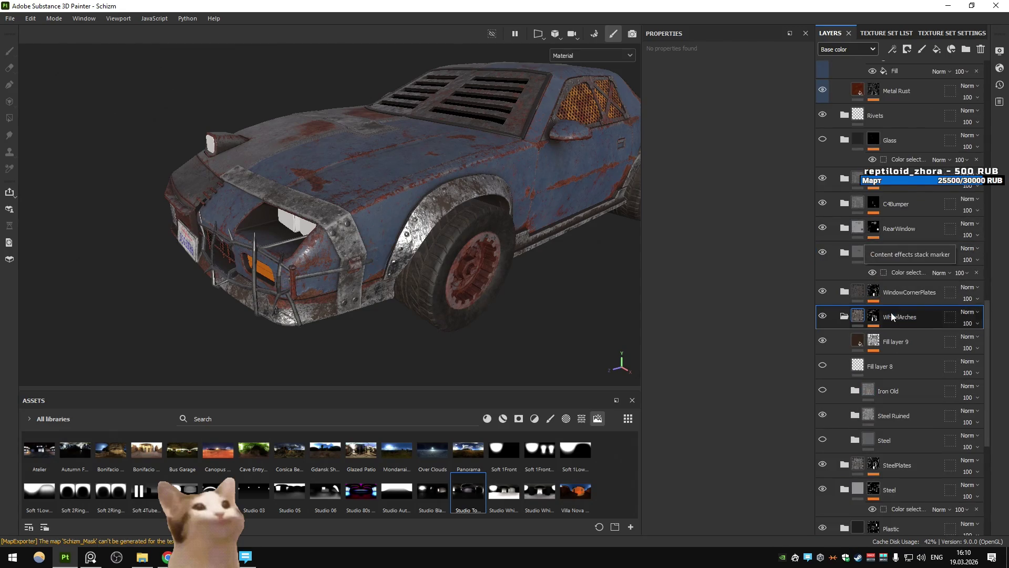
pyautogui.scroll(-3)
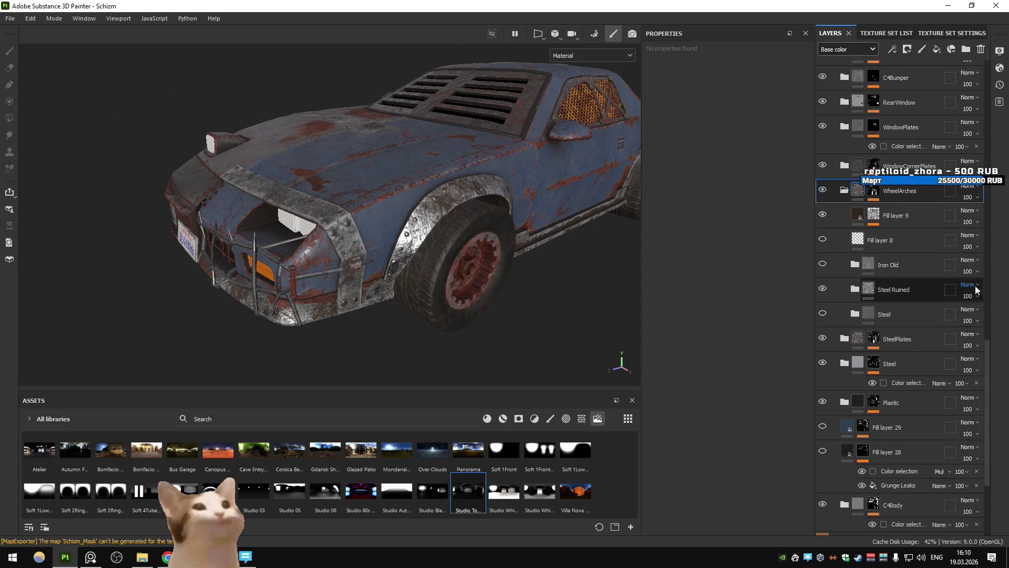
pyautogui.moveTo(856, 286); pyautogui.dragTo(888, 273)
pyautogui.click(854, 263)
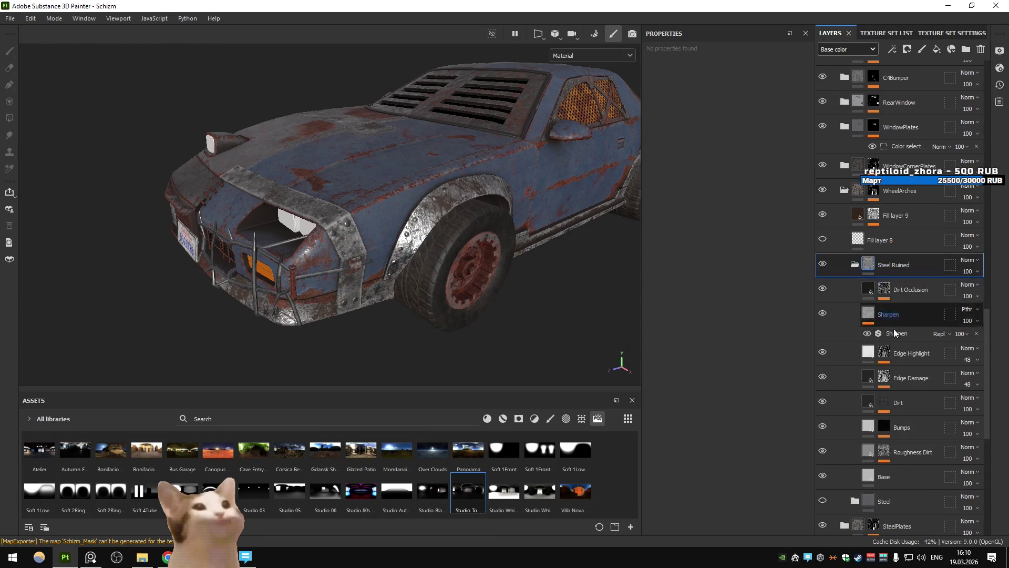
# Lower the Base fill layer's roughness to 0.15
pyautogui.scroll(-3)
pyautogui.click(872, 380)
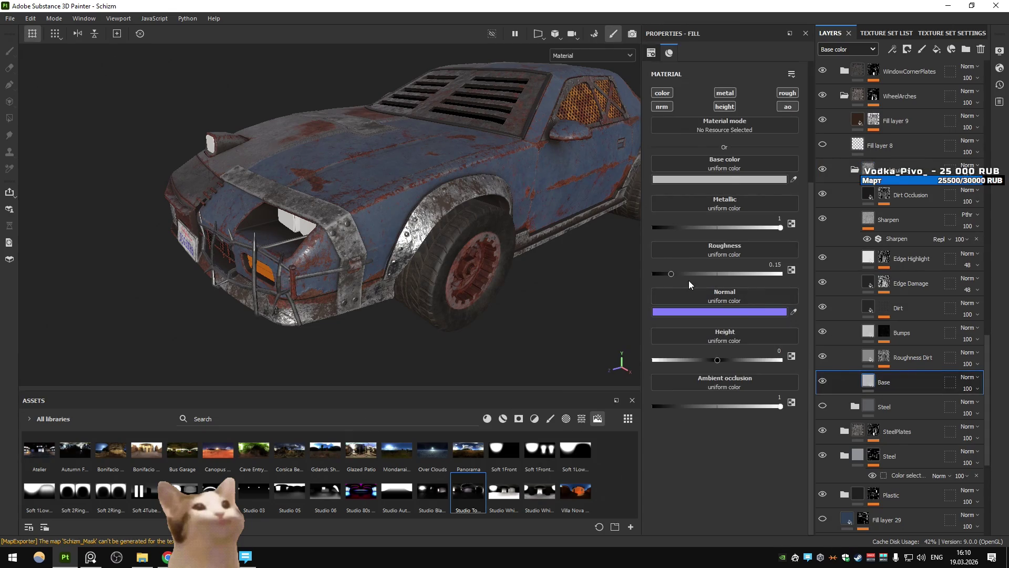
pyautogui.moveTo(723, 280); pyautogui.dragTo(679, 279)
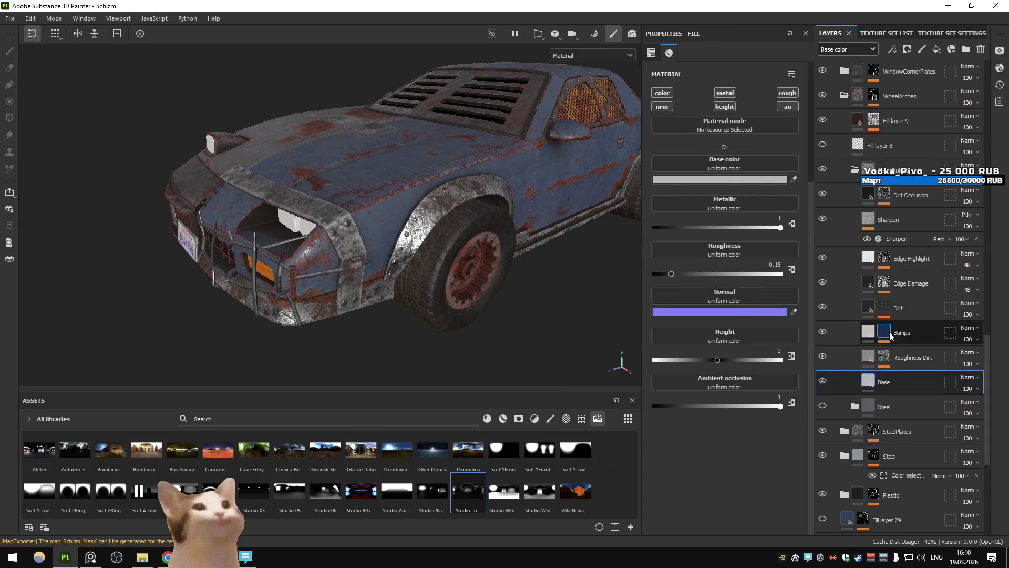
pyautogui.moveTo(889, 328)
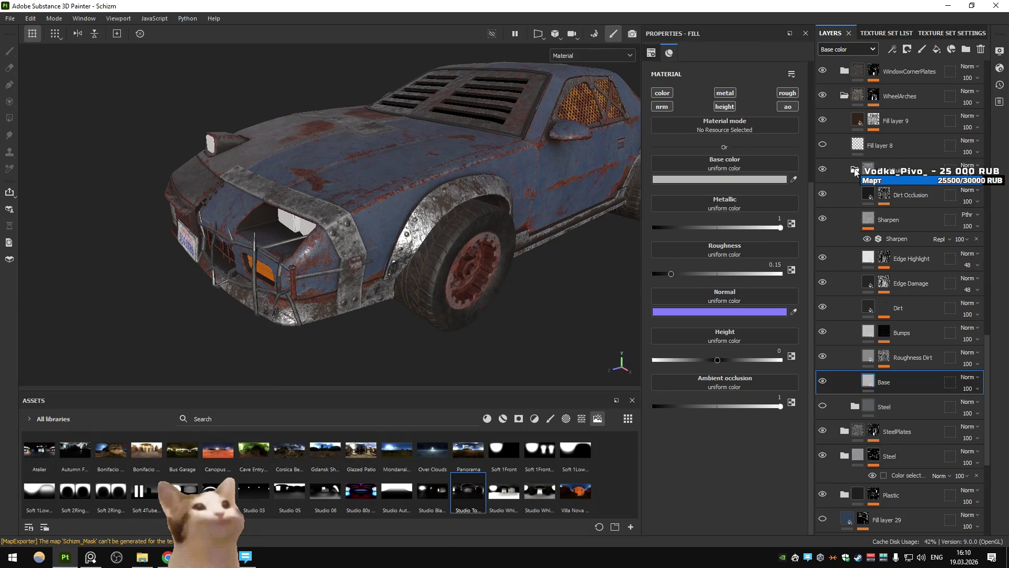
# Show the Roughness channel and set Fill layer 8 to Linear dodge (Add) with roughness 0.2661
pyautogui.click(855, 172)
pyautogui.click(825, 148)
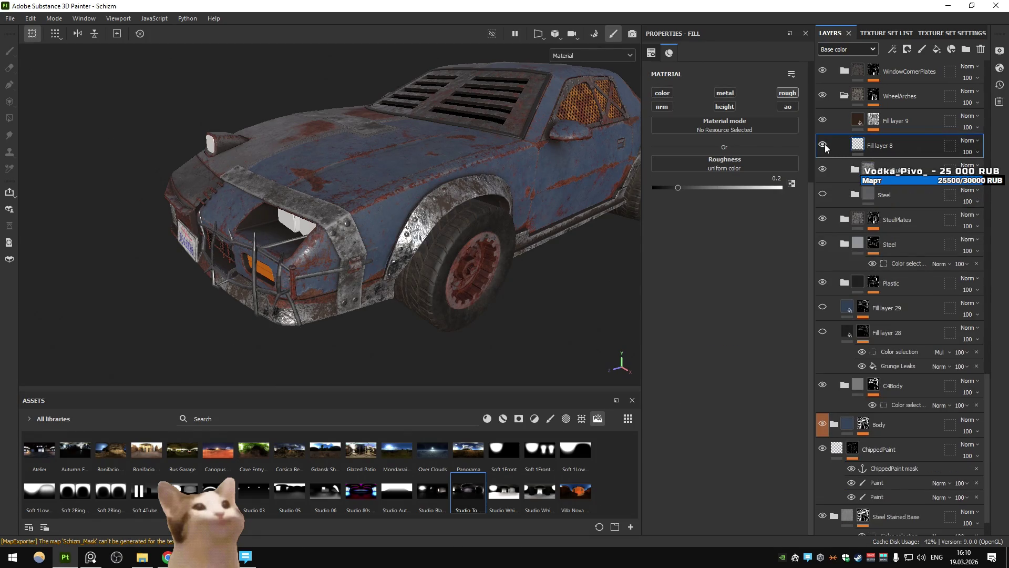
pyautogui.click(848, 49)
pyautogui.click(848, 84)
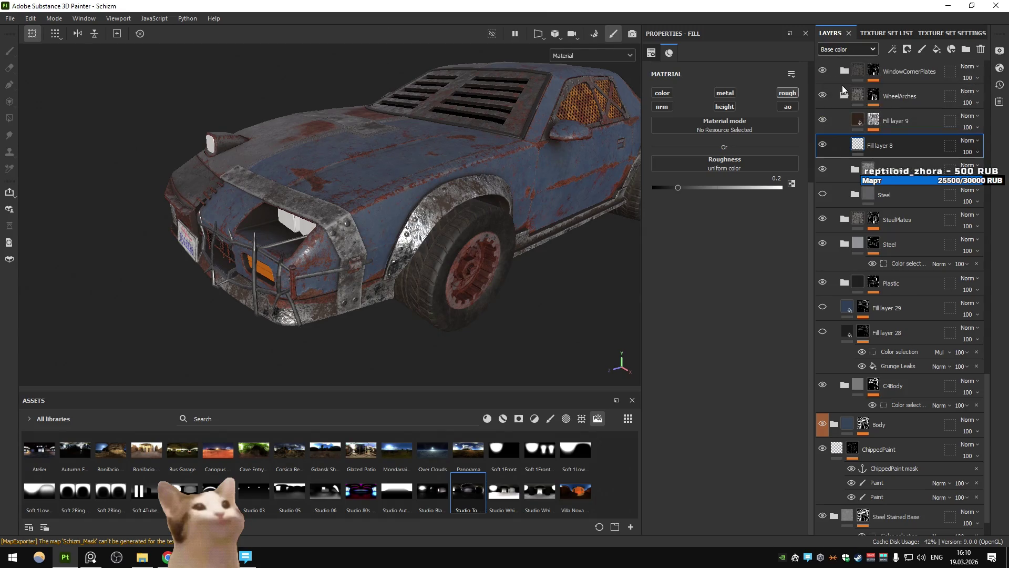
pyautogui.click(969, 140)
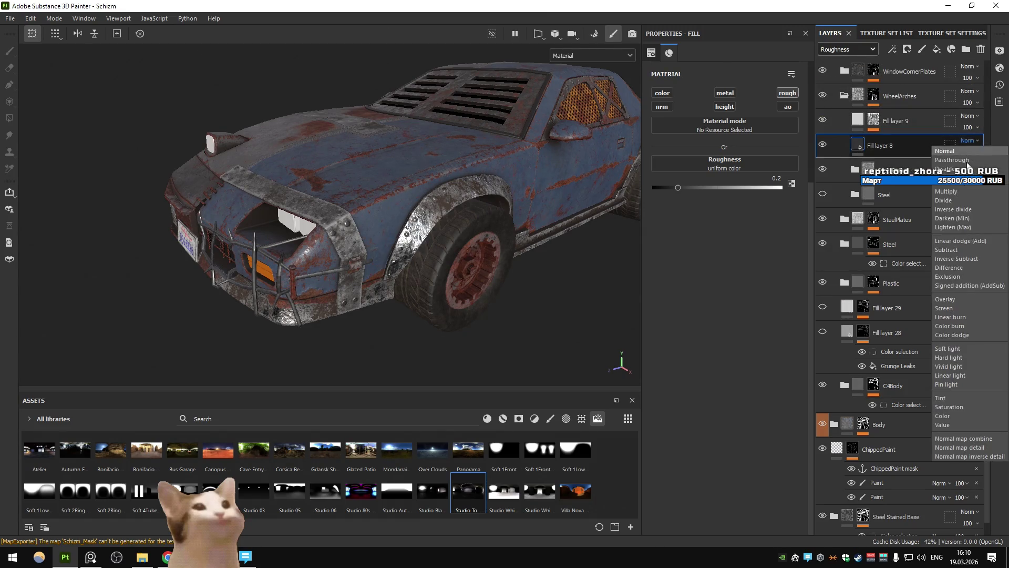
pyautogui.click(960, 227)
pyautogui.click(966, 141)
pyautogui.click(961, 241)
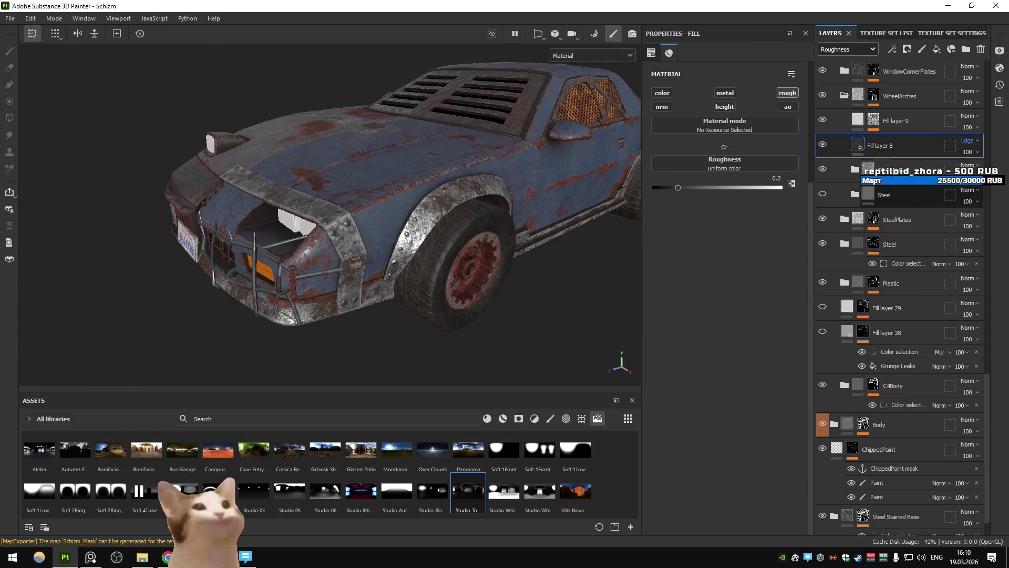
pyautogui.moveTo(679, 185); pyautogui.dragTo(703, 188)
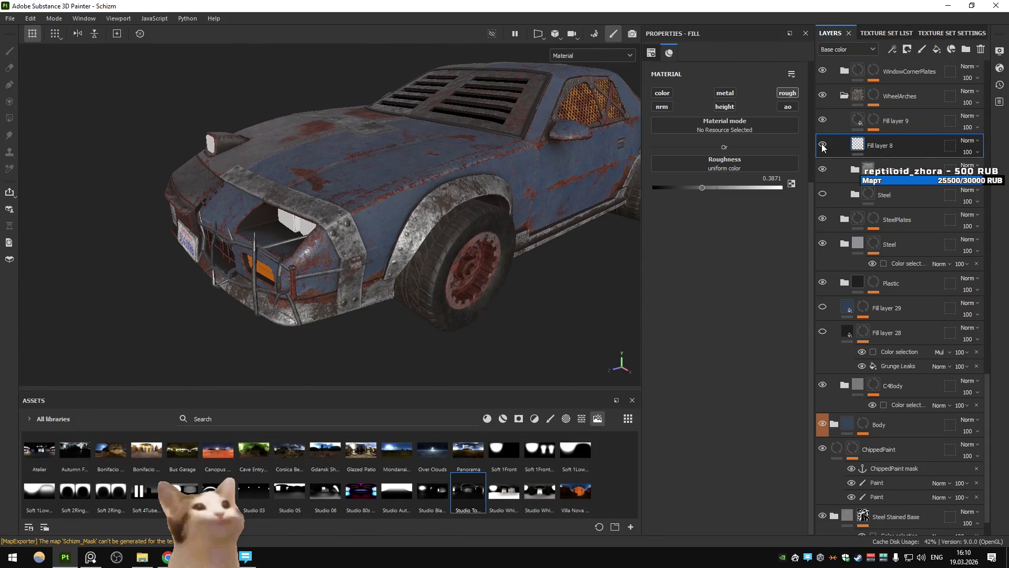
# Export the car's textures and switch to the Unity editor
pyautogui.moveTo(521, 203); pyautogui.dragTo(686, 187)
pyautogui.moveTo(484, 219); pyautogui.dragTo(507, 223)
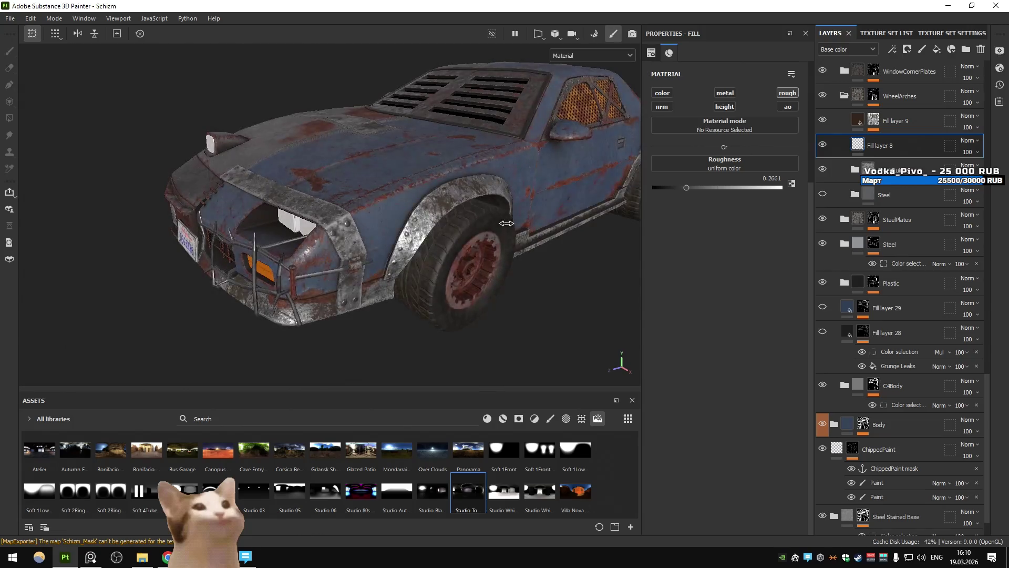
pyautogui.hotkey('ctrl', 'shift', 'e')
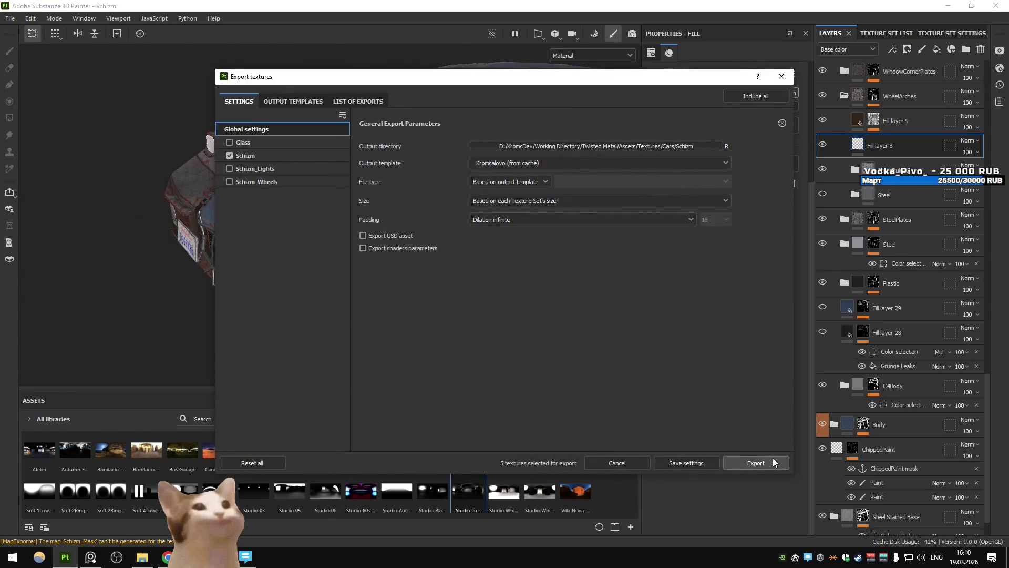
pyautogui.click(772, 463)
pyautogui.hotkey('alt', 'Tab')
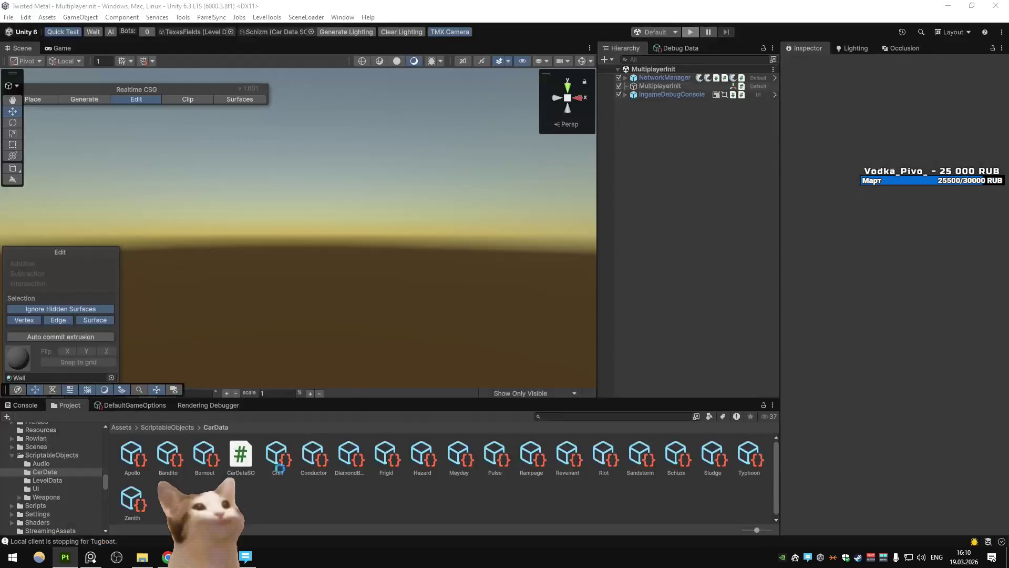
# Start Quick Test in Unity and re-export the car's textures
pyautogui.click(72, 34)
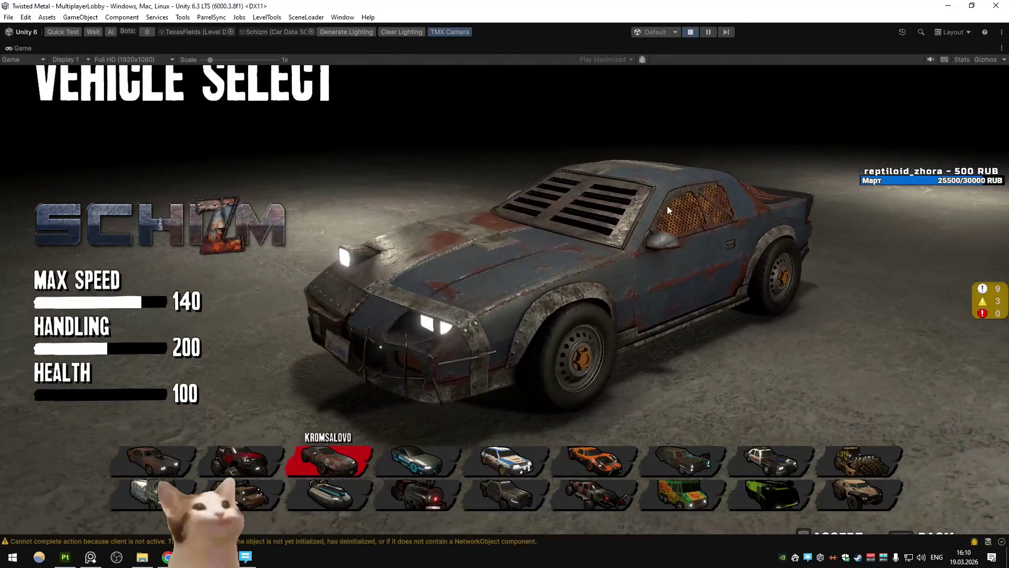
pyautogui.hotkey('ctrl', 'shift', 'e')
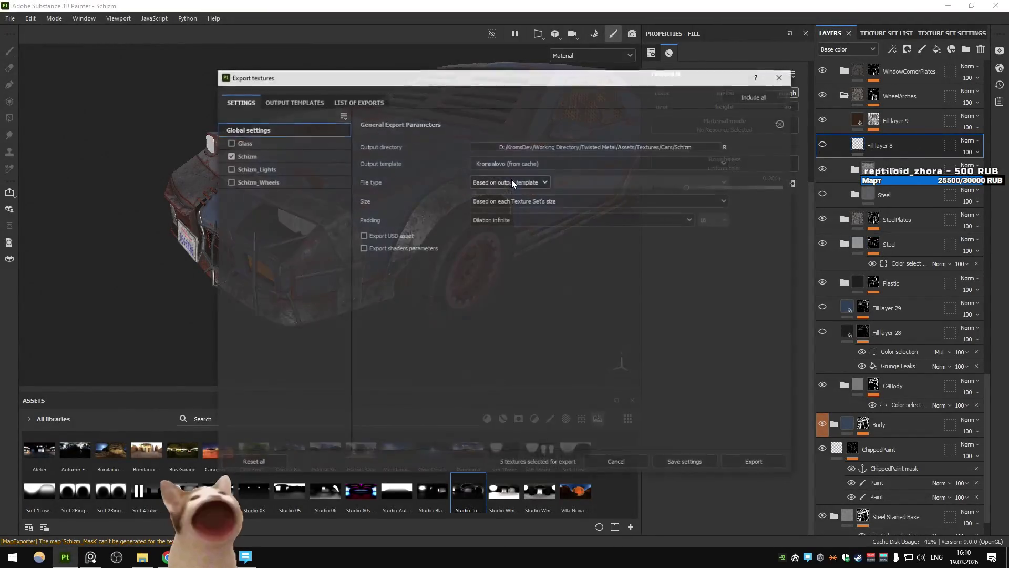
pyautogui.click(744, 461)
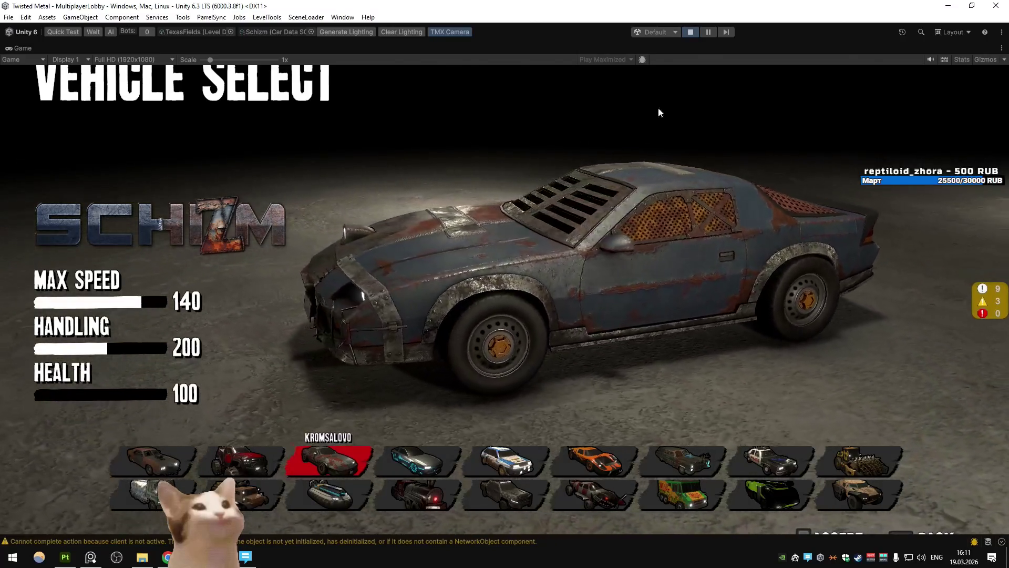
# Pause the game, maximize then restore the Game view to inspect the car, and return to Substance Painter
pyautogui.click(708, 31)
pyautogui.click(72, 50)
pyautogui.rightClick(71, 49)
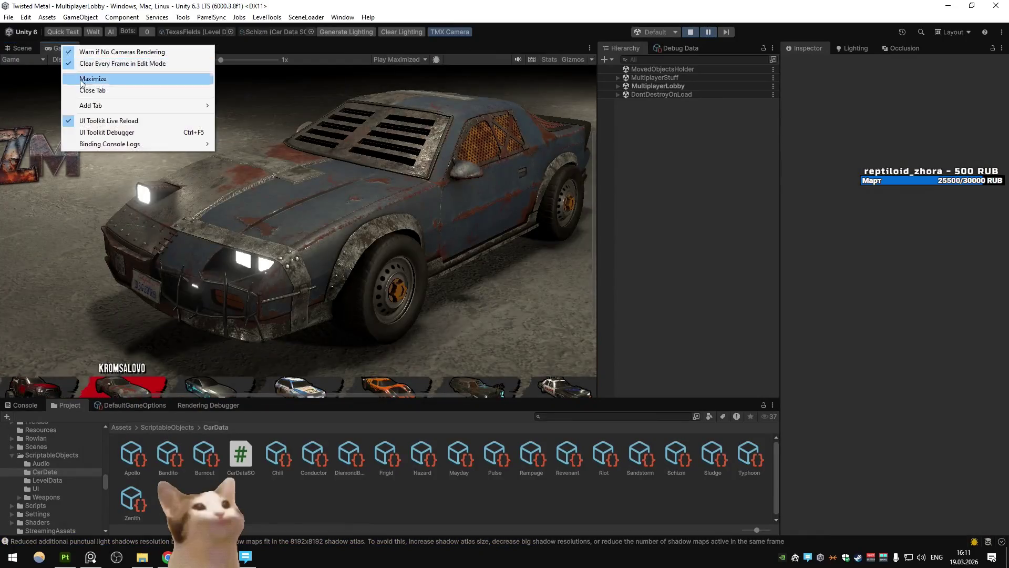
pyautogui.click(87, 78)
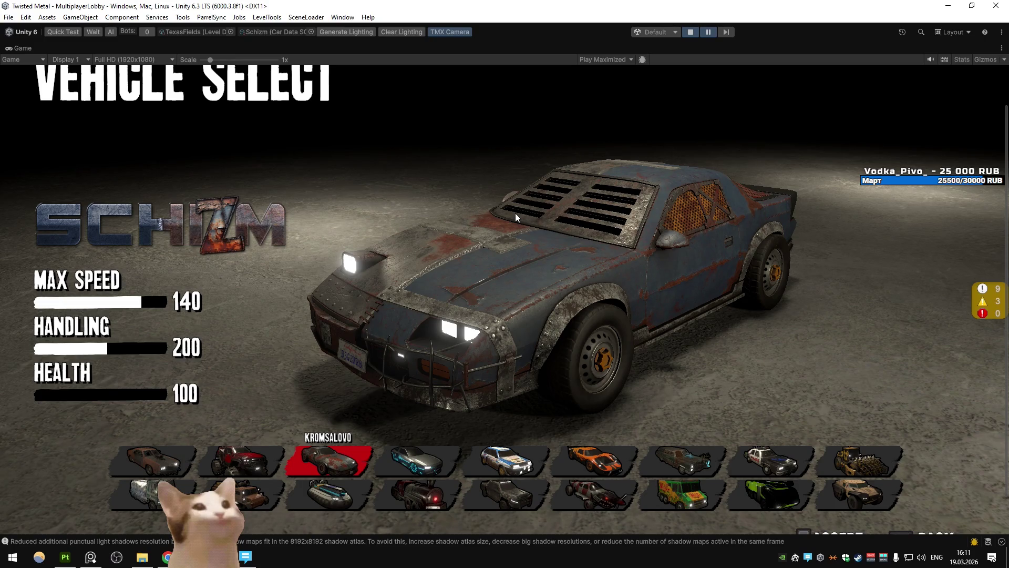
pyautogui.rightClick(16, 49)
pyautogui.click(158, 80)
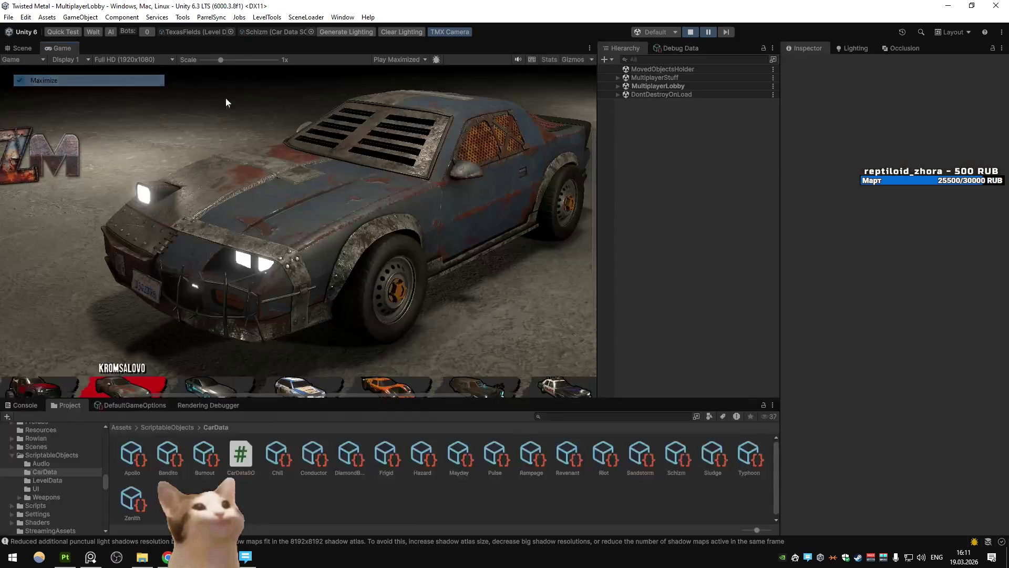
pyautogui.click(65, 557)
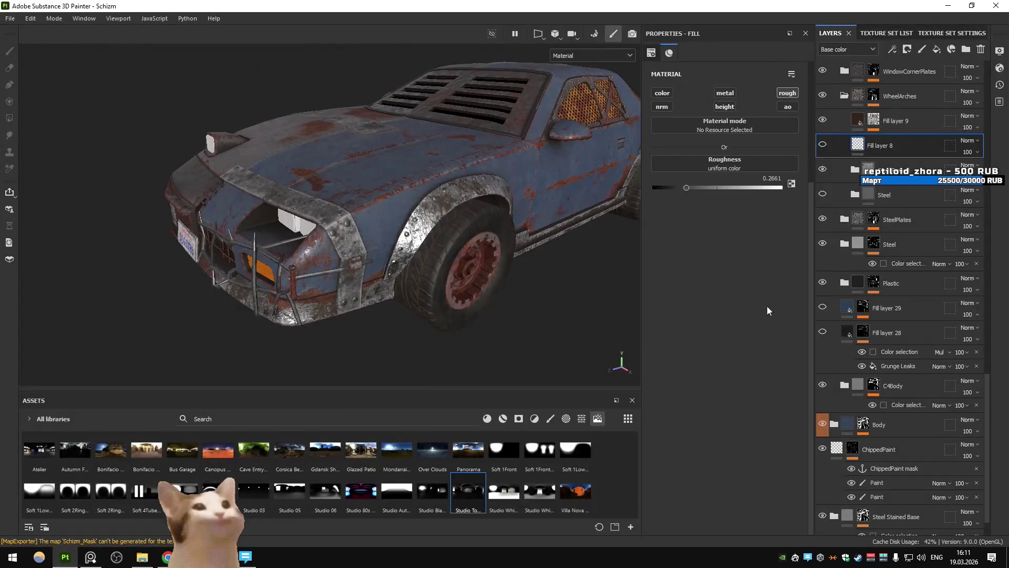
# Toggle the Steel and WindowPlates layers' visibility and peek into the WindowCornerPlates folder
pyautogui.click(823, 194)
pyautogui.click(824, 195)
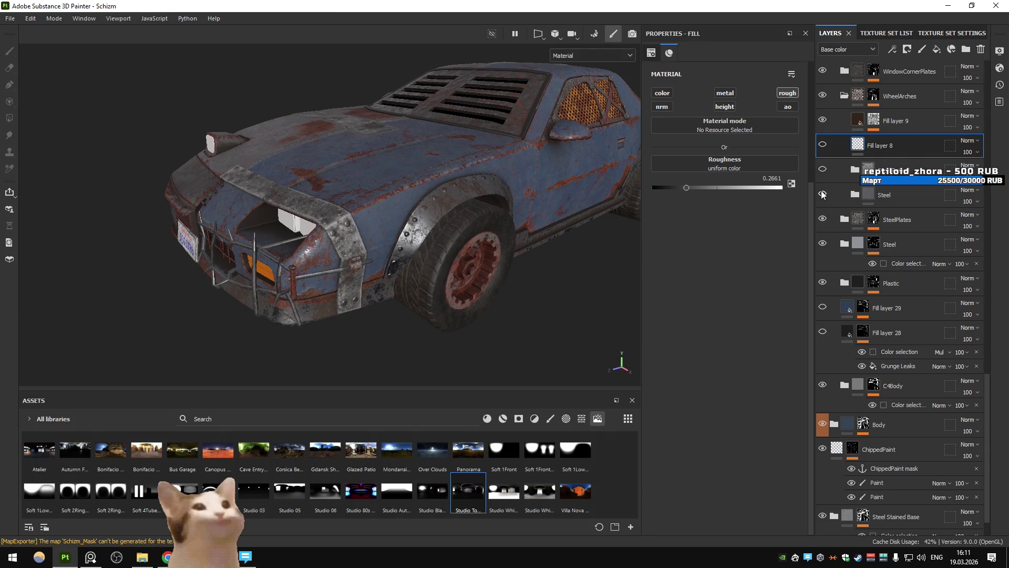
pyautogui.scroll(3)
pyautogui.click(843, 167)
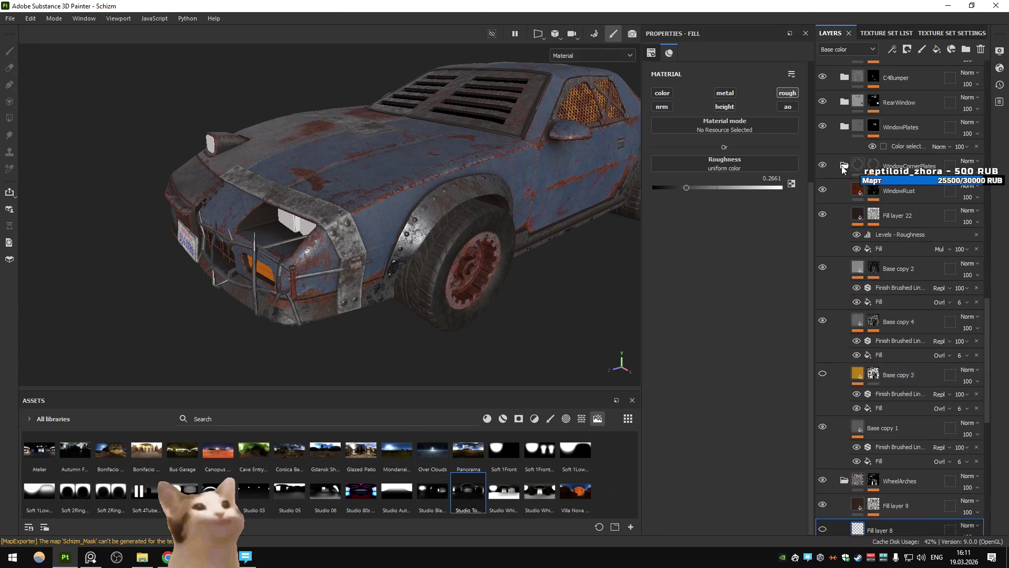
pyautogui.click(844, 167)
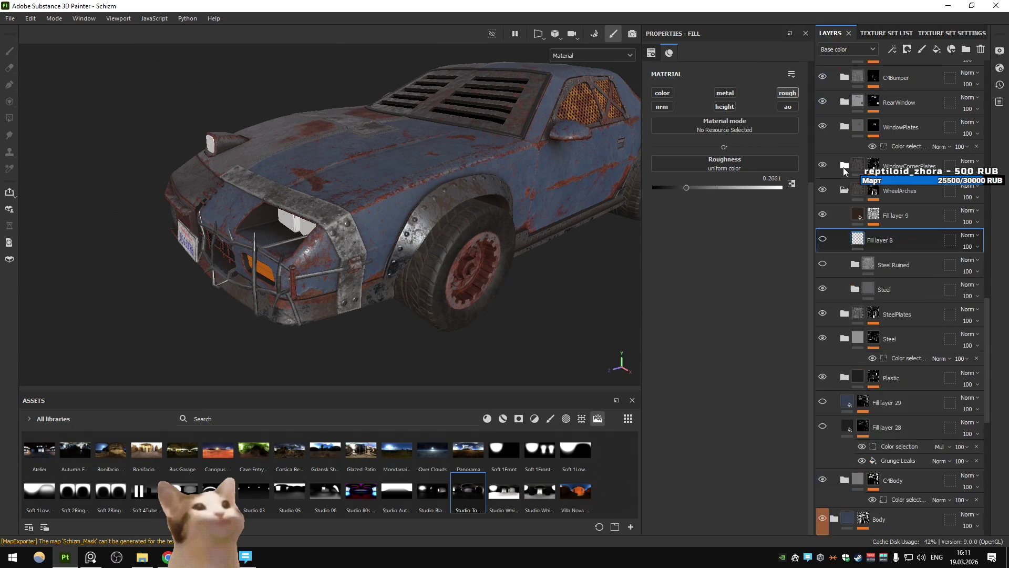
pyautogui.doubleClick(823, 130)
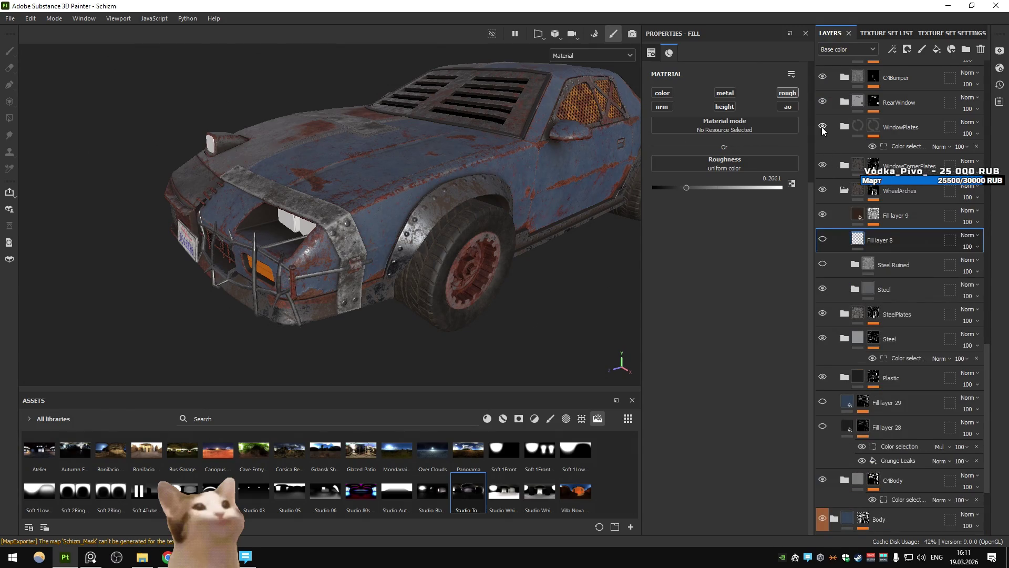
# Toggle WheelArches visibility, then delete the Steel Ruined layer in SteelPlates and inspect the car
pyautogui.click(823, 190)
pyautogui.click(822, 191)
pyautogui.click(844, 313)
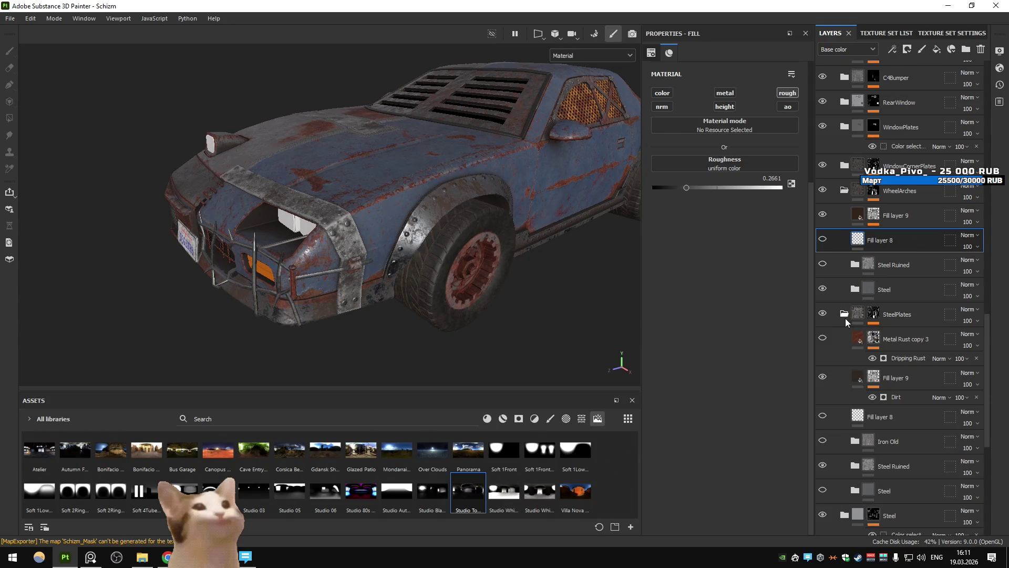
pyautogui.scroll(-3)
pyautogui.scroll(-3)
pyautogui.click(937, 324)
pyautogui.press('Delete')
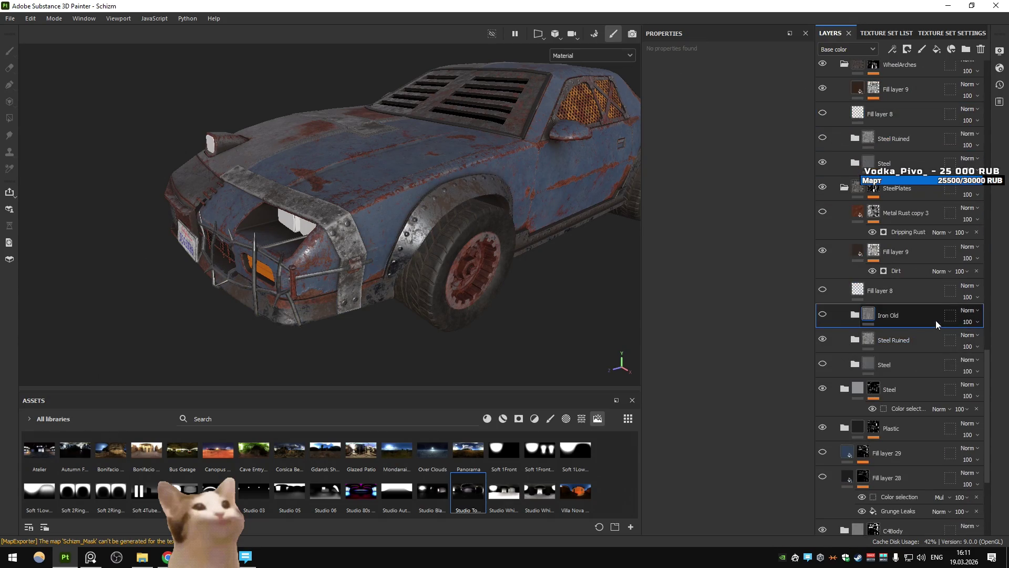
pyautogui.click(451, 244)
pyautogui.moveTo(451, 243); pyautogui.dragTo(791, 264)
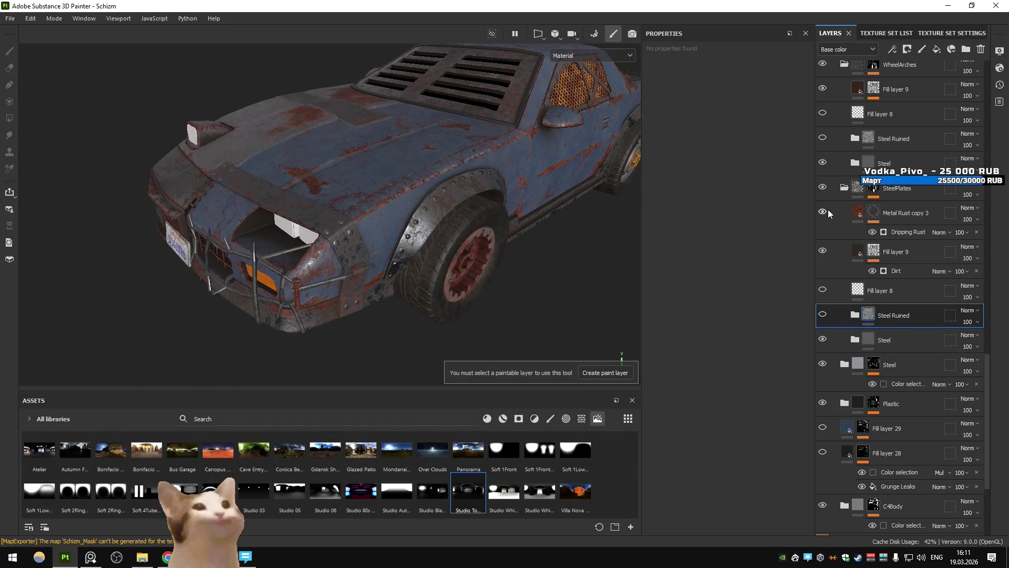
pyautogui.moveTo(389, 264); pyautogui.dragTo(481, 238)
# Re-export the textures and check the greyer wheels in Unity before returning to Substance Painter
pyautogui.hotkey('ctrl', 'shift', 'e')
pyautogui.click(753, 464)
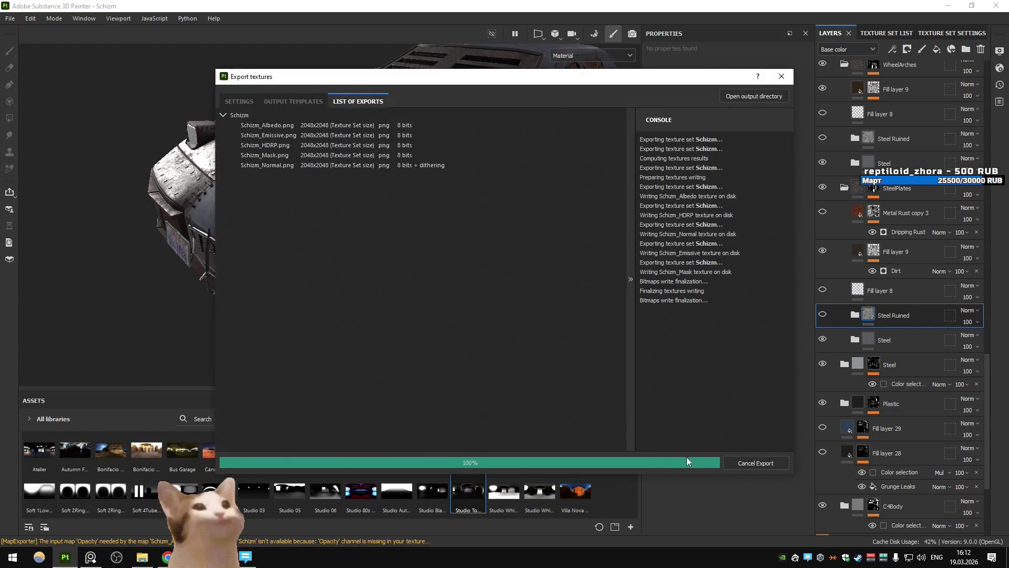
pyautogui.press('Escape')
pyautogui.hotkey('alt', 'Tab')
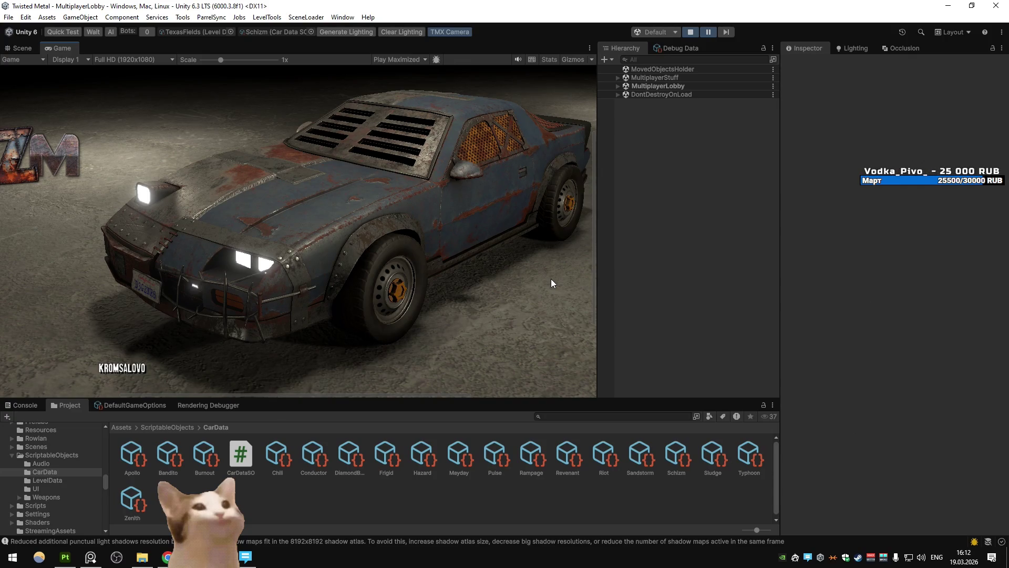
pyautogui.hotkey('alt', 'Tab')
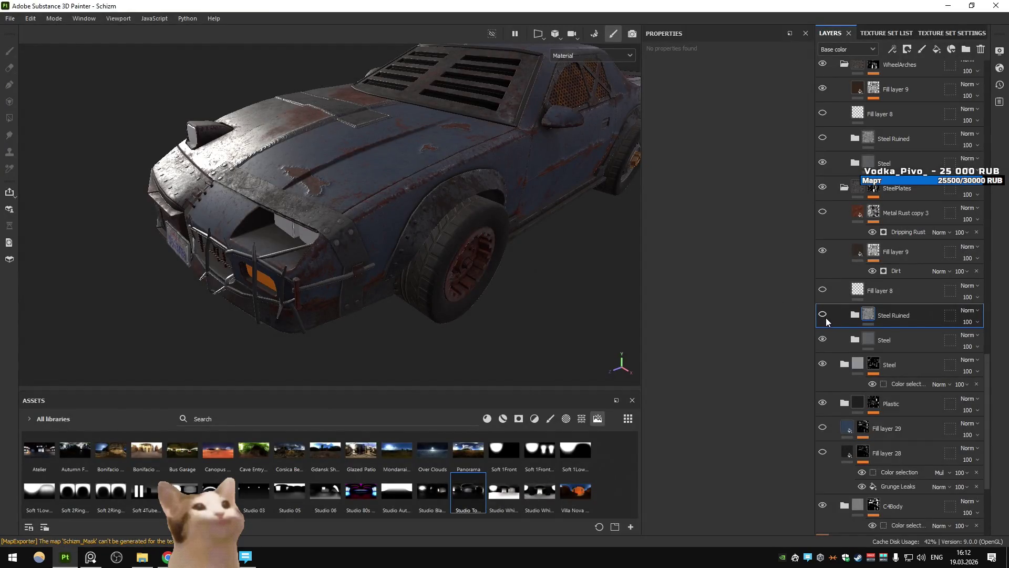
# Hide Fill layer 9 and its Dirt effect, re-export the Schizm textures, and return to Unity
pyautogui.moveTo(480, 225); pyautogui.dragTo(361, 215)
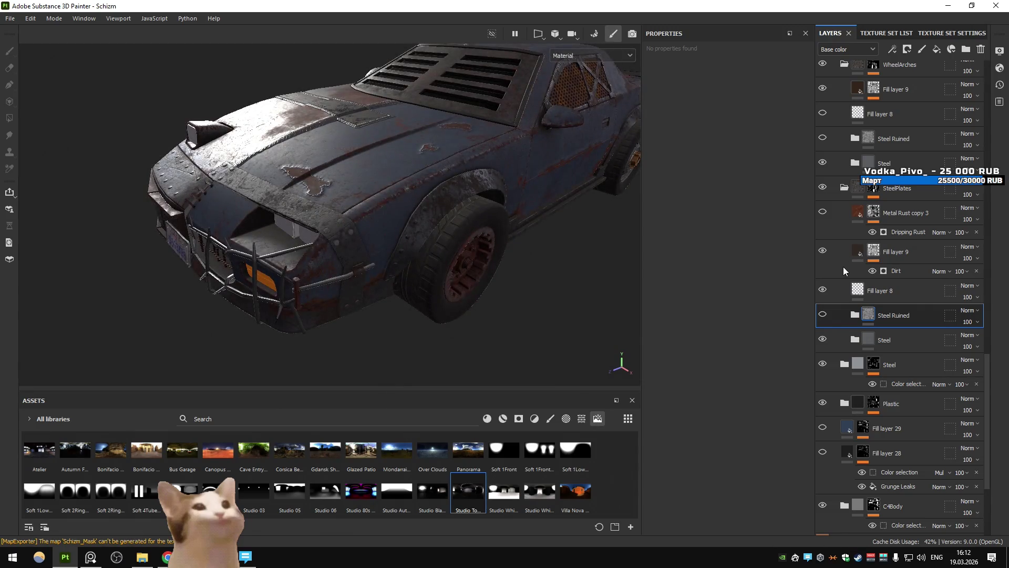
pyautogui.click(823, 251)
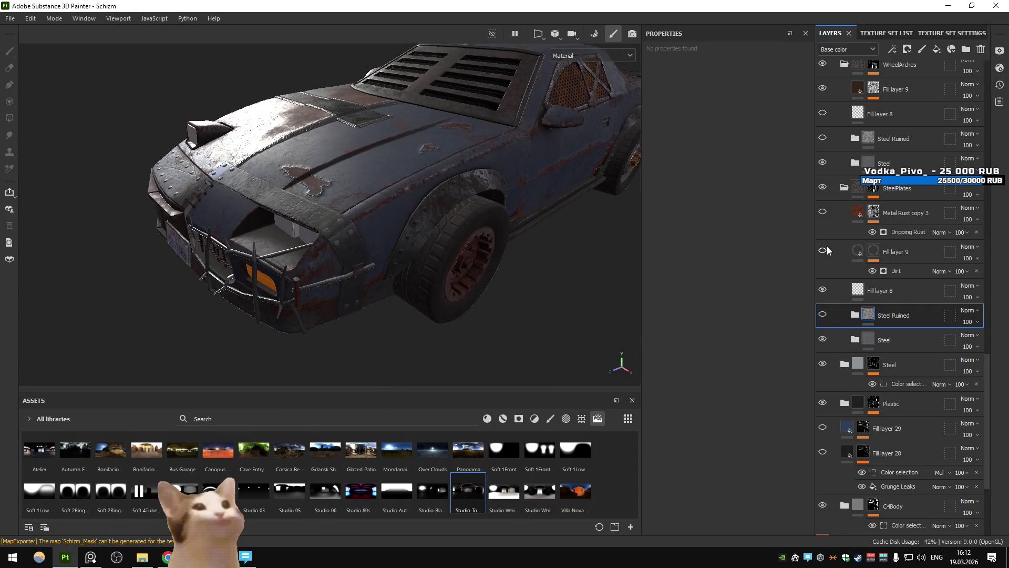
pyautogui.hotkey('ctrl', 'shift', 'e')
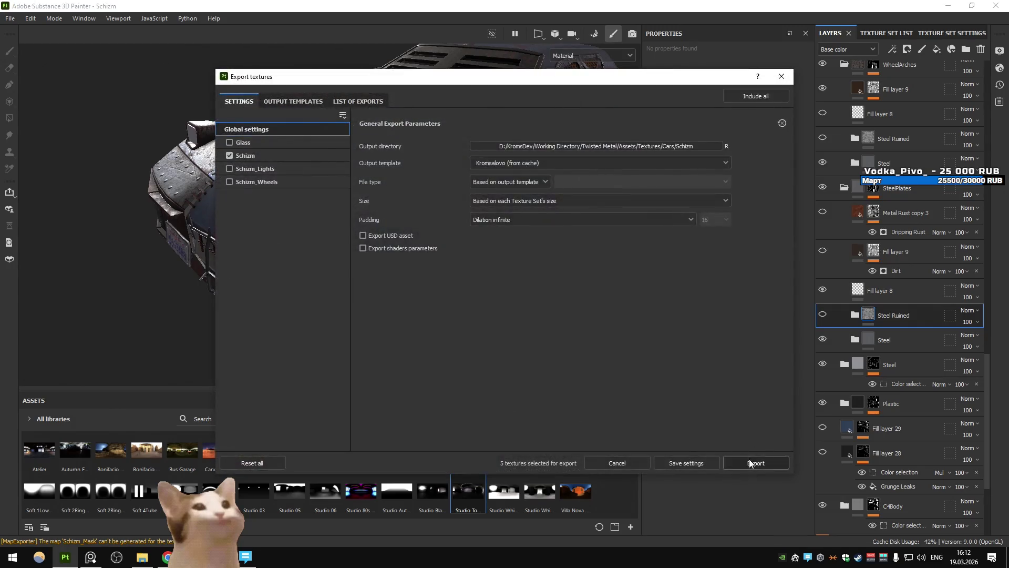
pyautogui.click(766, 462)
pyautogui.click(756, 462)
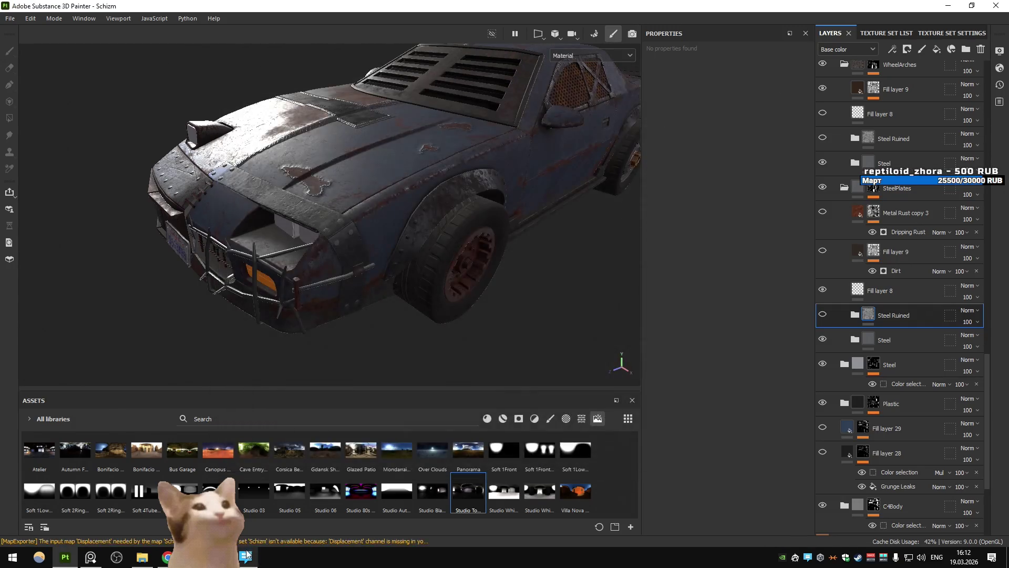
pyautogui.hotkey('alt', 'Tab')
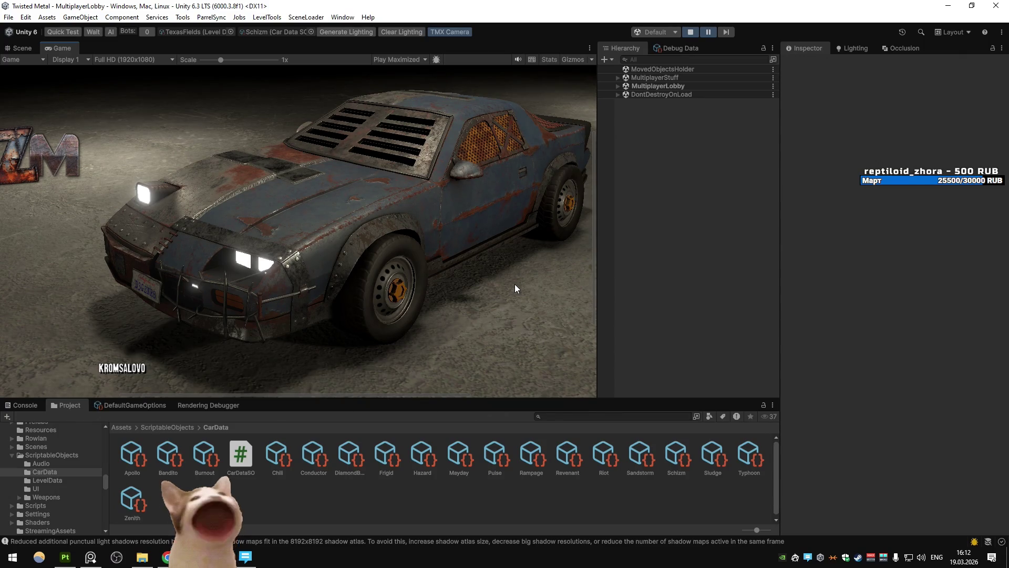
# Maximize the Scene view to fly around the retextured Schizm car, then return to Game view
pyautogui.click(20, 48)
pyautogui.scroll(-3)
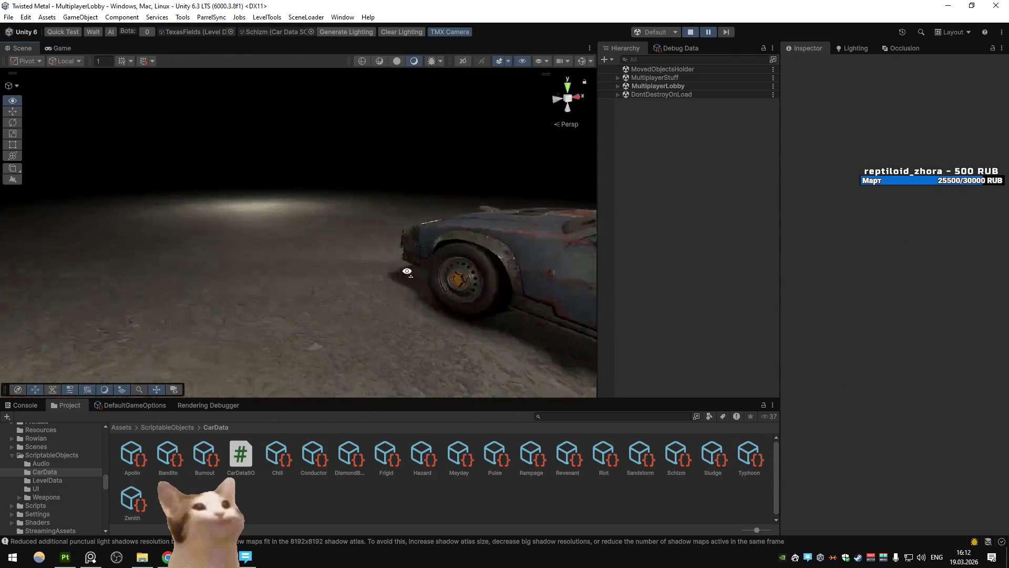
pyautogui.hotkey('shift', 'space')
pyautogui.moveTo(304, 261); pyautogui.dragTo(585, 269)
pyautogui.scroll(-3)
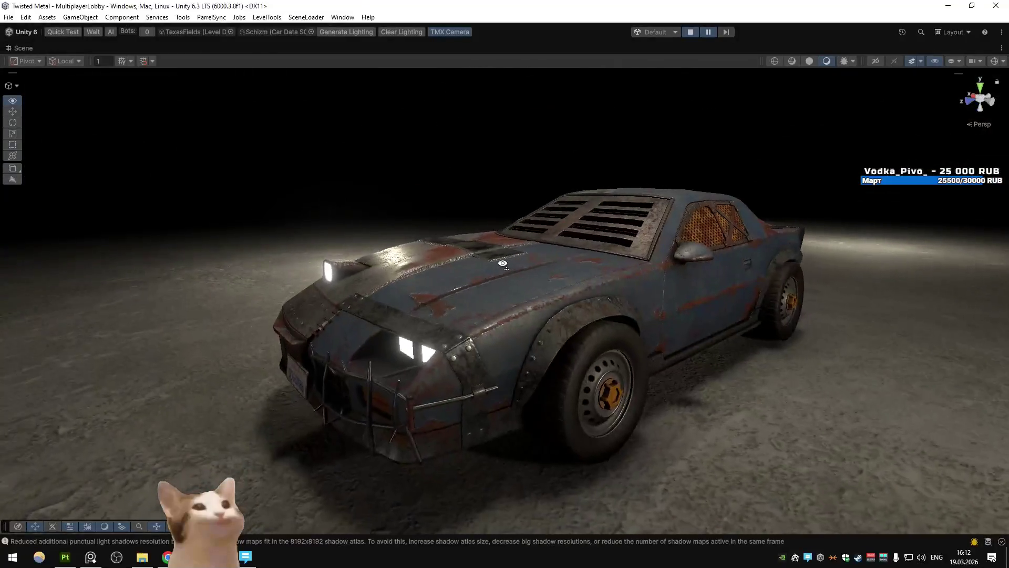
pyautogui.hotkey('shift', 'space')
pyautogui.click(66, 61)
pyautogui.click(64, 49)
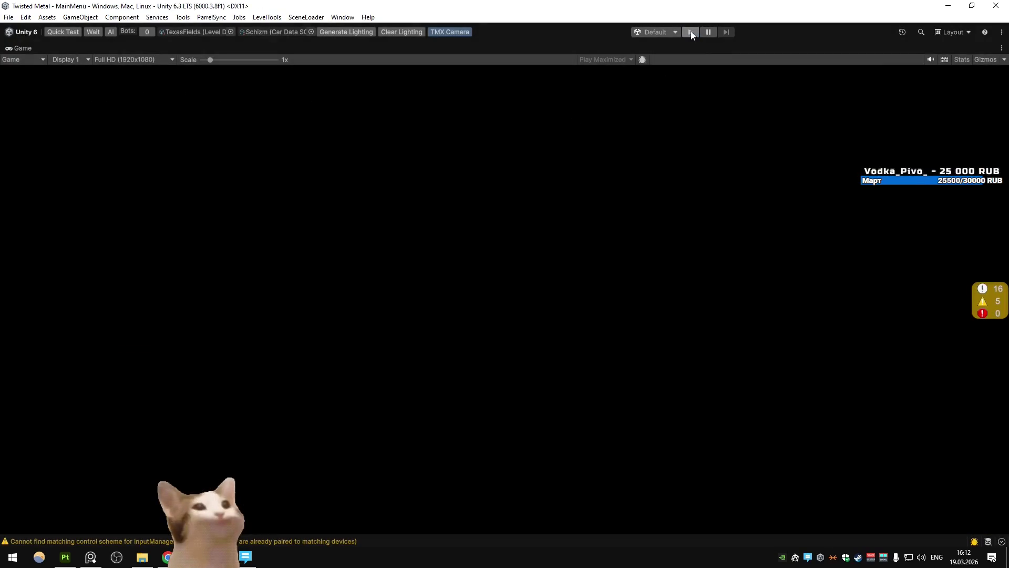
# Restart play mode and open the in-game log console
pyautogui.click(691, 33)
pyautogui.click(693, 32)
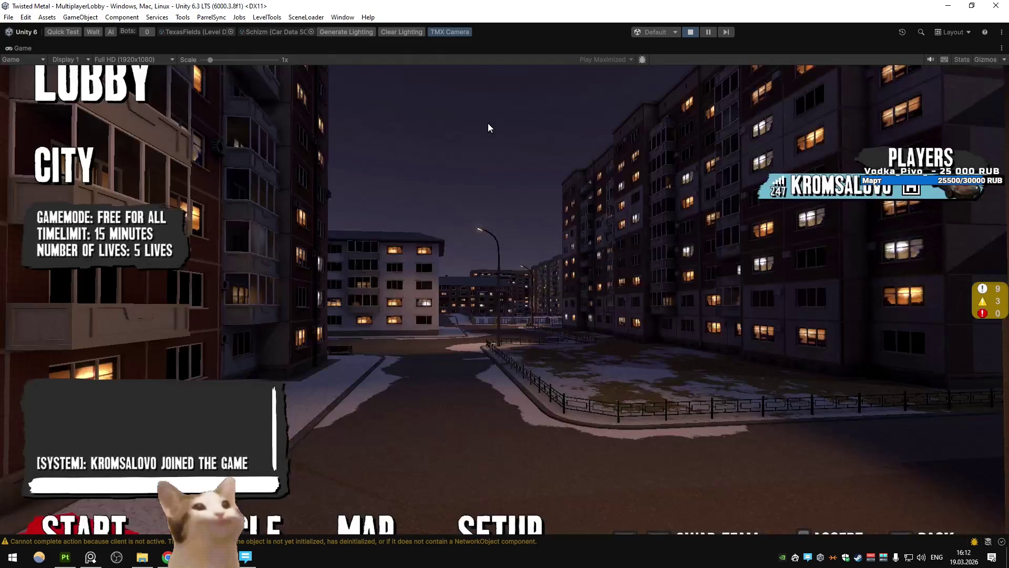
pyautogui.press('`')
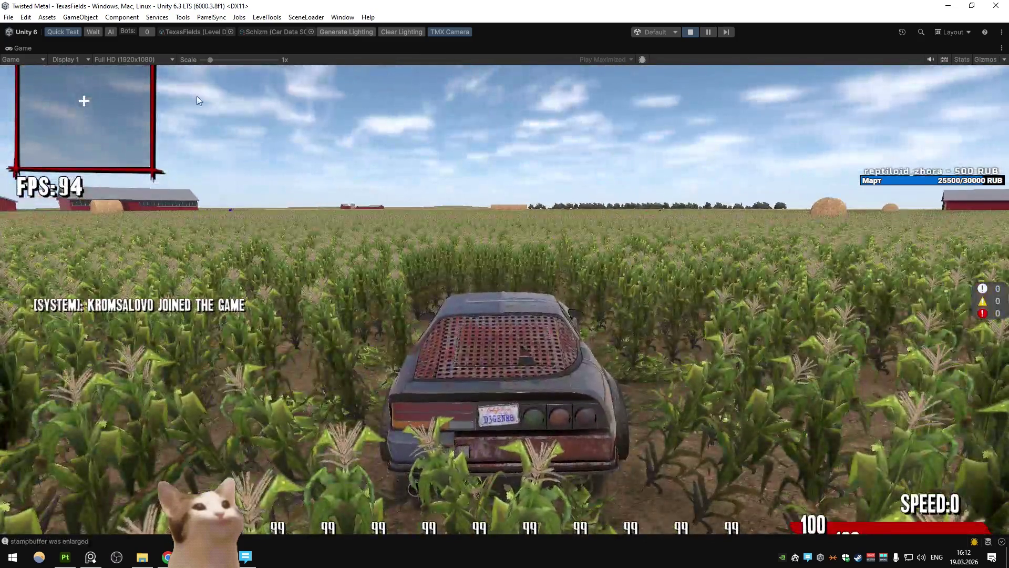
# Frame the car in the Scene view, zoom in, and orbit around to its front
pyautogui.doubleClick(23, 48)
pyautogui.hotkey('shift', 'space')
pyautogui.moveTo(391, 295); pyautogui.dragTo(310, 197)
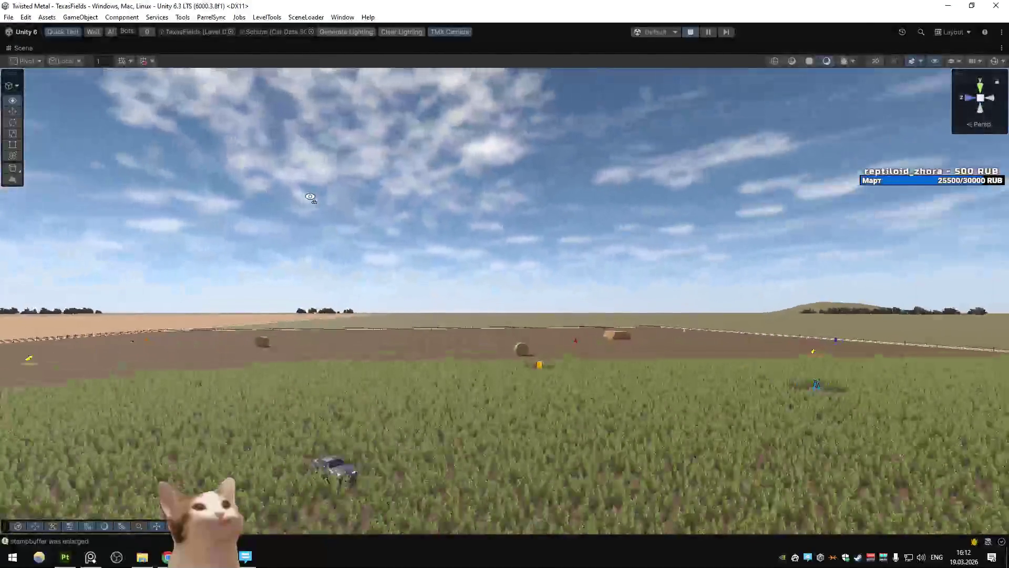
pyautogui.press('f')
pyautogui.scroll(3)
pyautogui.moveTo(80, 306); pyautogui.dragTo(354, 262)
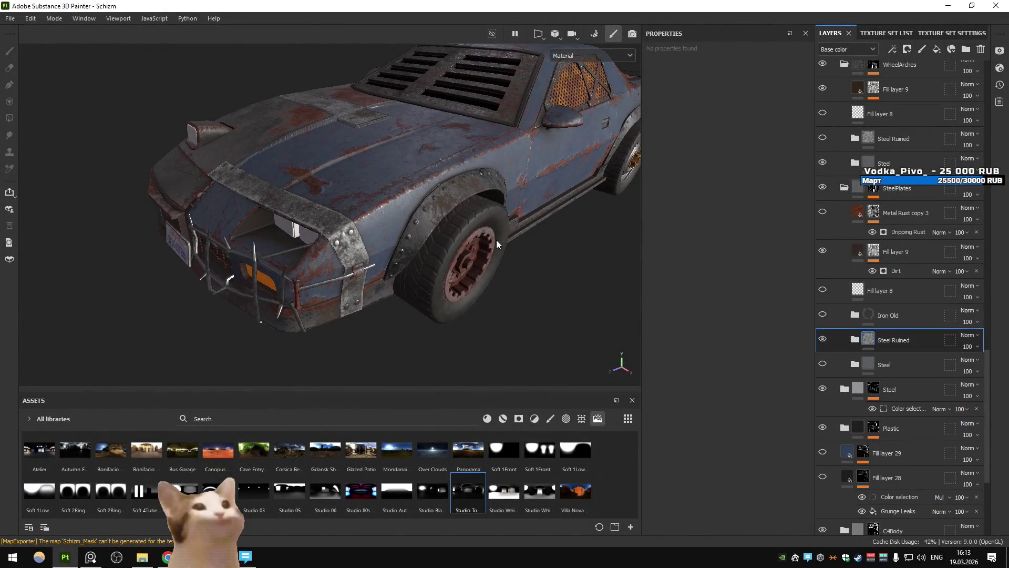
# Undo the last layer edit and re-export the five 2048x2048 PNG Schizm textures
pyautogui.hotkey('ctrl', 'z')
pyautogui.hotkey('ctrl', 'z')
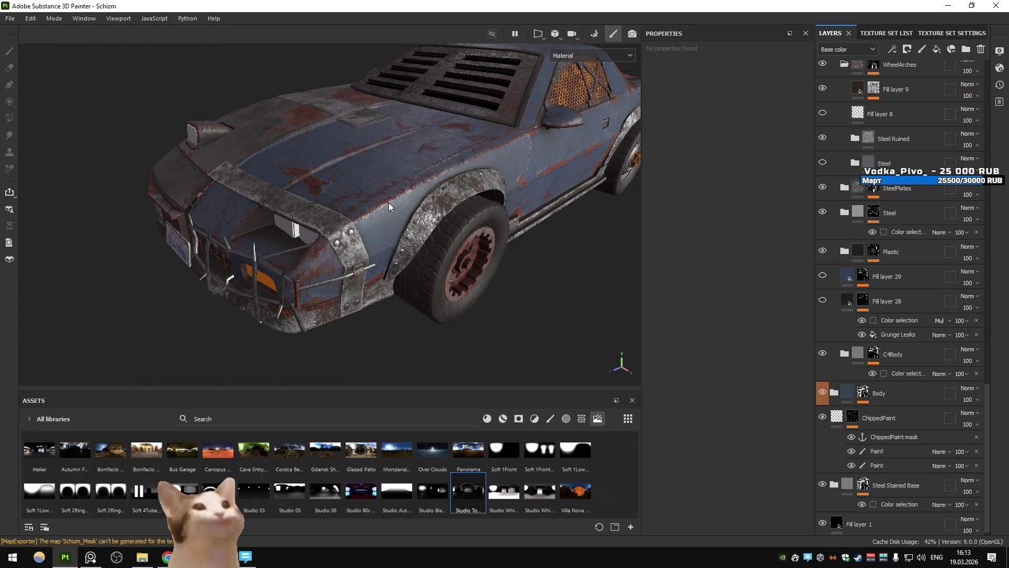
pyautogui.hotkey('ctrl', 'shift', 'e')
pyautogui.click(755, 463)
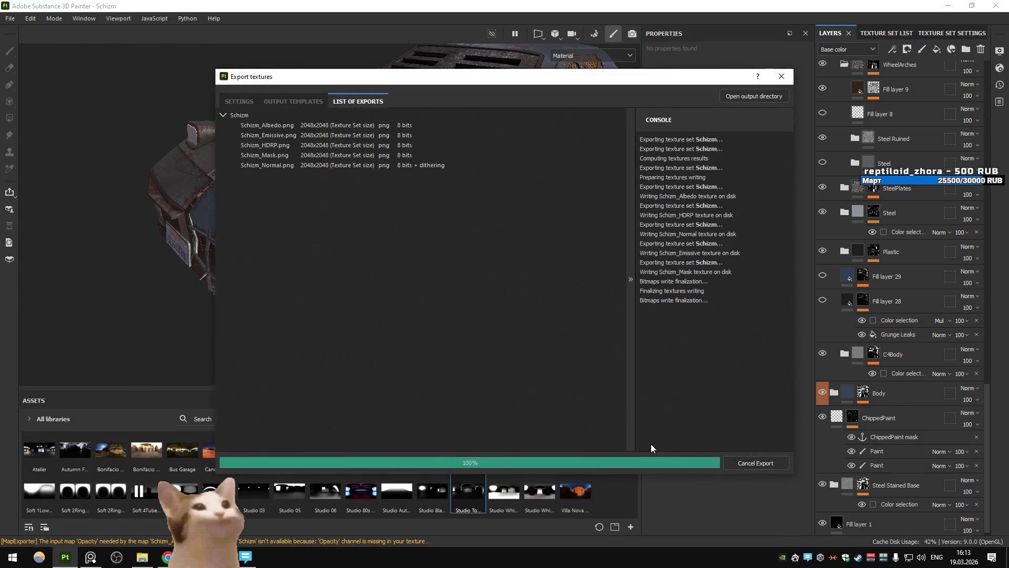
pyautogui.click(626, 459)
pyautogui.click(321, 418)
# Search the library for 'gun' materials and add Steel Gun Painted and Steel Gun Matte layers
pyautogui.write('g')
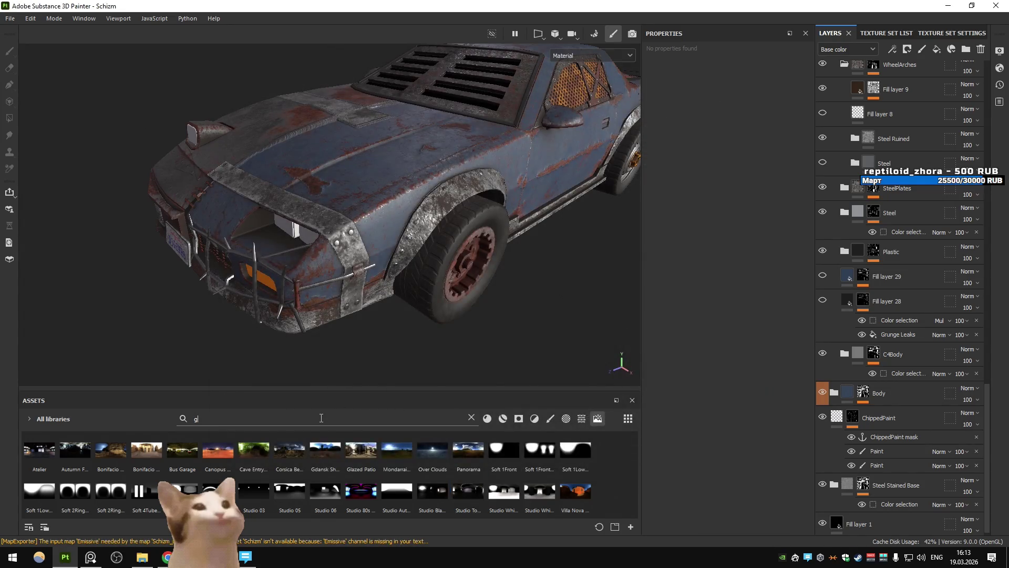
pyautogui.write('un')
pyautogui.click(503, 418)
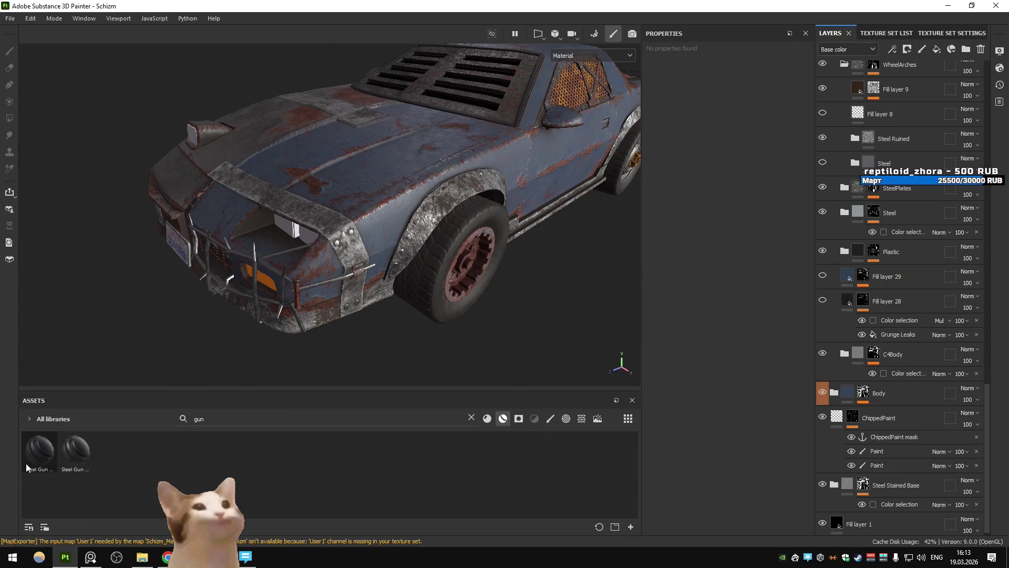
pyautogui.moveTo(68, 468)
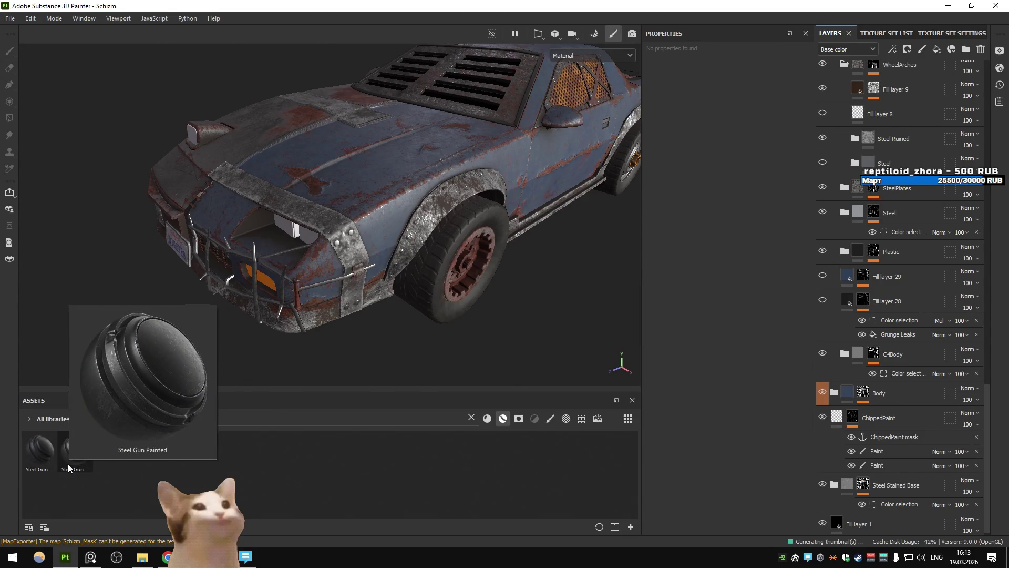
pyautogui.moveTo(69, 468); pyautogui.dragTo(915, 386)
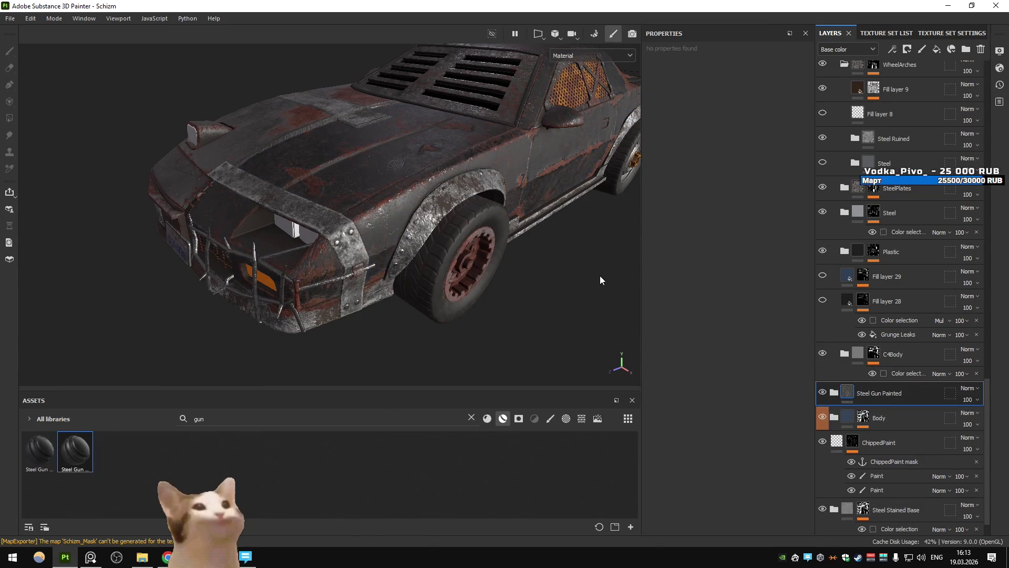
pyautogui.moveTo(509, 247); pyautogui.dragTo(569, 307)
pyautogui.moveTo(54, 455); pyautogui.dragTo(924, 389)
# Delete both trial Steel Gun layers so the rusty blue paint shows again
pyautogui.click(883, 419)
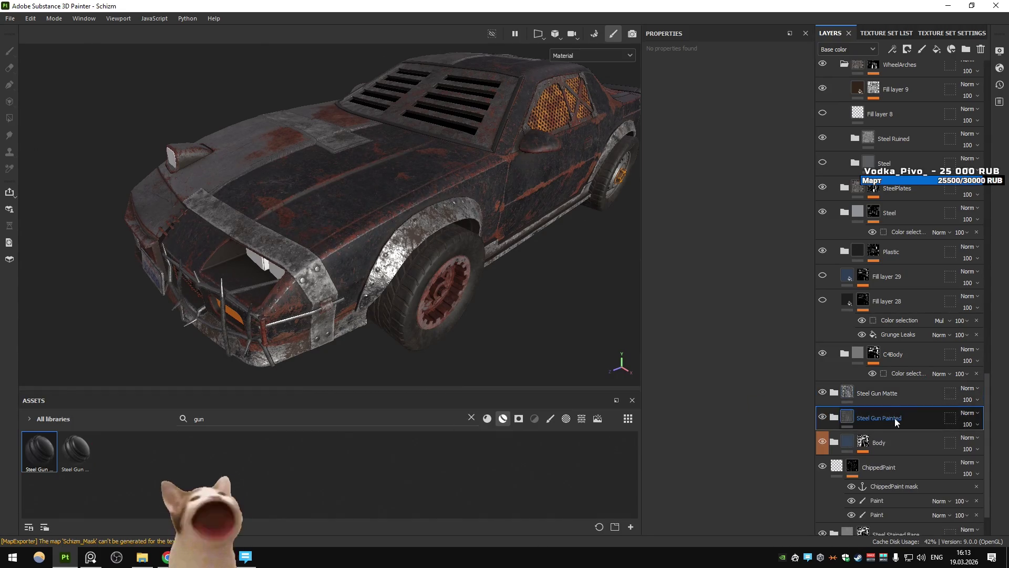
pyautogui.press('Delete')
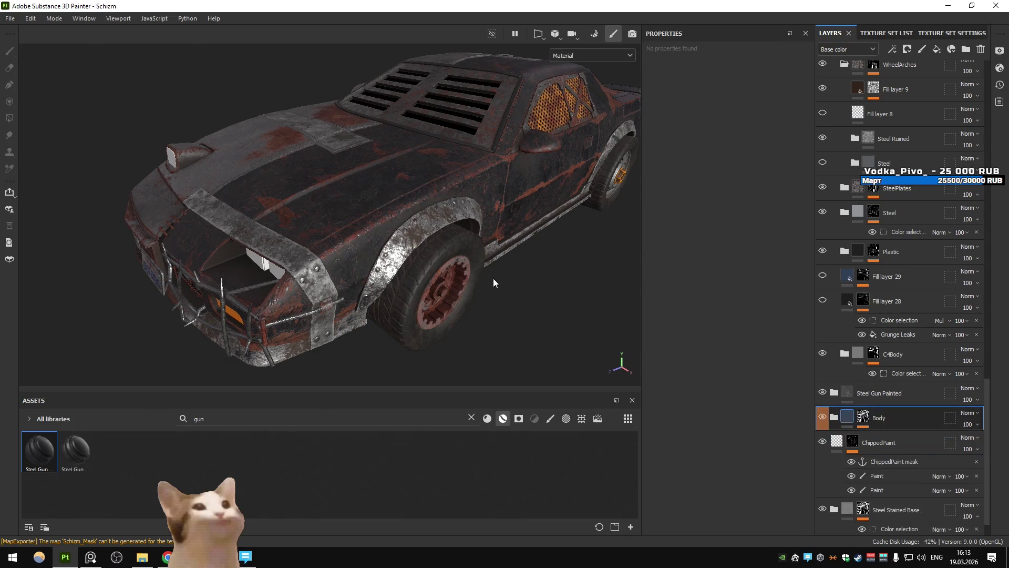
pyautogui.click(460, 269)
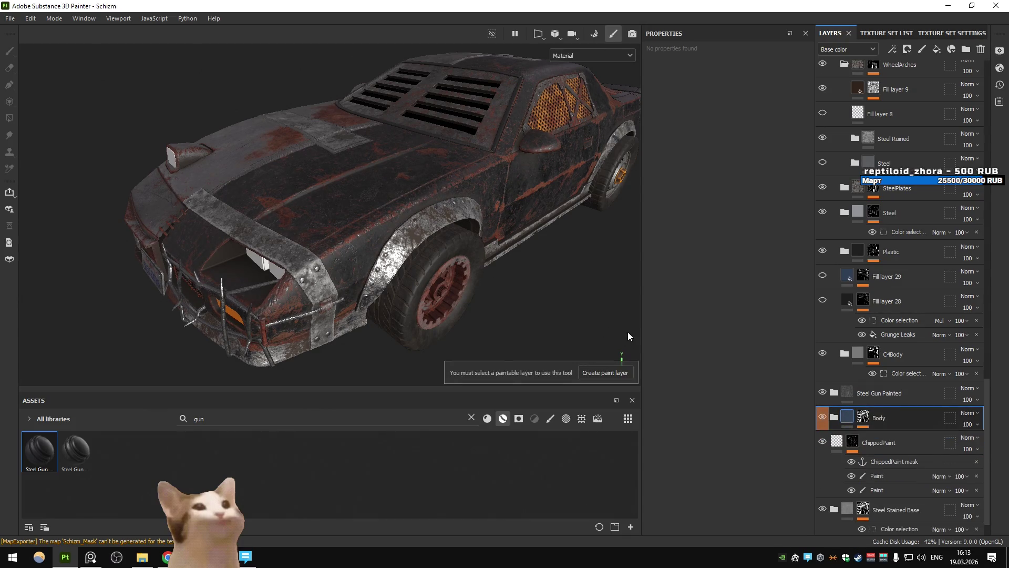
pyautogui.hotkey('ctrl', 'z')
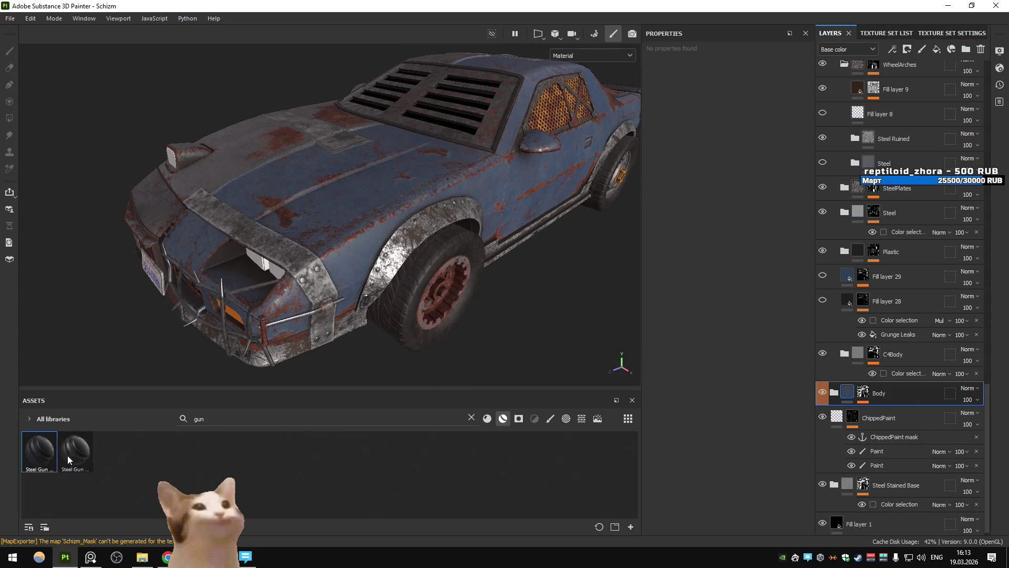
pyautogui.moveTo(210, 419); pyautogui.dragTo(173, 419)
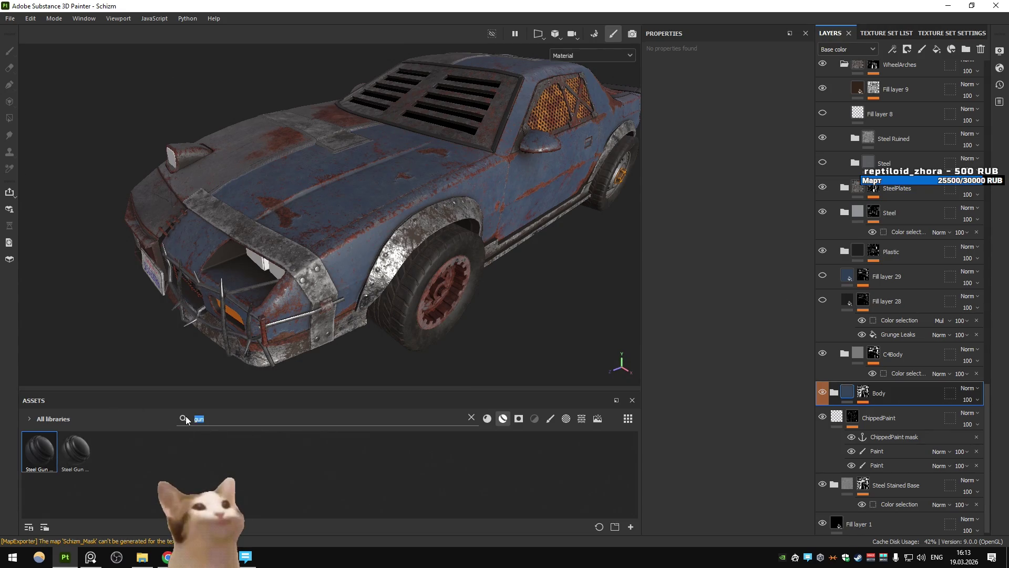
# Search for 'metal' materials, test Steel Medieval and Steel Dark on Body, undoing each
pyautogui.write('metal')
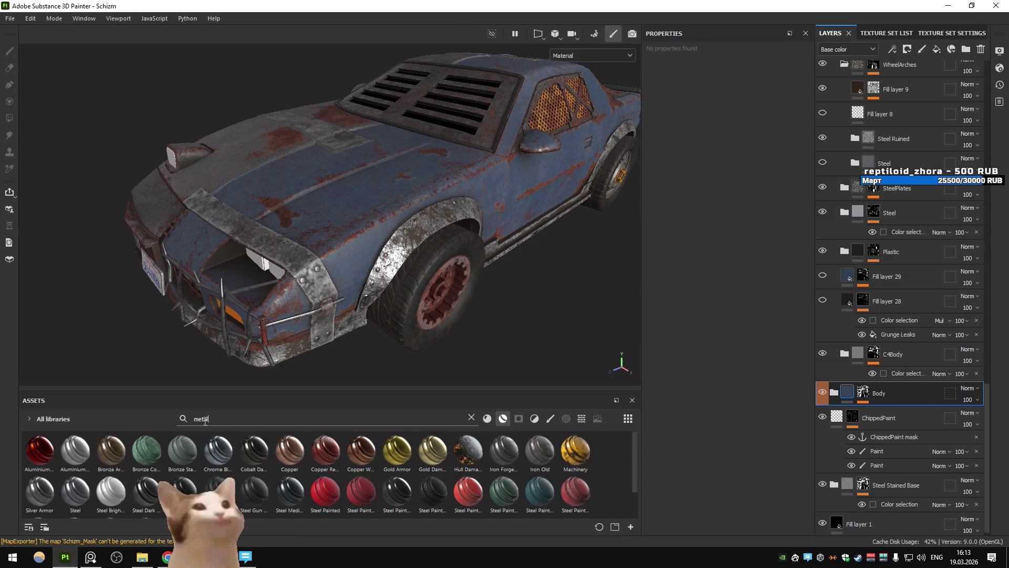
pyautogui.scroll(-3)
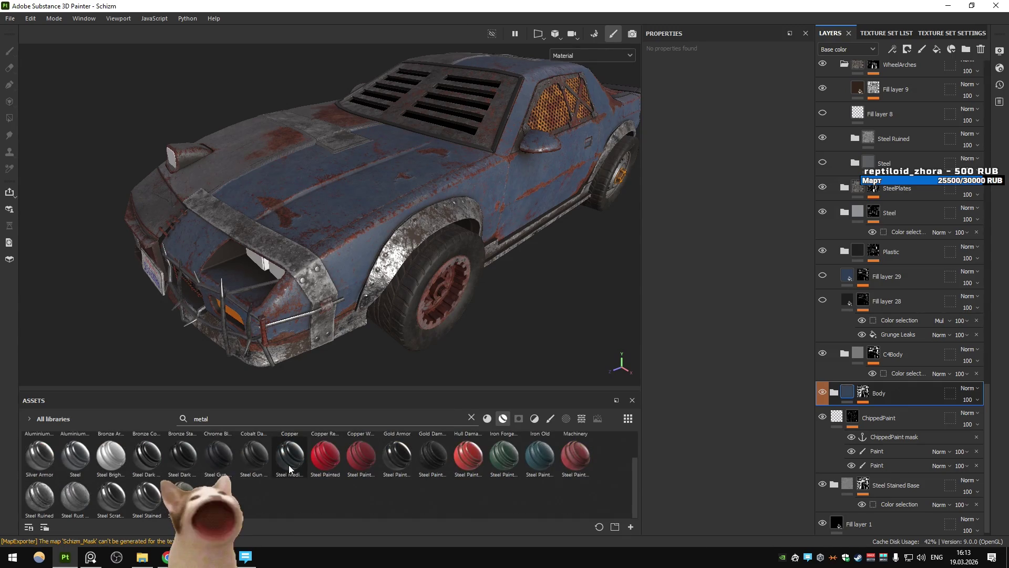
pyautogui.moveTo(920, 390); pyautogui.dragTo(921, 394)
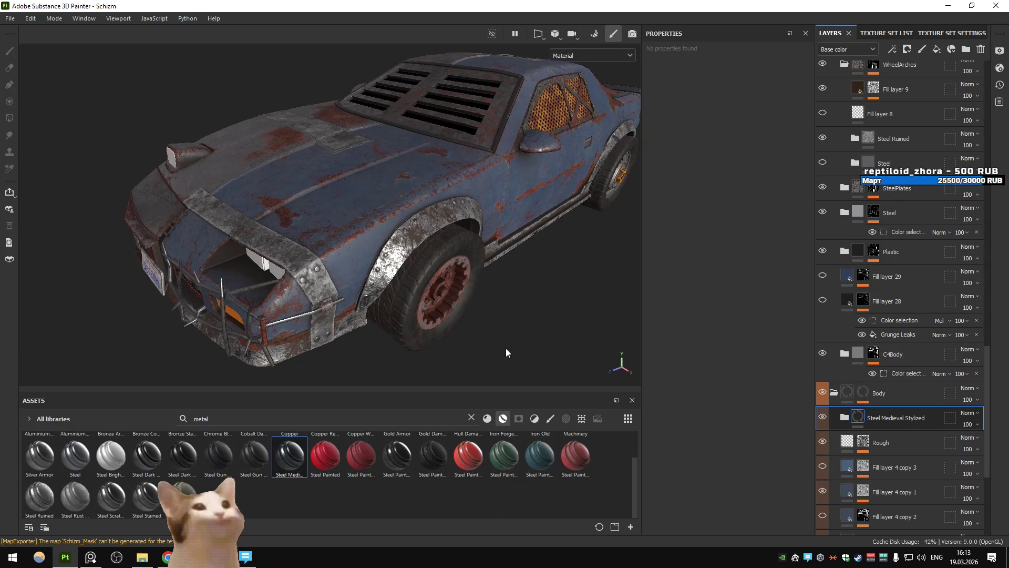
pyautogui.hotkey('ctrl', 'z')
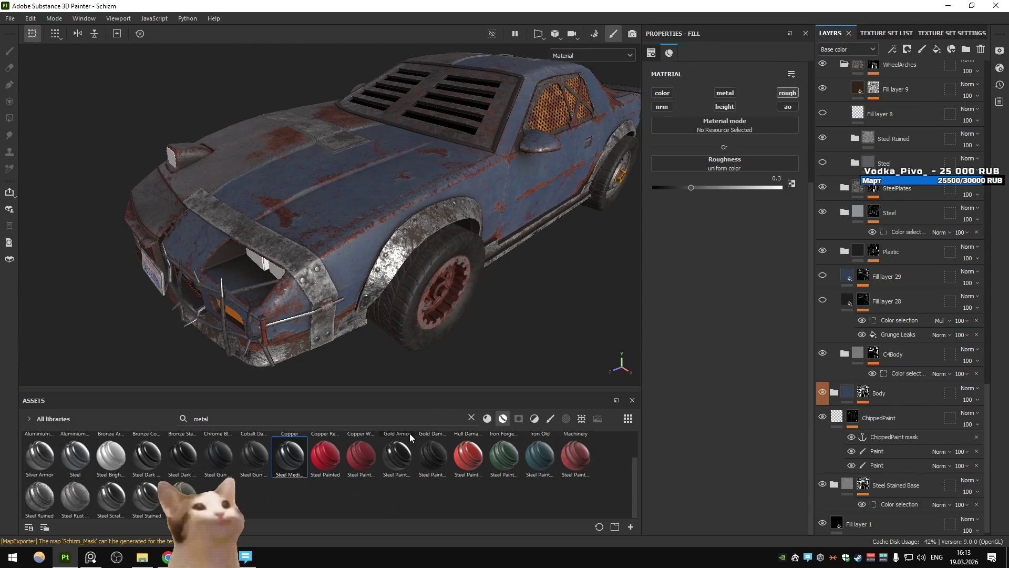
pyautogui.moveTo(183, 458); pyautogui.dragTo(924, 386)
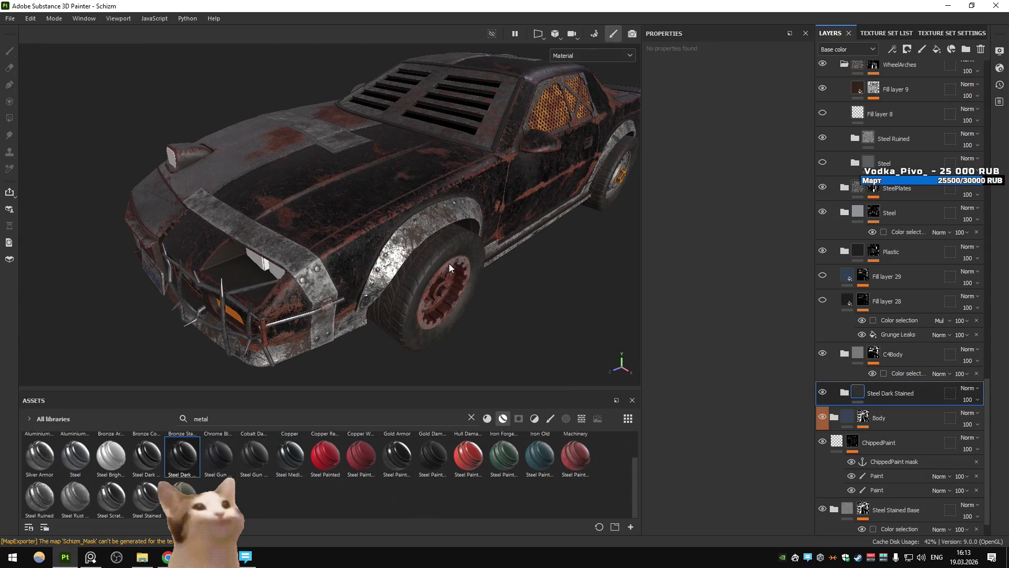
pyautogui.hotkey('ctrl', 'z')
pyautogui.scroll(3)
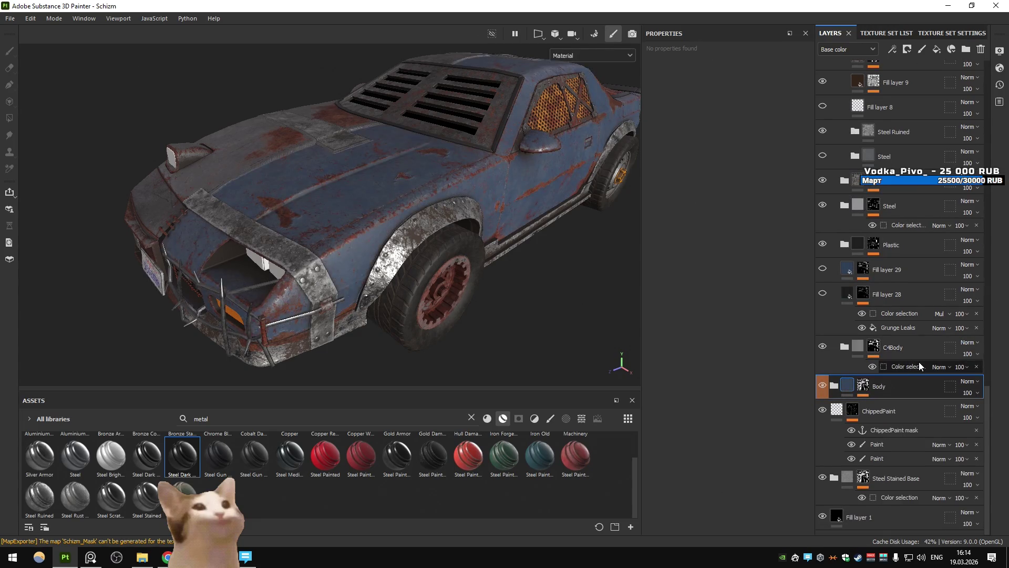
pyautogui.scroll(3)
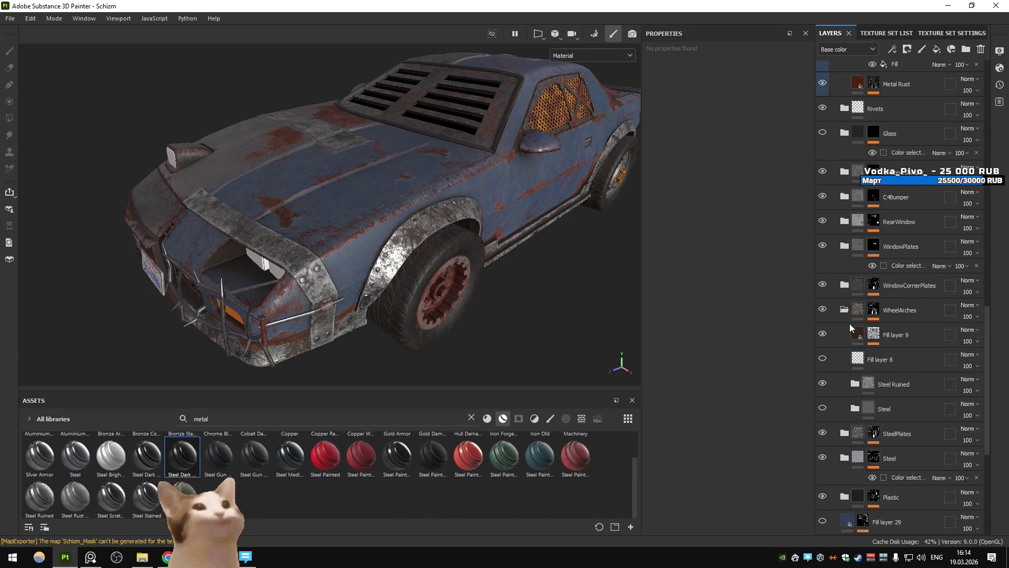
# Collapse WheelArches, expand SteelPlates, and place a Steel Gun layer above Metal Rust copy 3
pyautogui.click(845, 310)
pyautogui.click(844, 335)
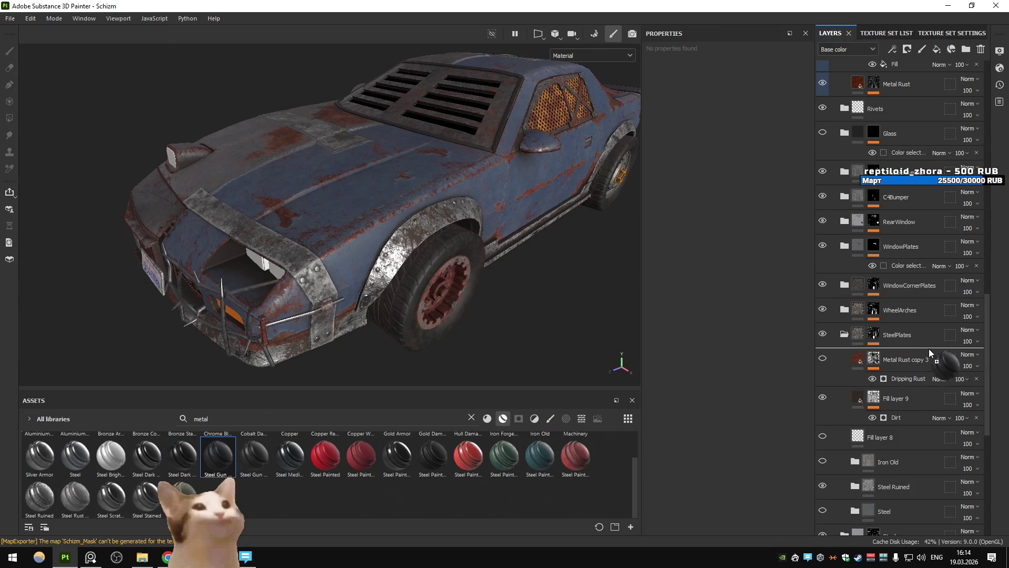
pyautogui.moveTo(930, 352); pyautogui.dragTo(929, 352)
pyautogui.moveTo(342, 236); pyautogui.dragTo(308, 451)
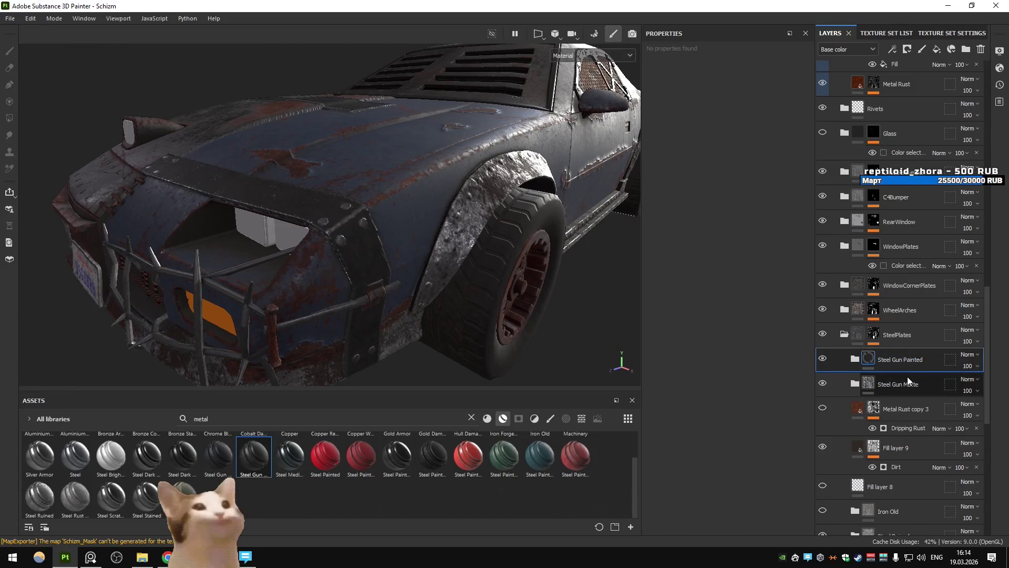
pyautogui.click(906, 376)
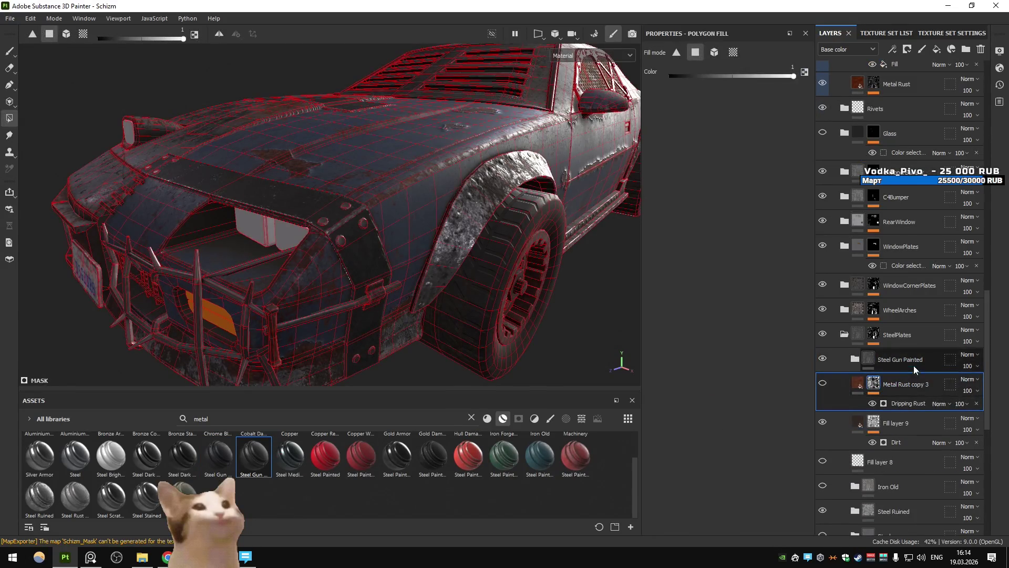
# Undo the Steel Gun Painted layer and try an Aluminium material on Metal Rust copy 3
pyautogui.click(914, 366)
pyautogui.moveTo(462, 274); pyautogui.dragTo(471, 277)
pyautogui.scroll(-3)
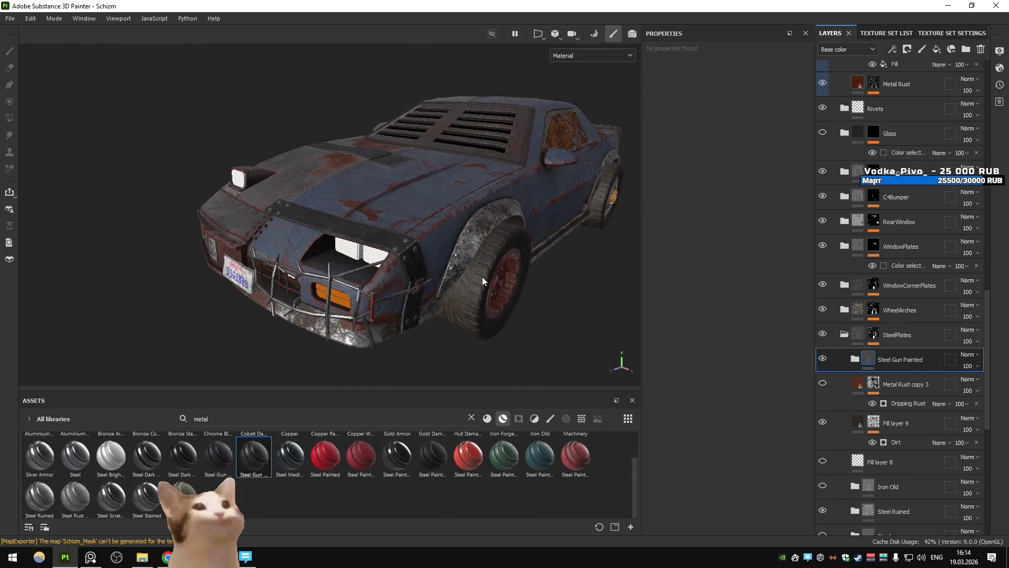
pyautogui.hotkey('ctrl', 'z')
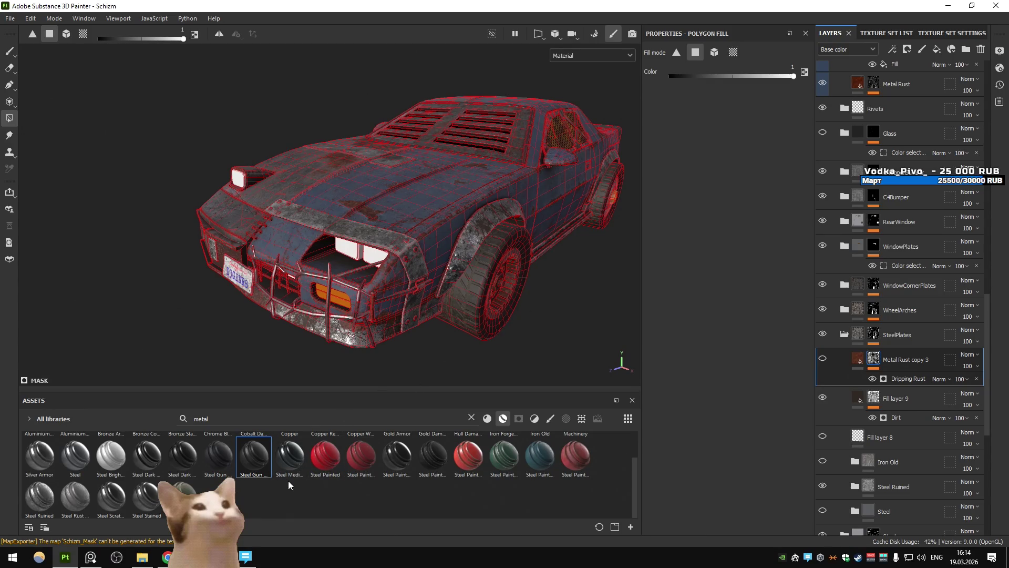
pyautogui.scroll(3)
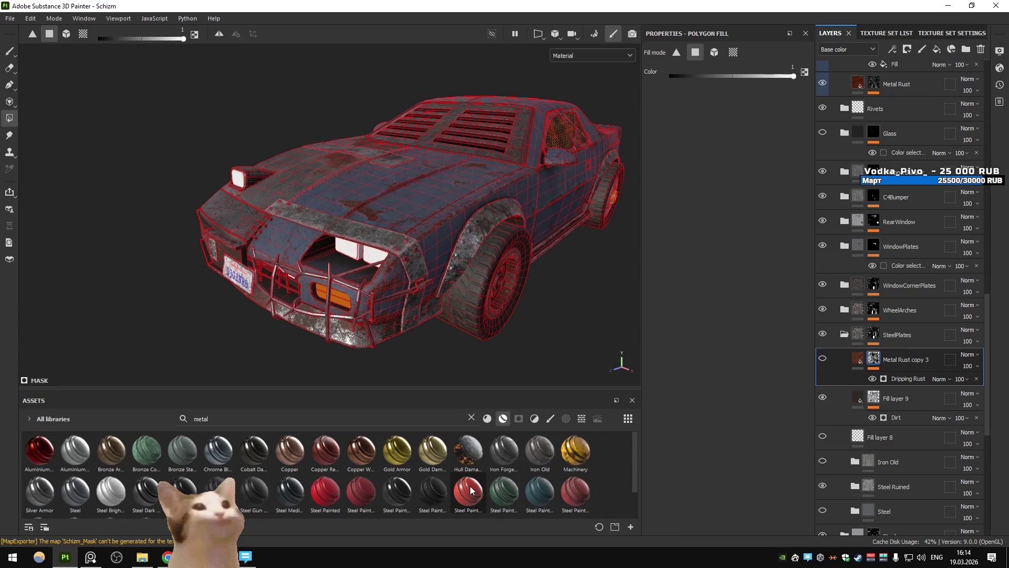
pyautogui.moveTo(75, 451); pyautogui.dragTo(507, 216)
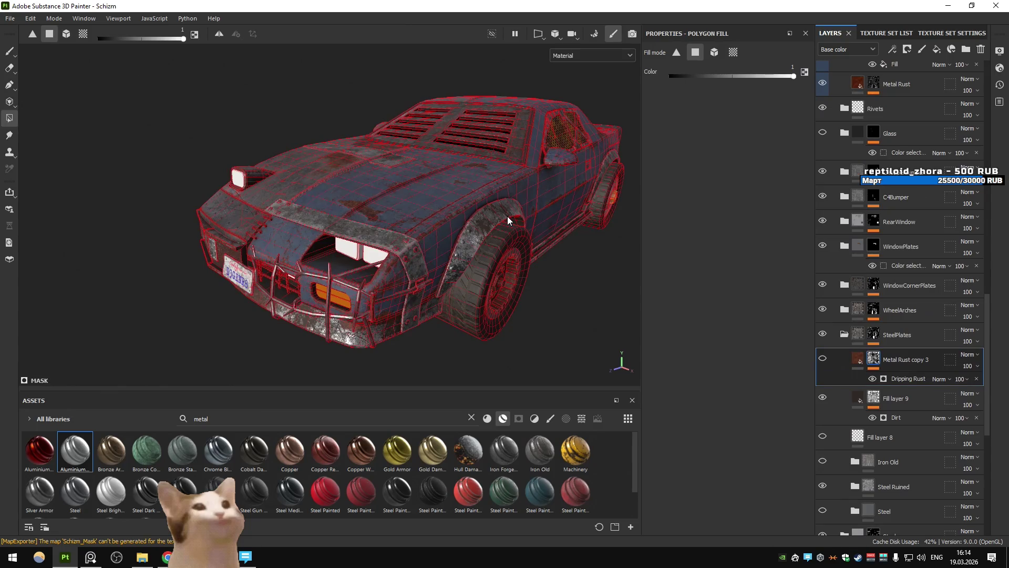
# Re-export the car textures and switch back to Unity
pyautogui.hotkey('ctrl', 'shift', 'e')
pyautogui.click(755, 463)
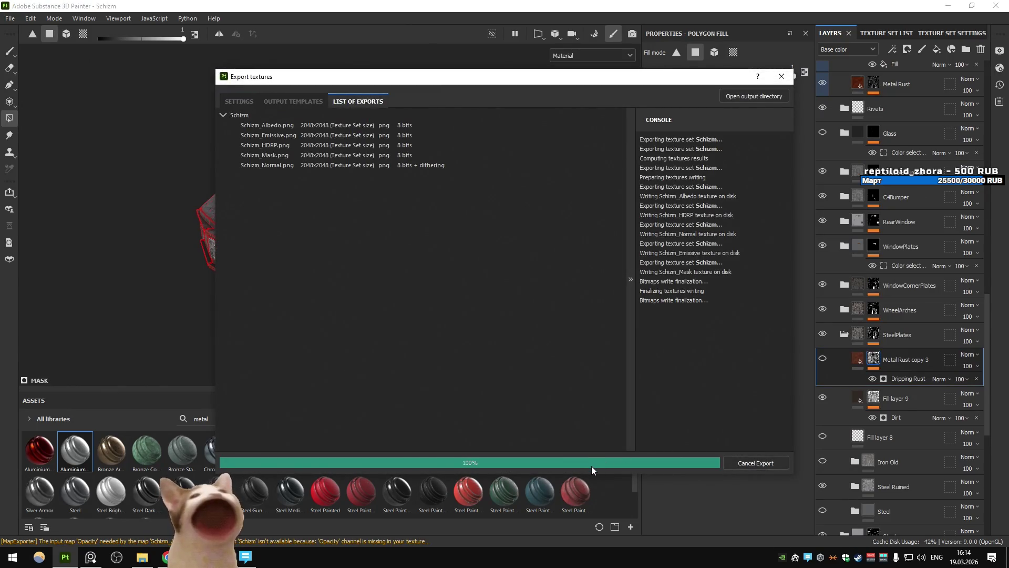
pyautogui.click(603, 460)
pyautogui.hotkey('alt', 'Tab')
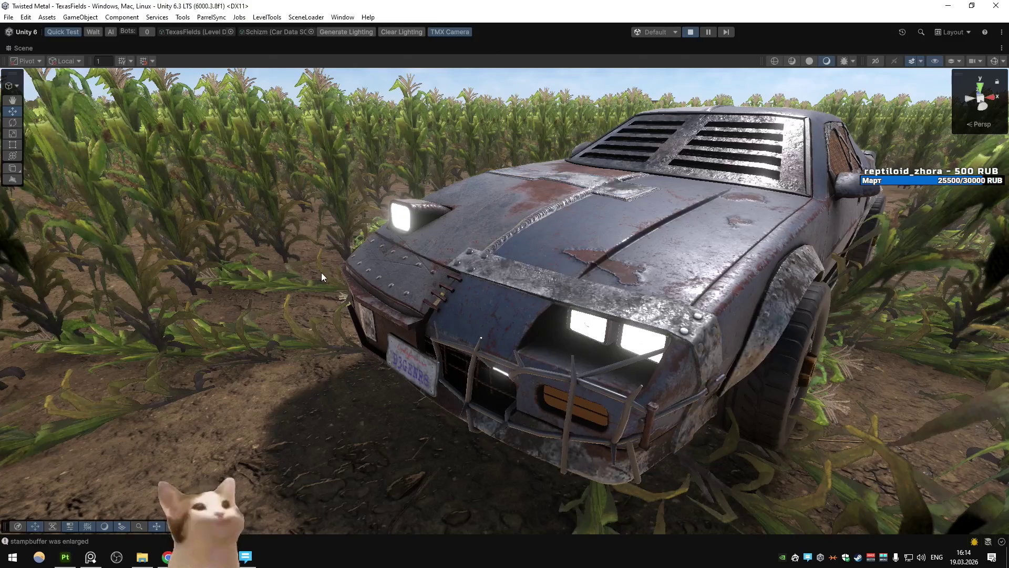
# Restore the Scene layout, maximize the Game view, and drive the car forward into the cornfield
pyautogui.rightClick(35, 53)
pyautogui.click(68, 54)
pyautogui.rightClick(46, 48)
pyautogui.click(85, 84)
pyautogui.press('w')
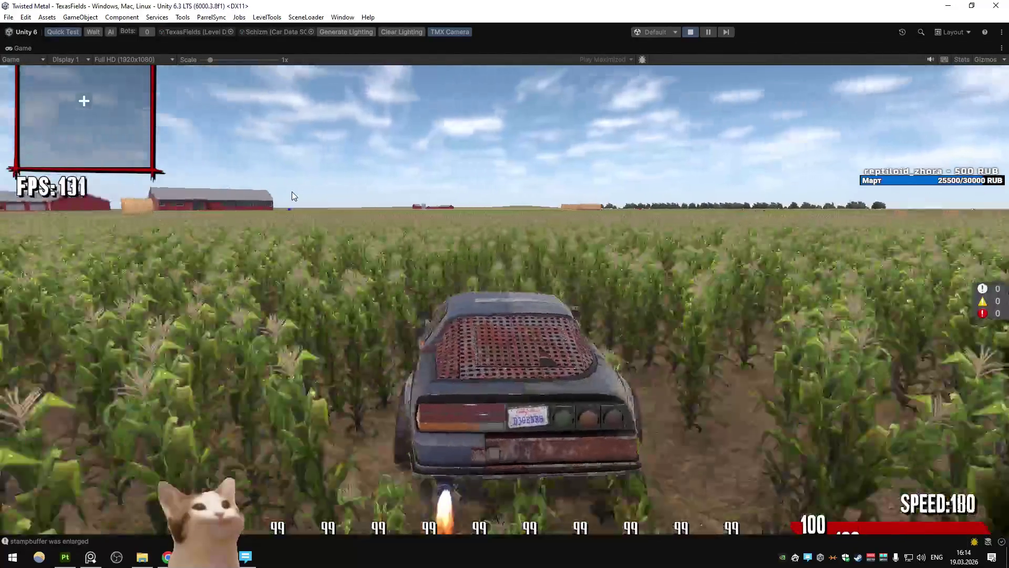
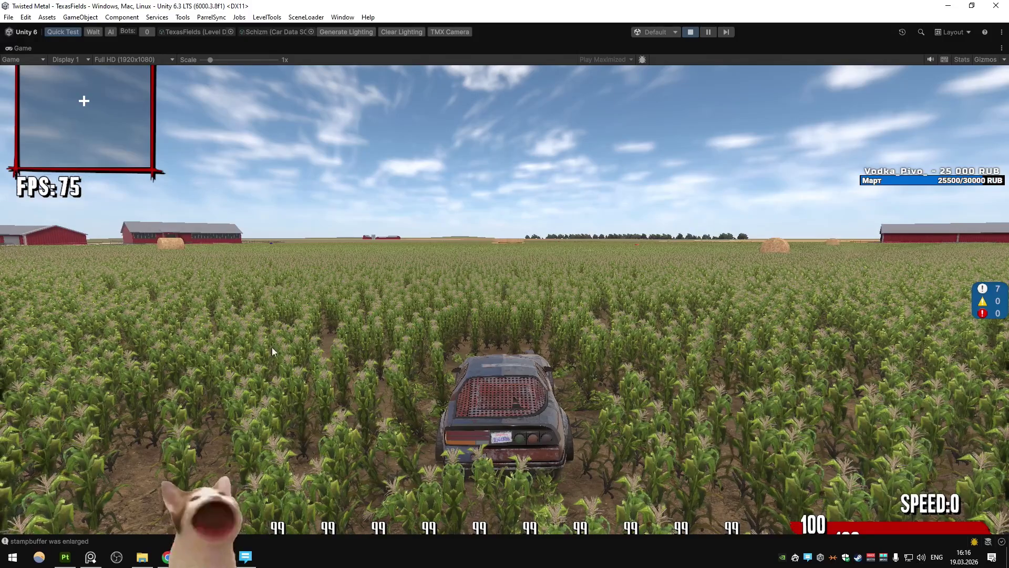
# Drive the car forward and left across the cornfield, fire the turbo boost, then brake hard
pyautogui.press('w')
pyautogui.press('a')
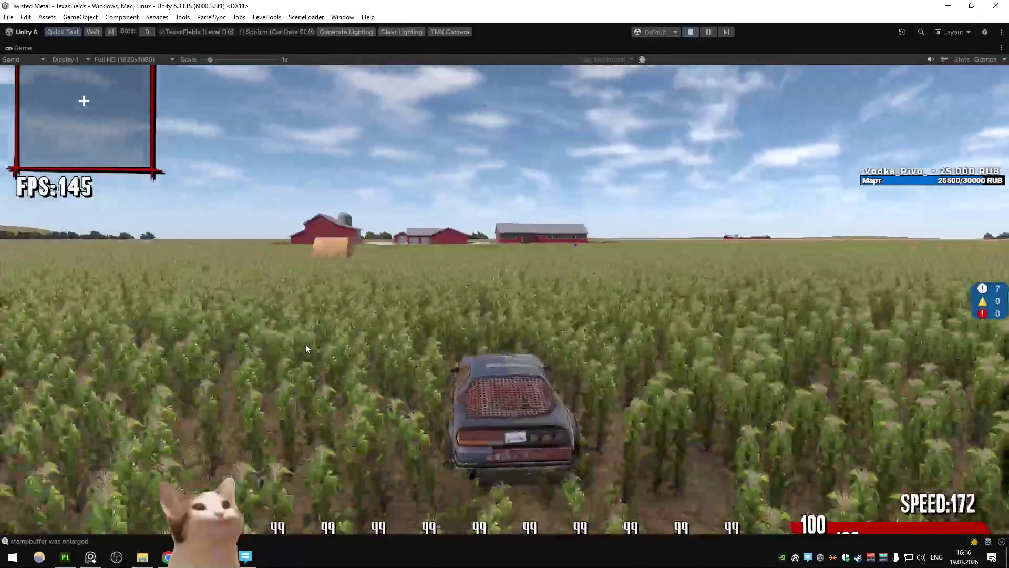
pyautogui.press('w')
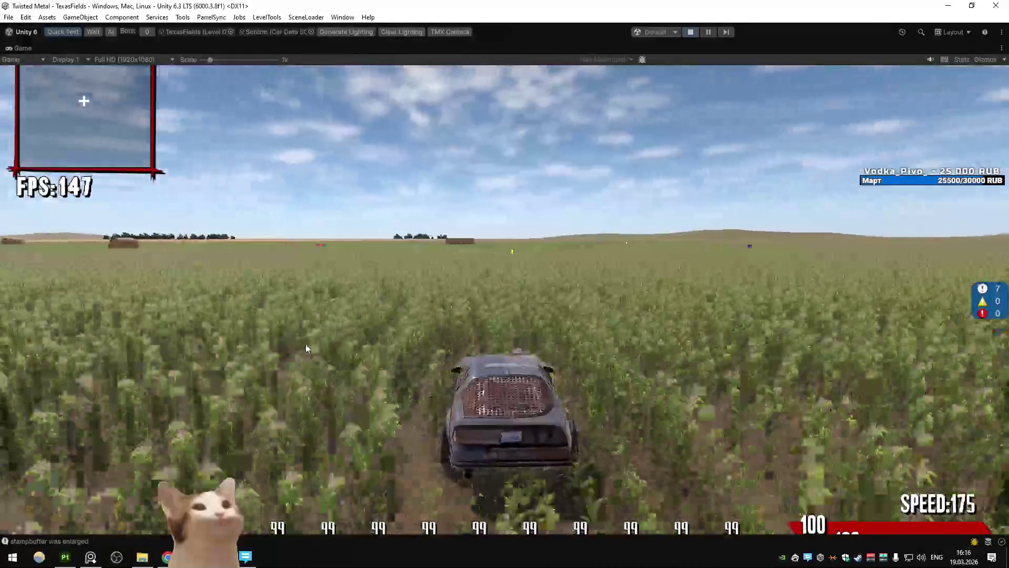
pyautogui.press('shift')
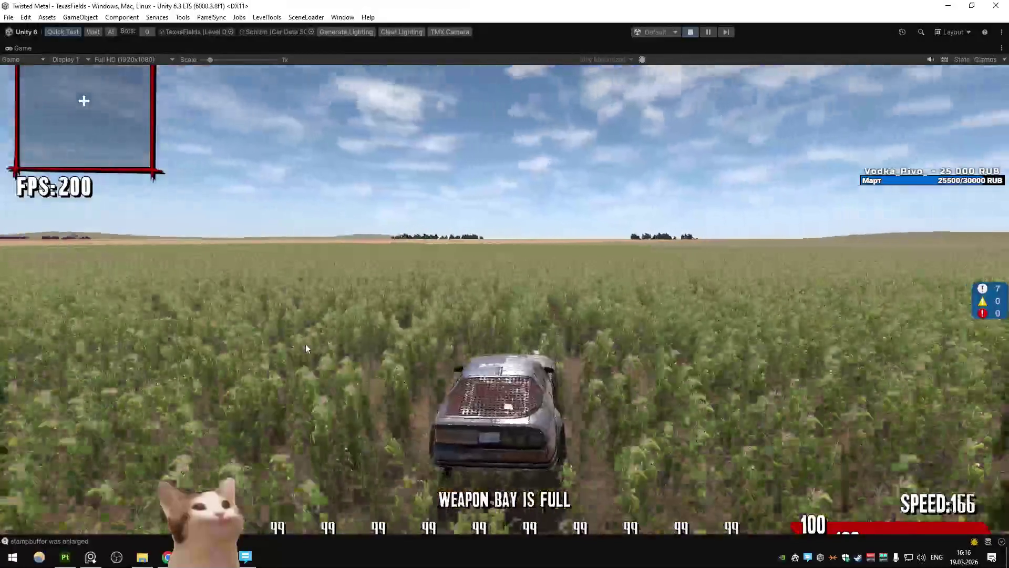
pyautogui.press('s')
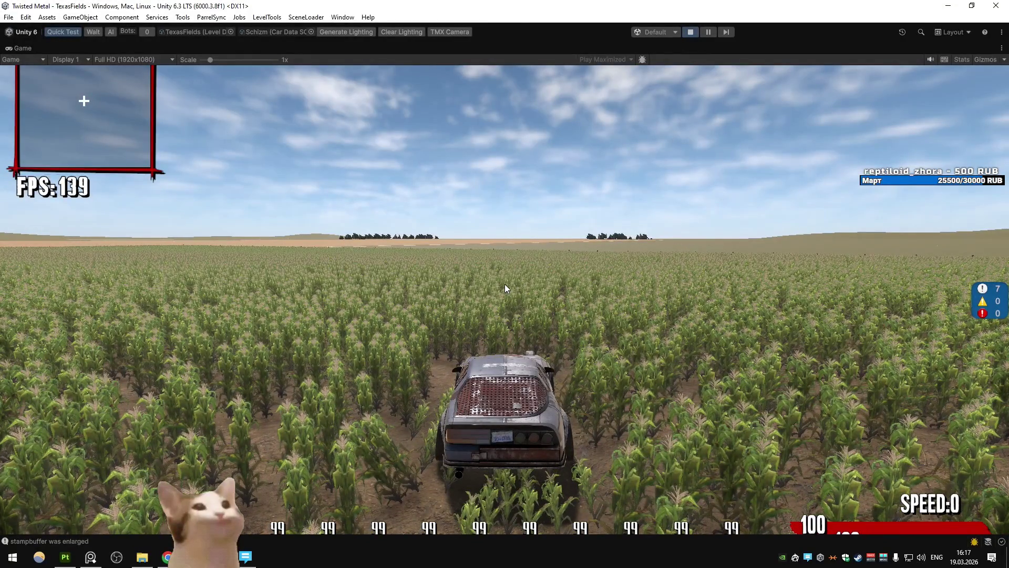
# Drive off again, turning left toward the red farm buildings, then bring up File Explorer
pyautogui.press('w')
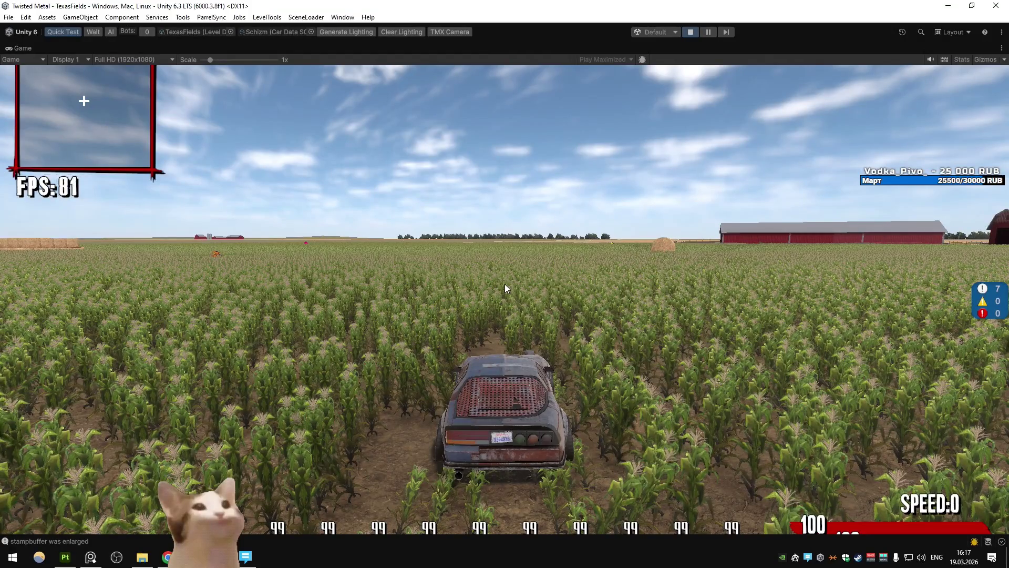
pyautogui.press('w')
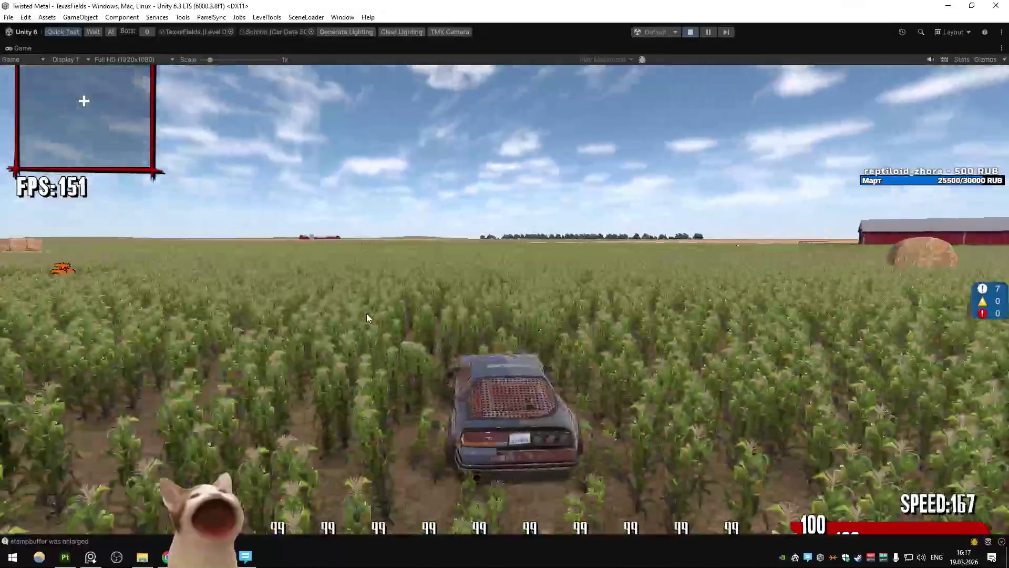
pyautogui.press('a')
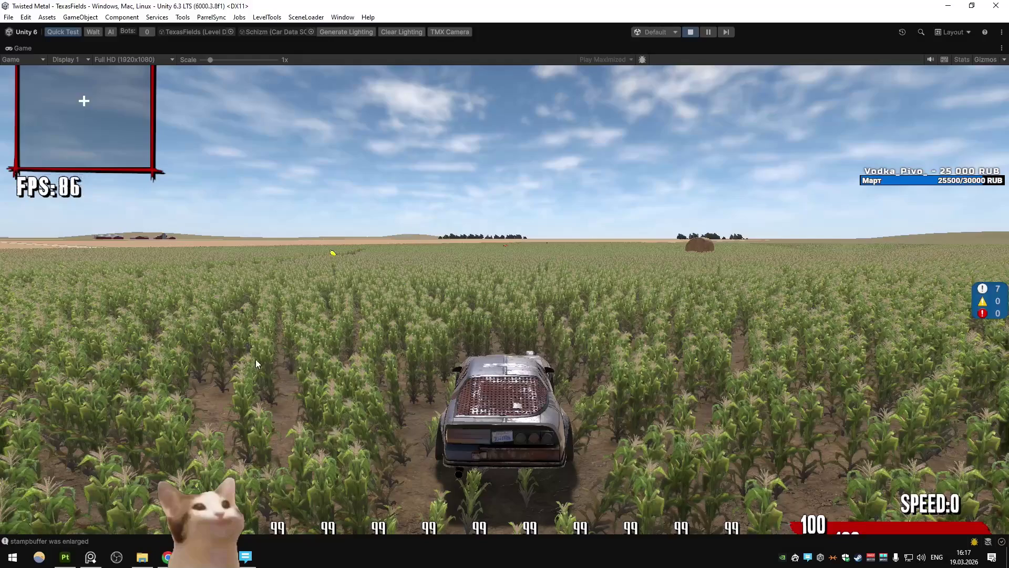
pyautogui.press('w')
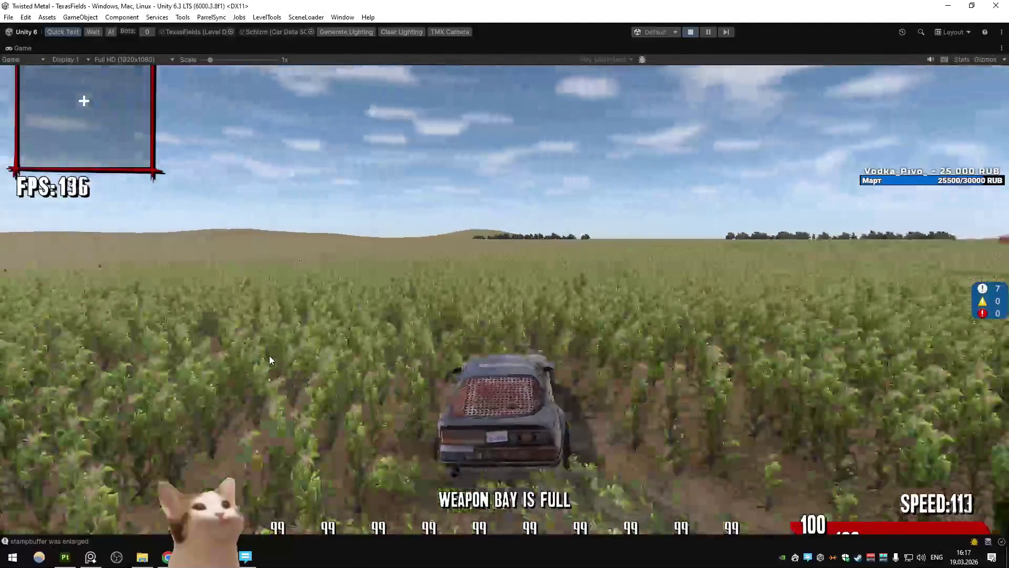
pyautogui.press('s')
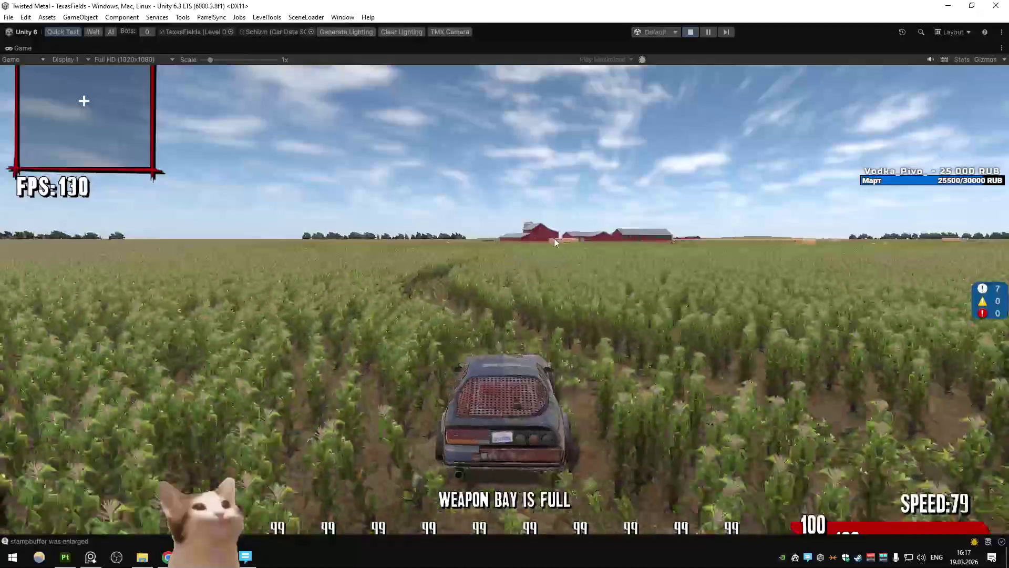
pyautogui.click(142, 557)
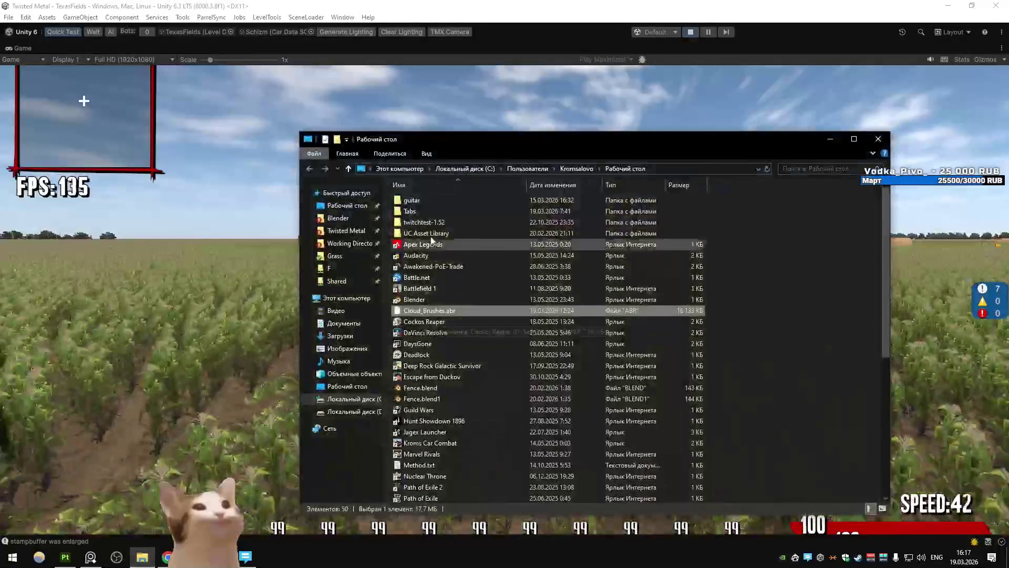
# Open Downloads > TMB Stuff > TMB Sounds and look into the Weapons and Interface folders
pyautogui.doubleClick(424, 202)
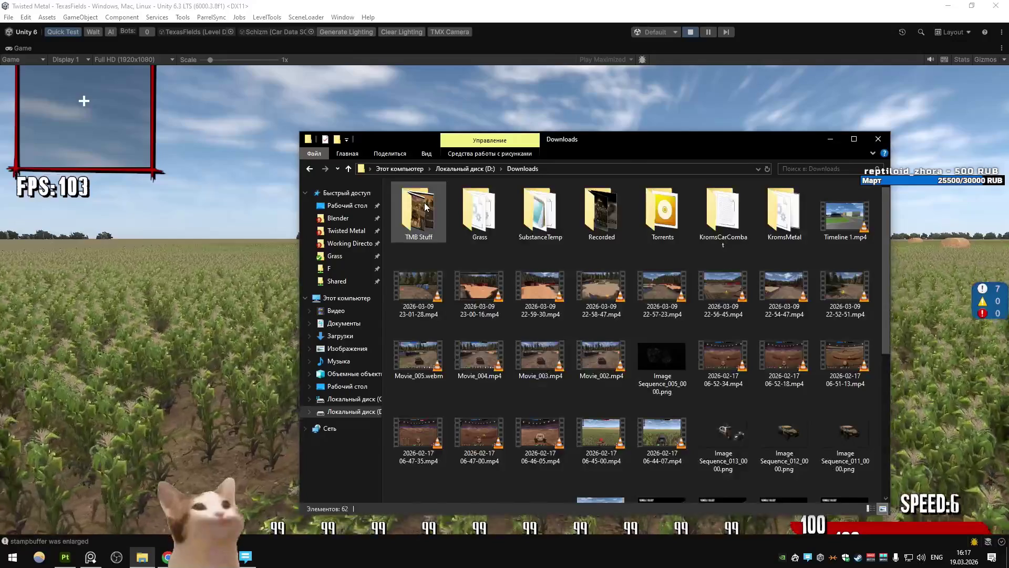
pyautogui.doubleClick(426, 203)
pyautogui.doubleClick(428, 210)
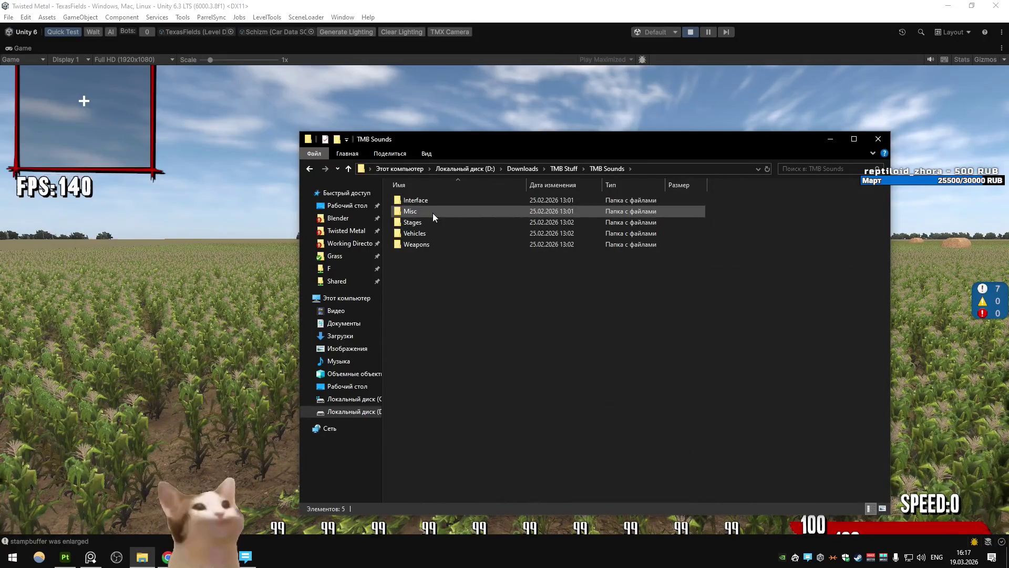
pyautogui.doubleClick(421, 247)
pyautogui.hotkey('alt', 'Left')
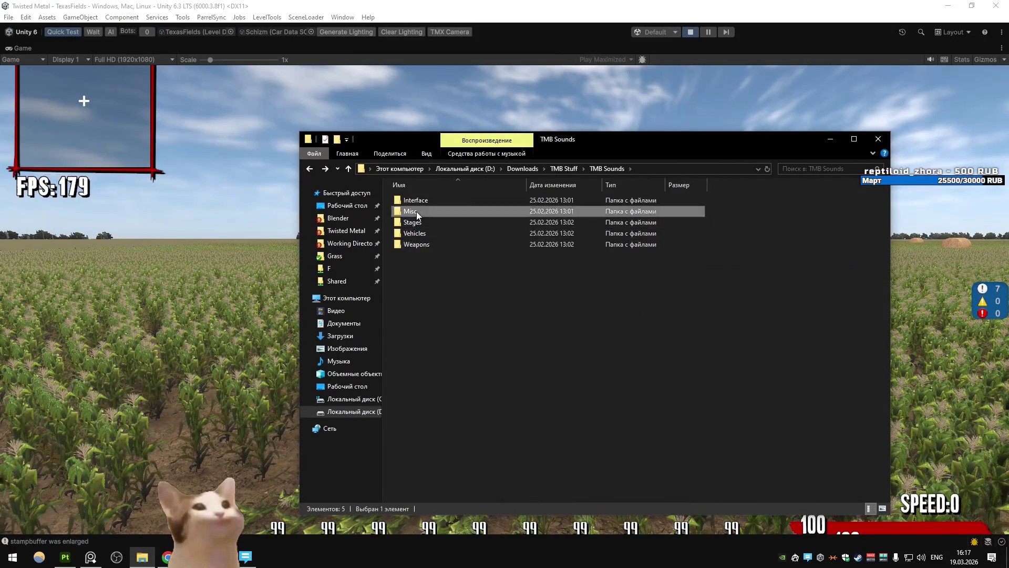
pyautogui.press('Up')
pyautogui.press('Return')
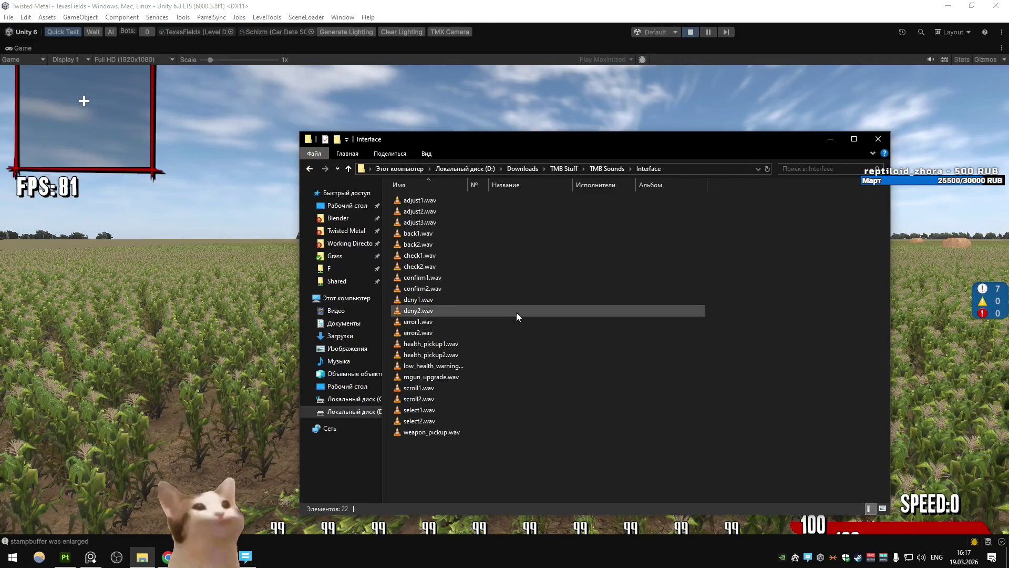
# Browse the Misc and Stages sound folders, scrolling through their files
pyautogui.hotkey('alt', 'Left')
pyautogui.doubleClick(446, 214)
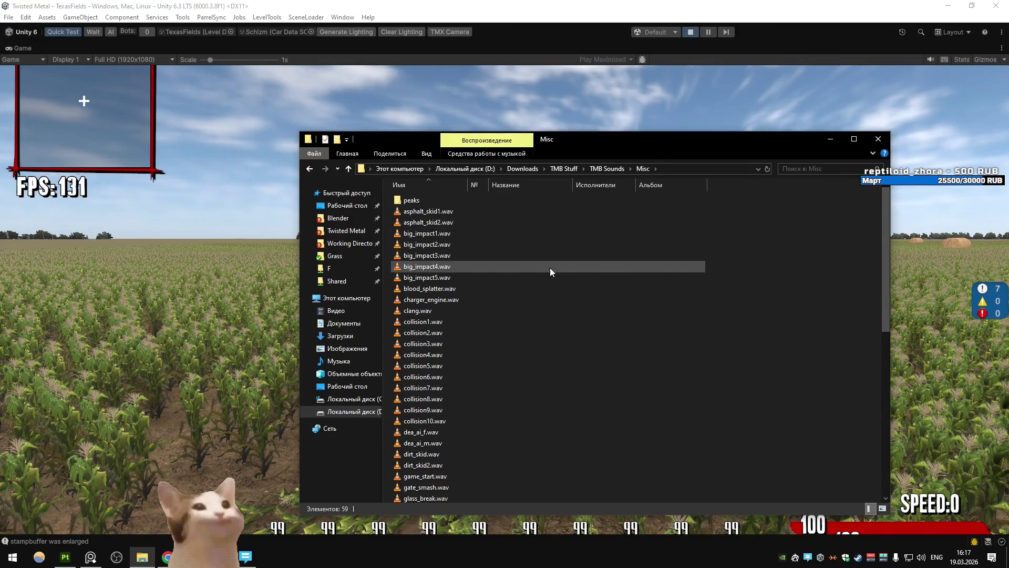
pyautogui.scroll(-3)
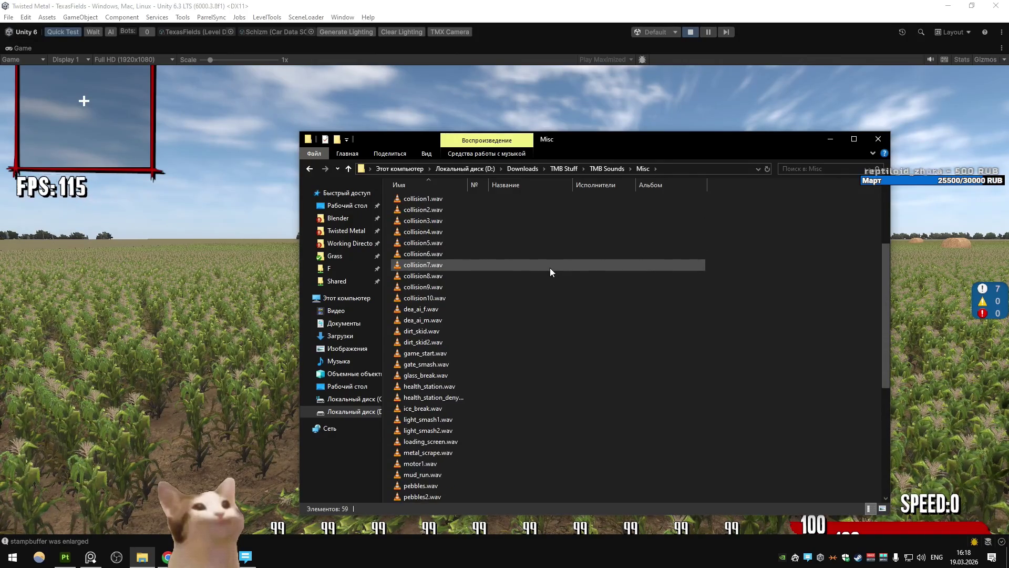
pyautogui.scroll(-3)
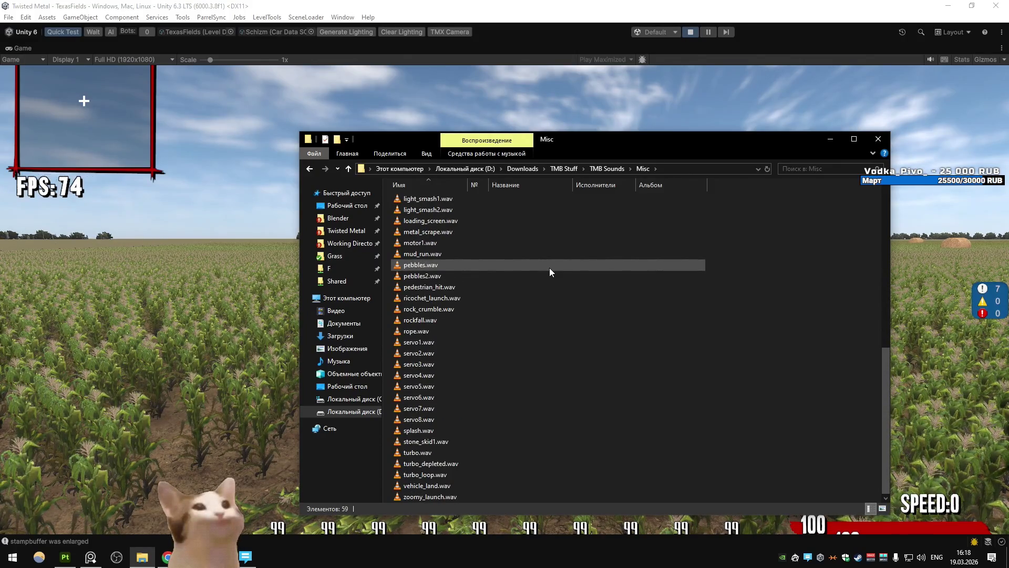
pyautogui.hotkey('alt', 'Left')
pyautogui.doubleClick(481, 227)
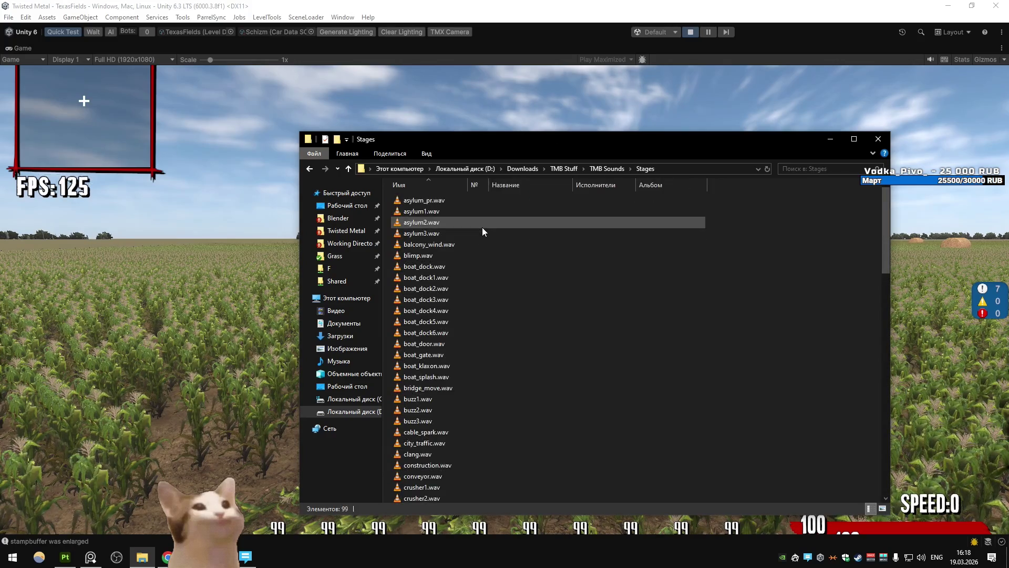
pyautogui.scroll(-3)
# Look through the Weapons, Vehicles, Misc and Interface folders, returning to TMB Sounds each time
pyautogui.hotkey('alt', 'Left')
pyautogui.doubleClick(469, 242)
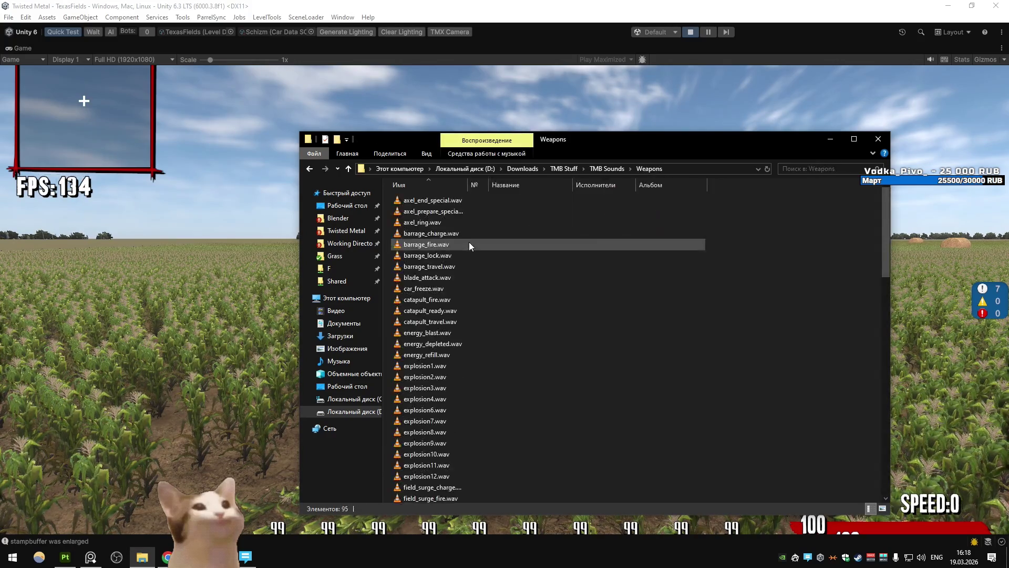
pyautogui.scroll(-3)
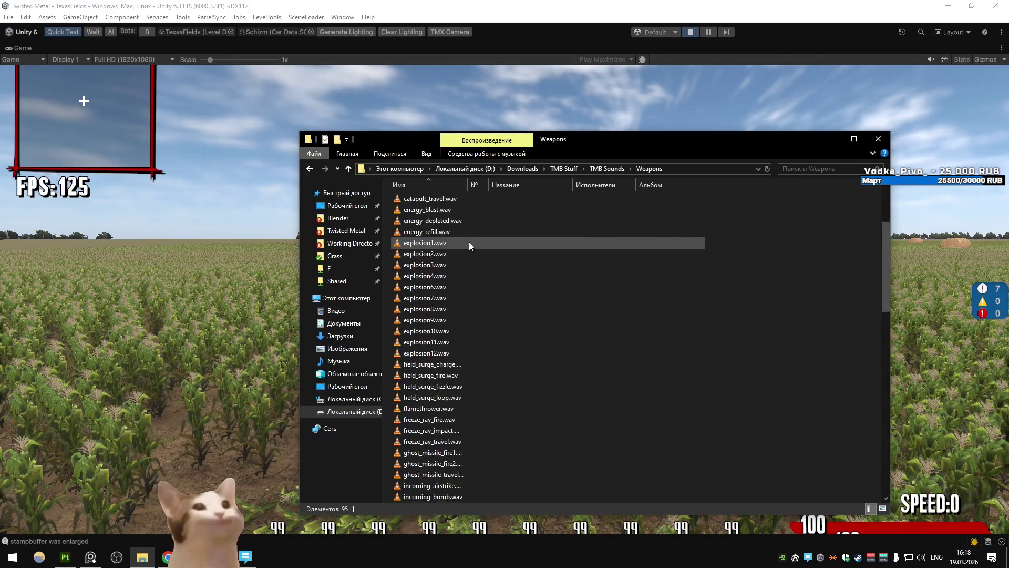
pyautogui.scroll(-3)
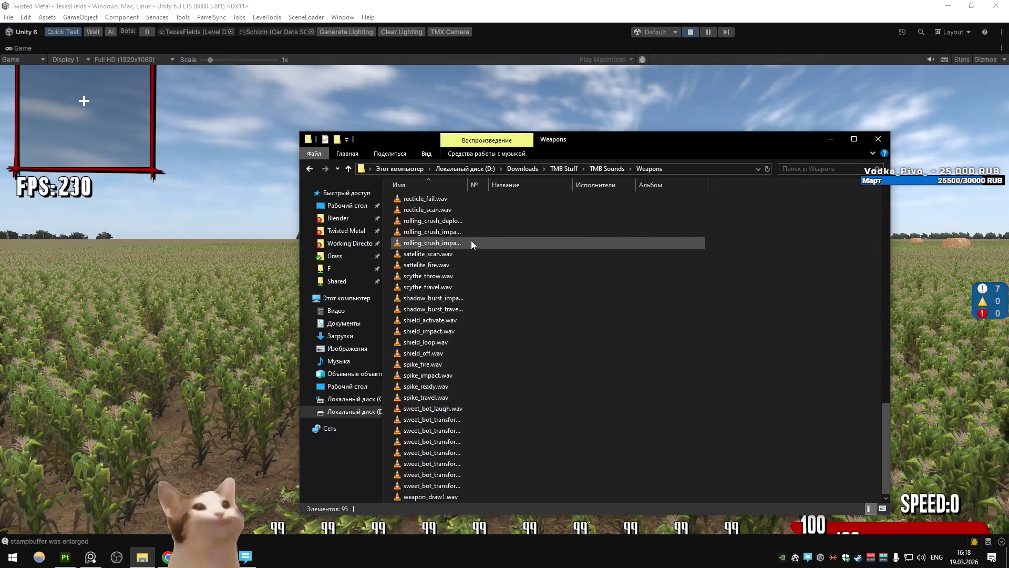
pyautogui.hotkey('alt', 'Left')
pyautogui.doubleClick(472, 238)
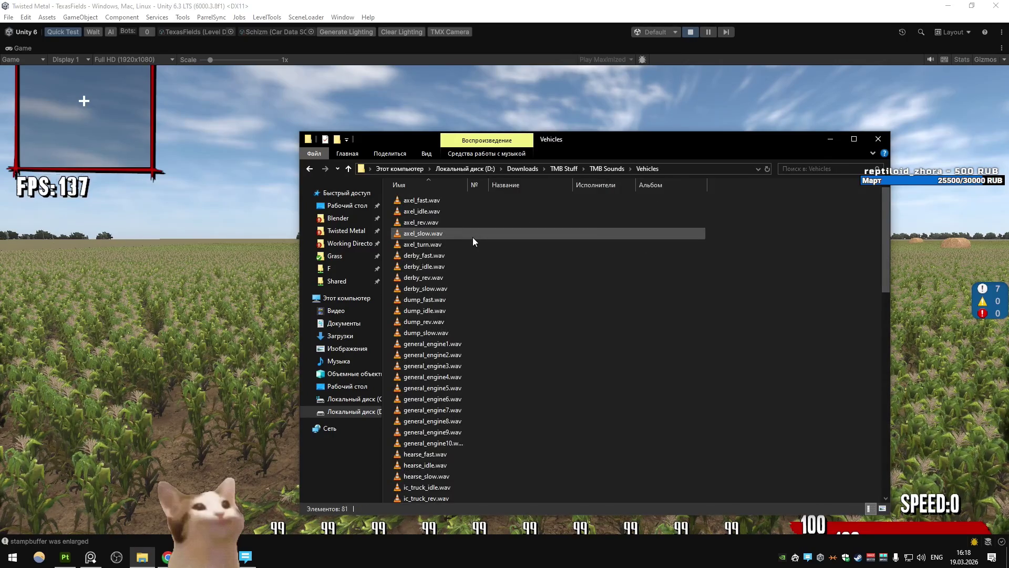
pyautogui.hotkey('alt', 'Left')
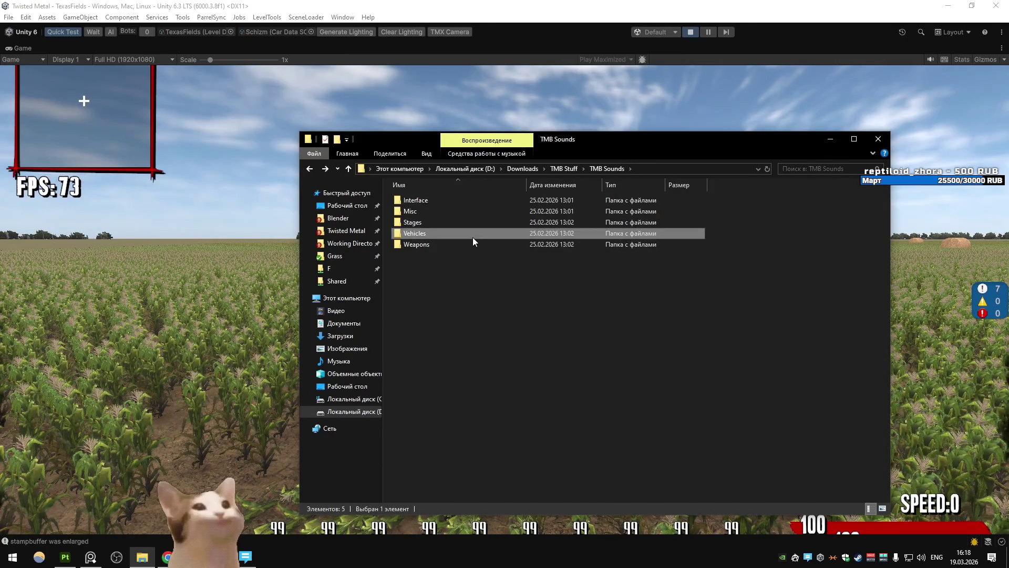
pyautogui.doubleClick(454, 212)
pyautogui.hotkey('alt', 'Left')
pyautogui.doubleClick(455, 203)
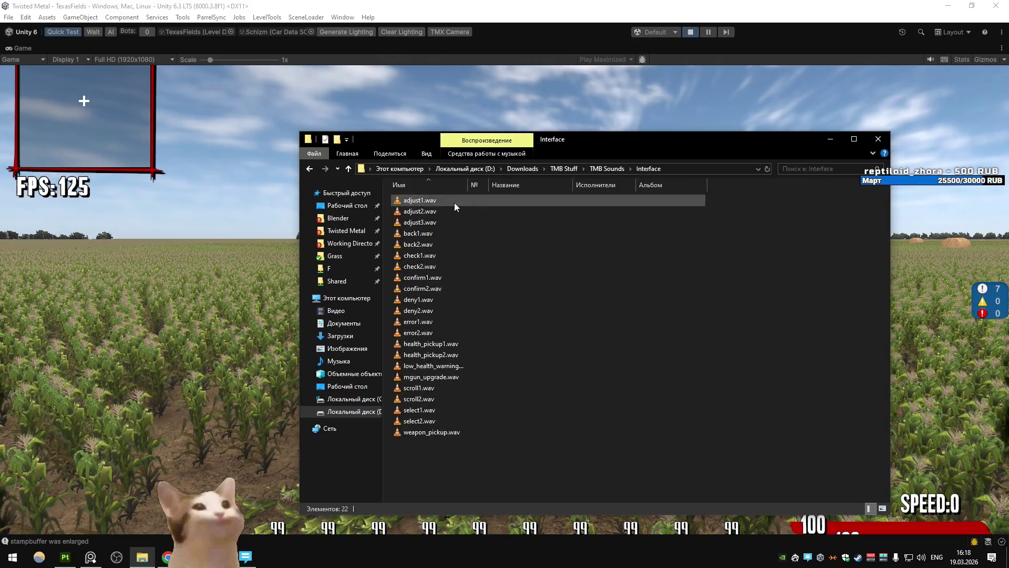
pyautogui.hotkey('alt', 'Left')
# Search TMB Sounds for 'cloak' and, finding nothing, return to the folder list
pyautogui.click(812, 168)
pyautogui.write('cloak')
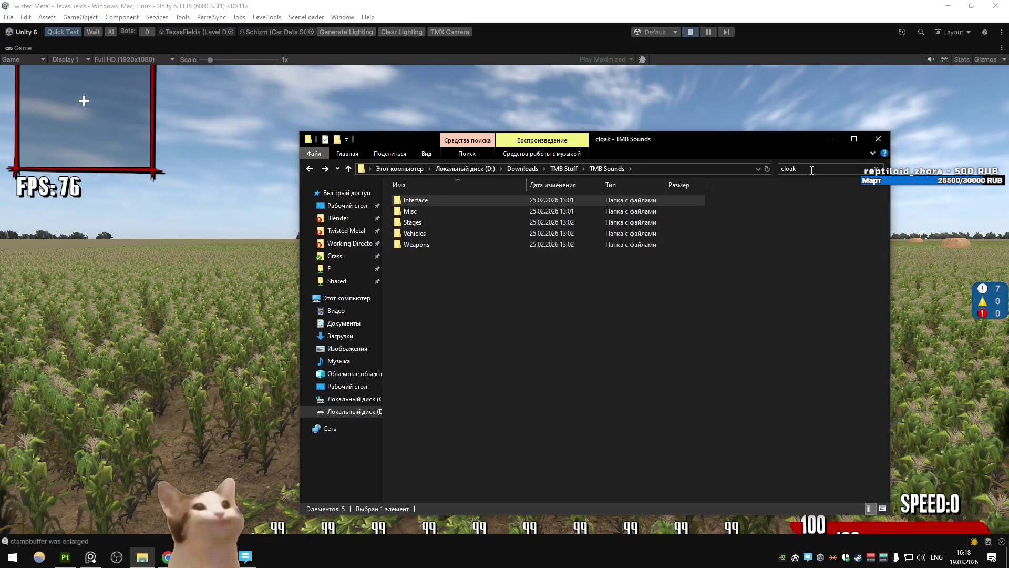
pyautogui.hotkey('alt', 'Left')
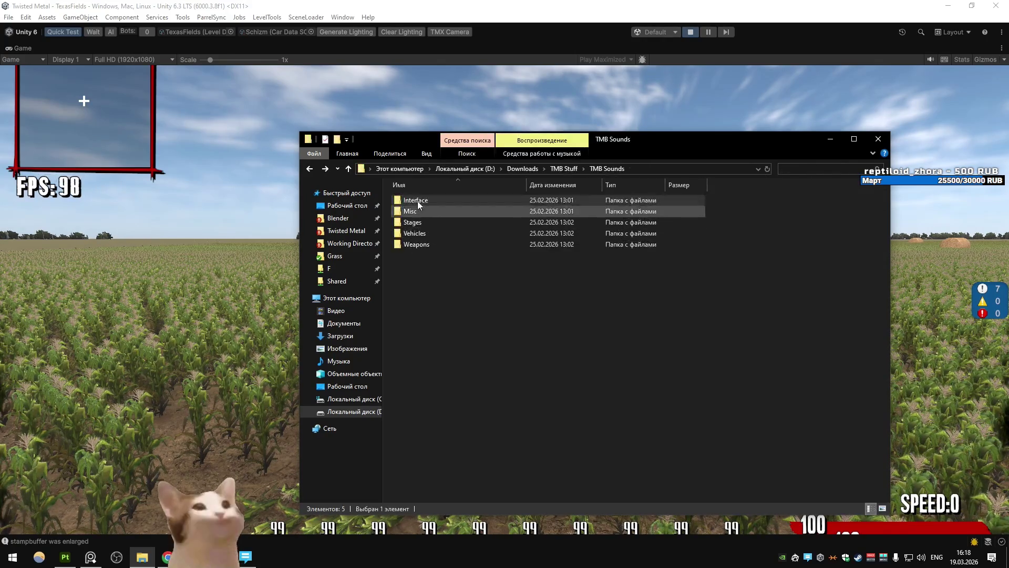
# Check the Interface folder, then open Misc and scroll through its 59 wav files
pyautogui.doubleClick(417, 203)
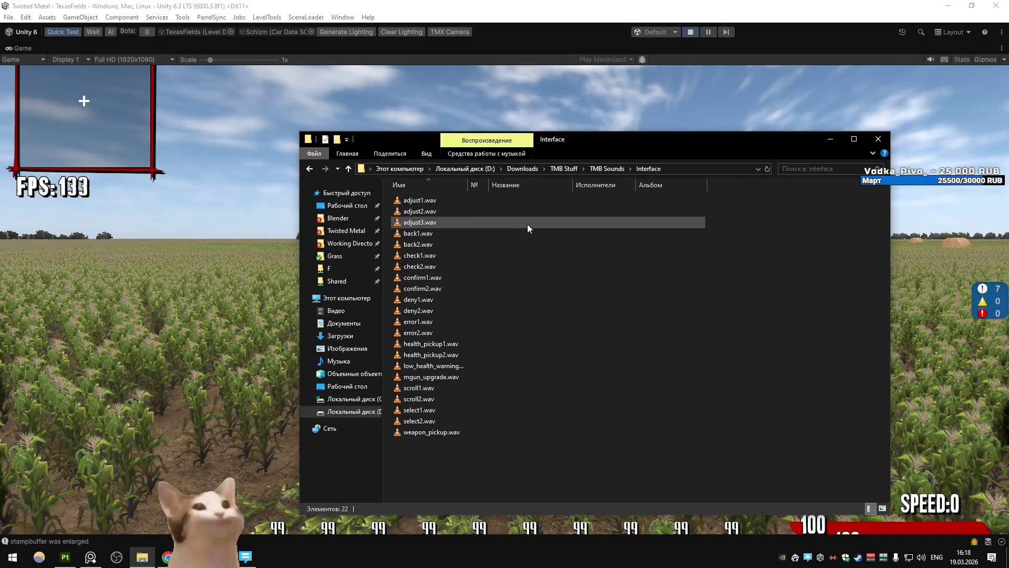
pyautogui.hotkey('alt', 'Left')
pyautogui.doubleClick(447, 212)
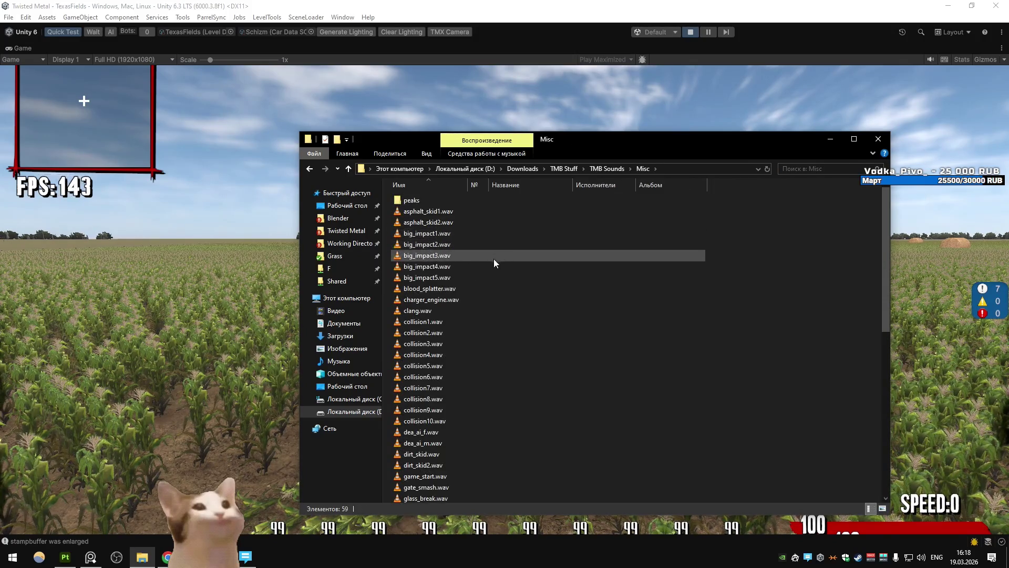
pyautogui.scroll(-3)
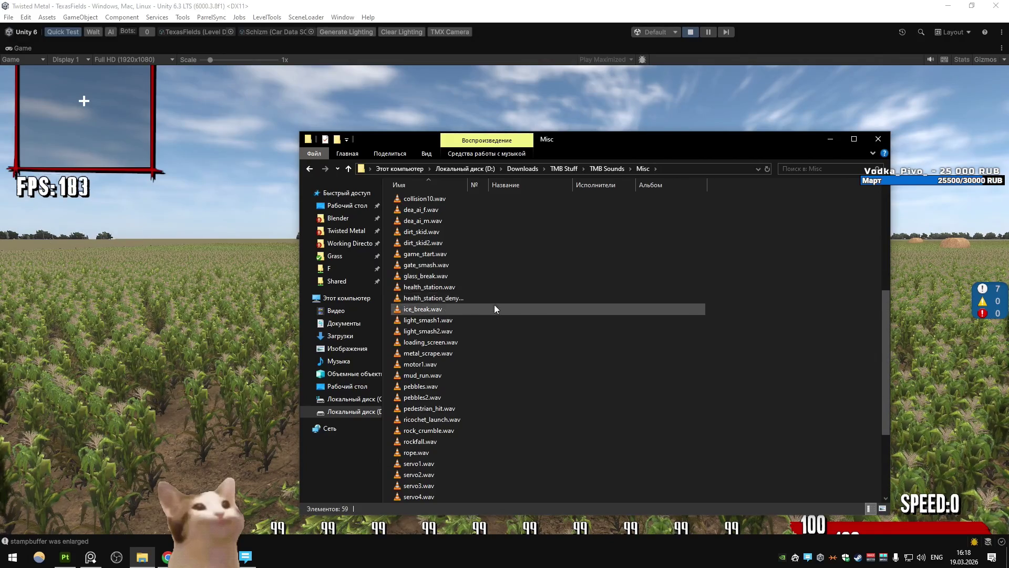
pyautogui.scroll(-3)
pyautogui.scroll(-3)
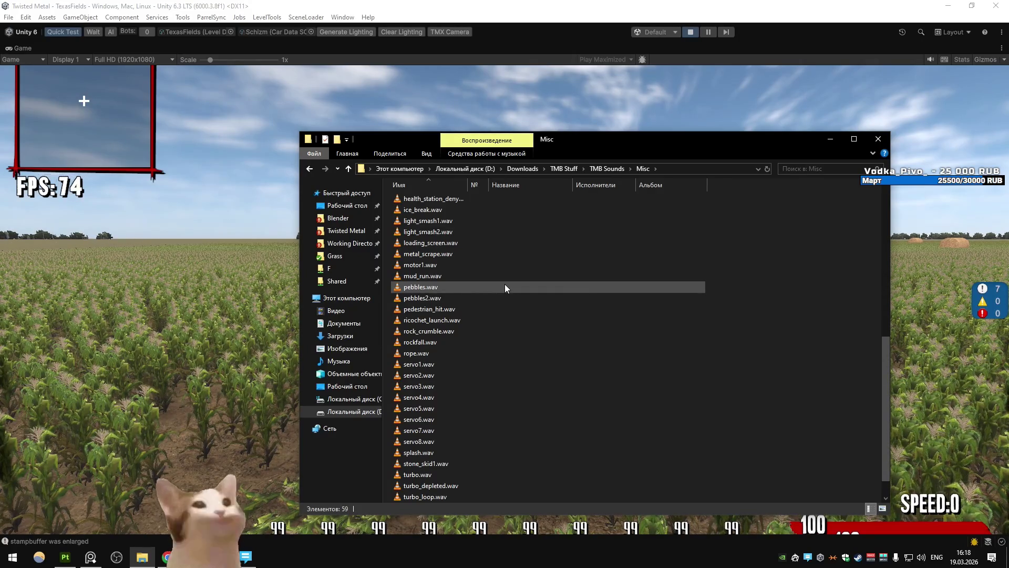
# Close the sound folder window and drive the car through the corn, swerving and firing the turbo
pyautogui.click(877, 139)
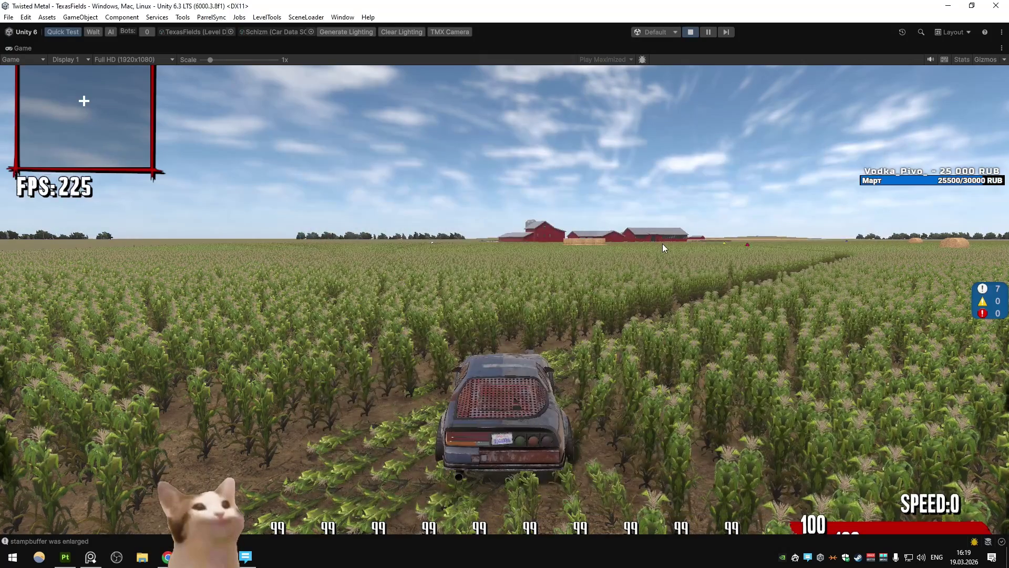
pyautogui.press('w')
pyautogui.press('d')
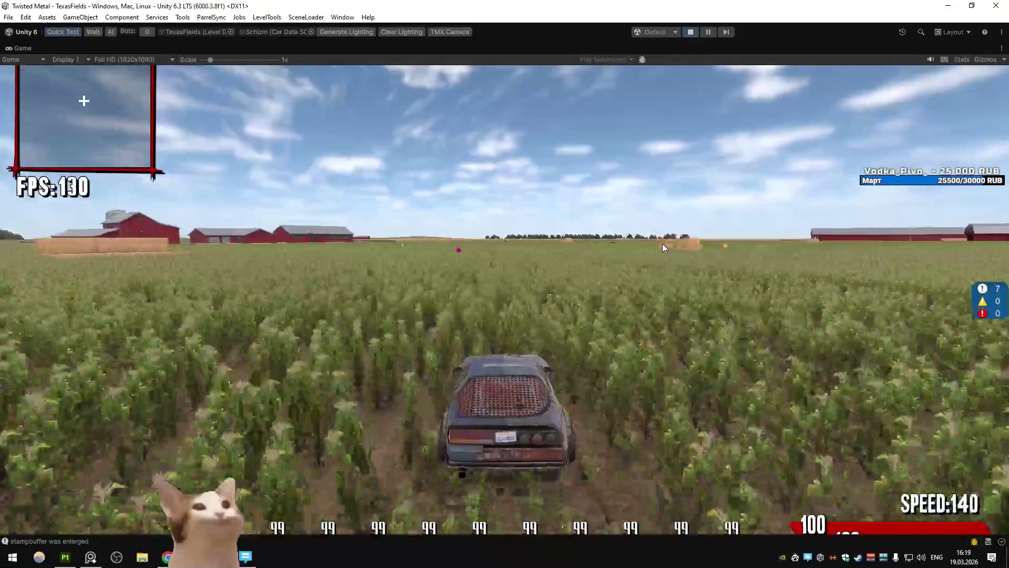
pyautogui.press('a')
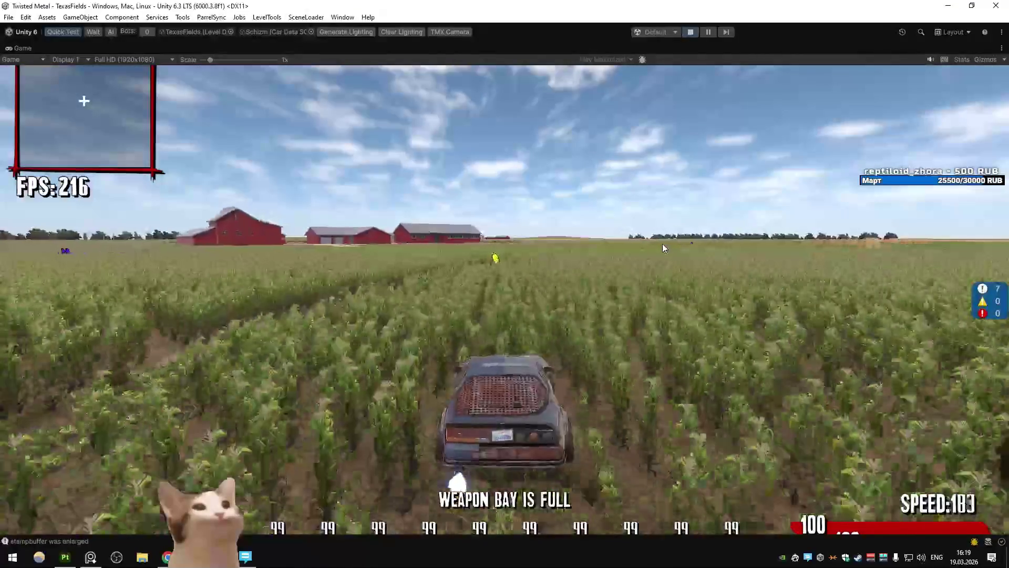
pyautogui.press('d')
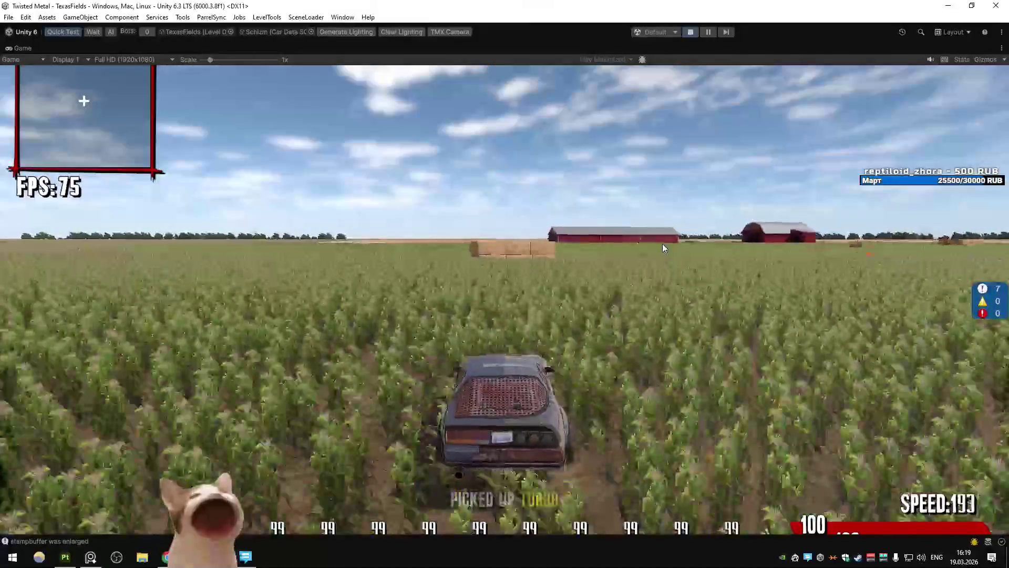
pyautogui.press('a')
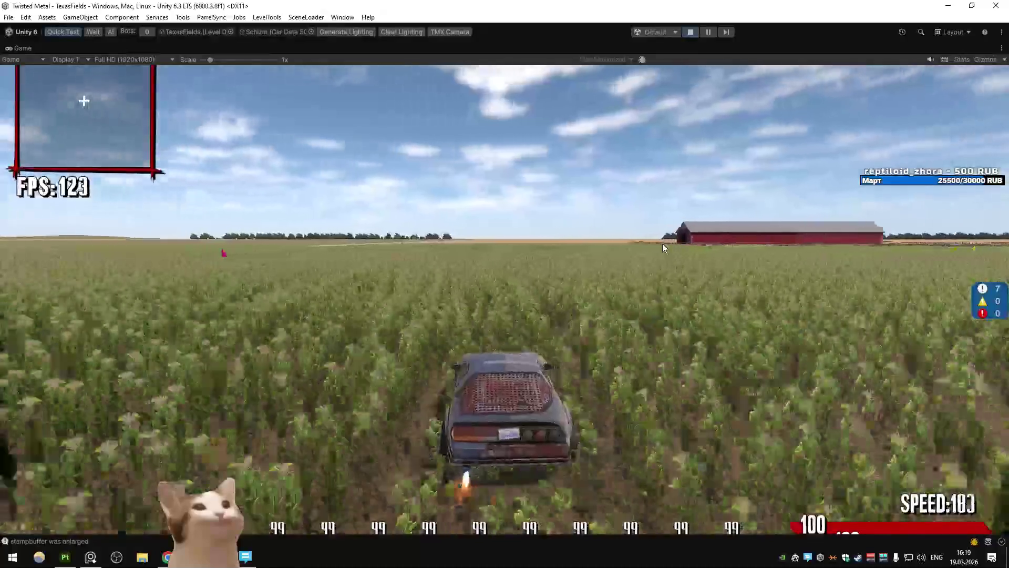
pyautogui.press('shift')
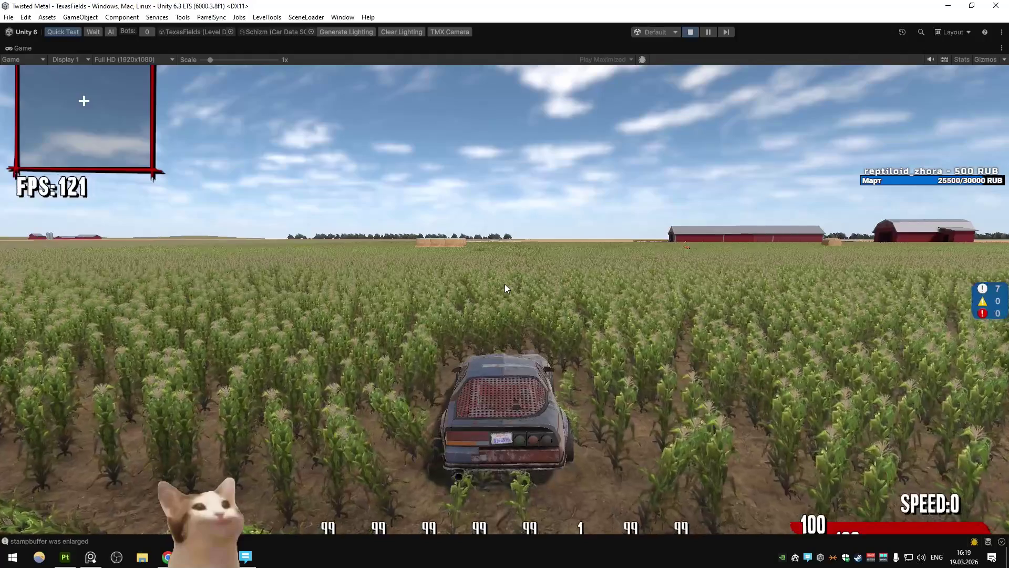
# Drive off again toward the barn and dirt road, collecting the yellow turbo pickup
pyautogui.press('w')
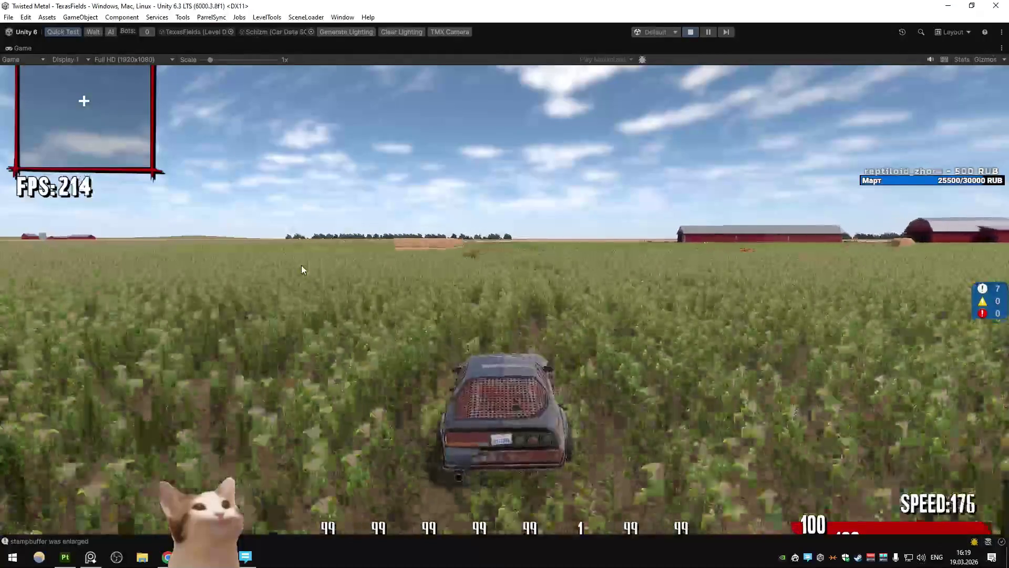
pyautogui.press('d')
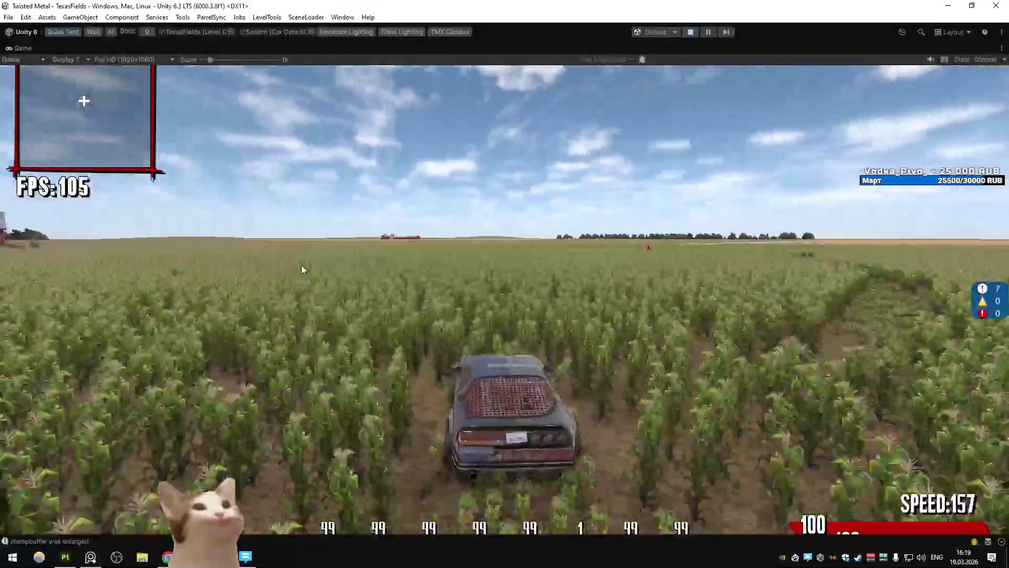
pyautogui.press('d')
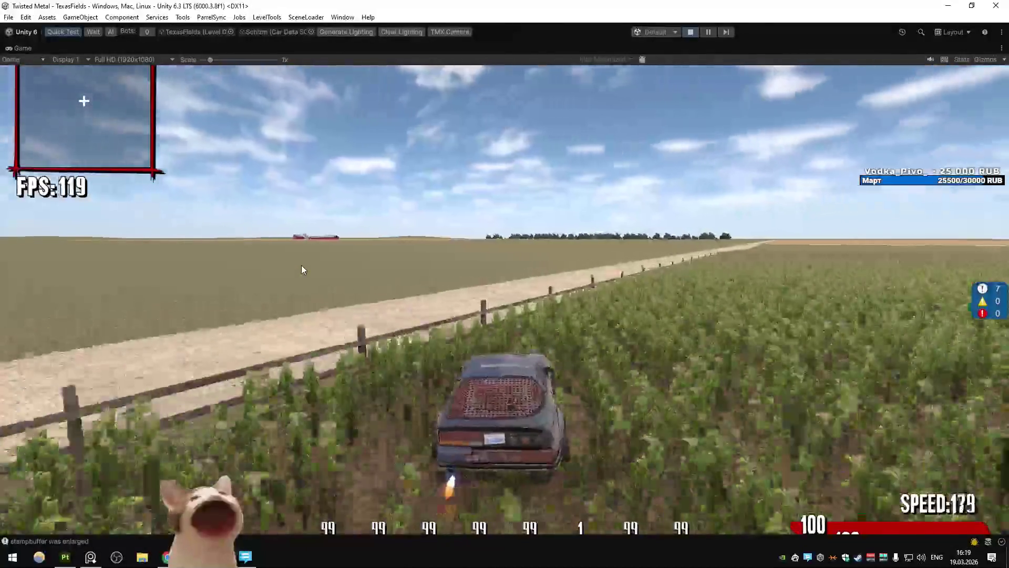
pyautogui.press('d')
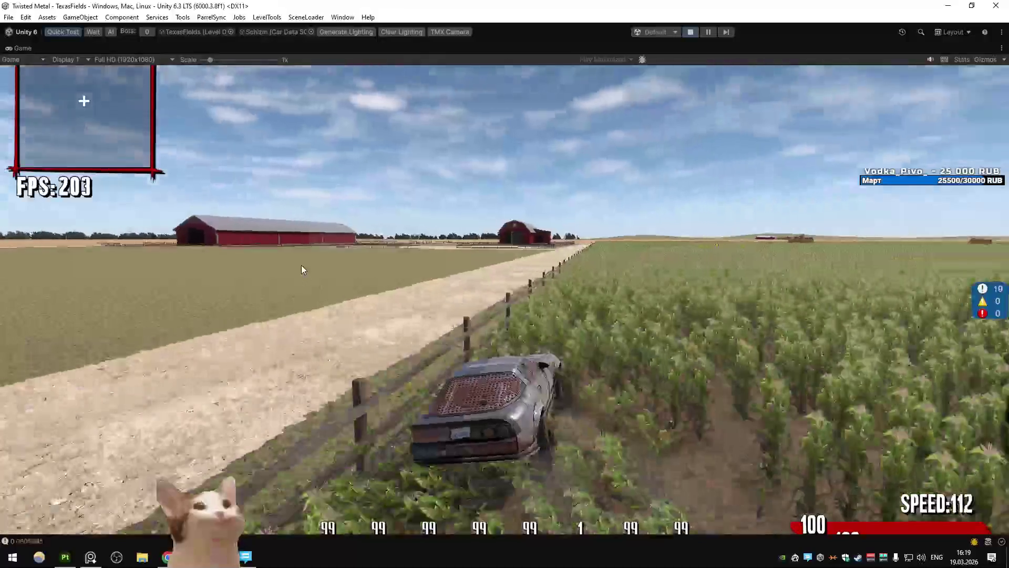
pyautogui.press('a')
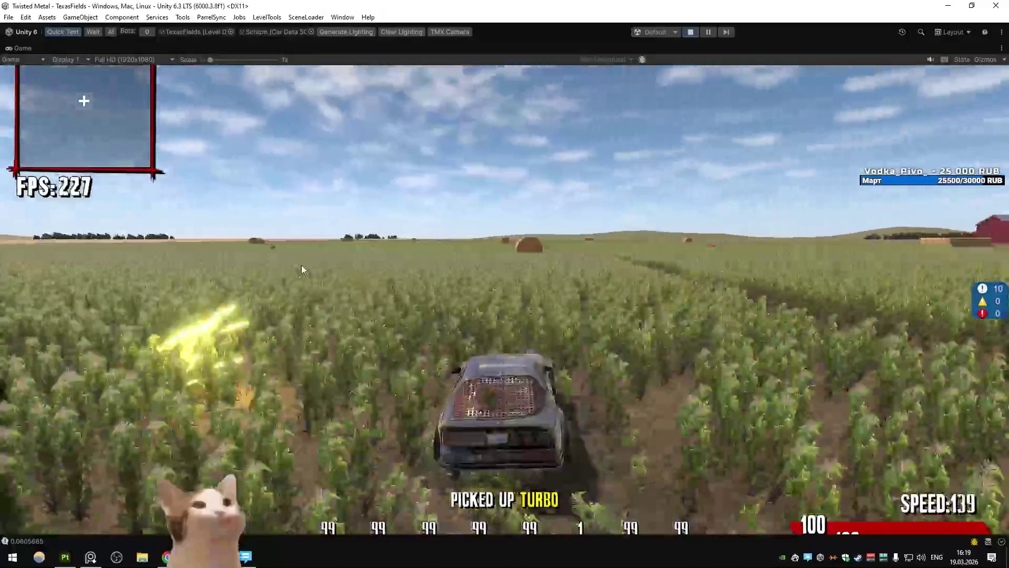
pyautogui.press('a')
pyautogui.press('a')
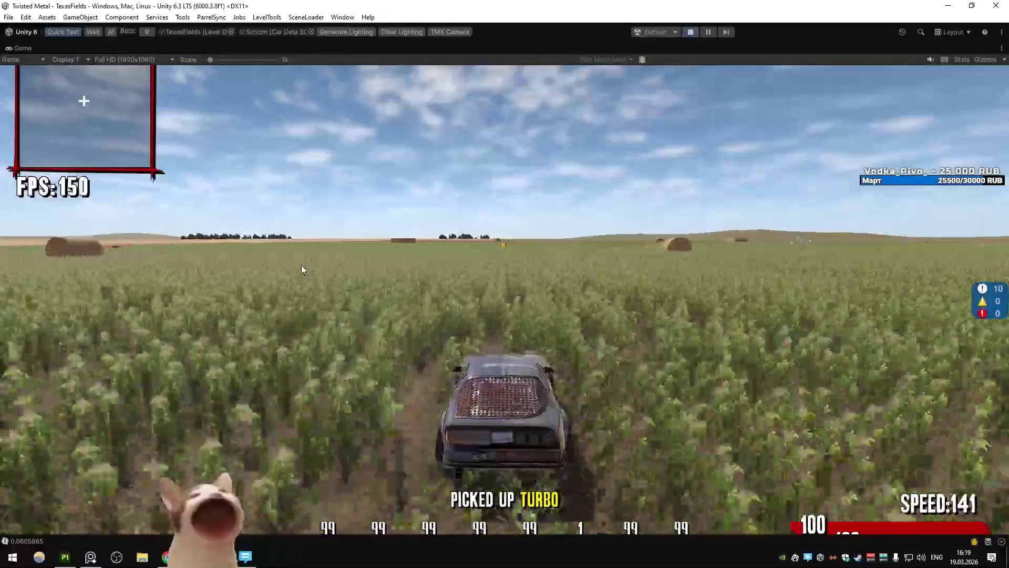
pyautogui.press('d')
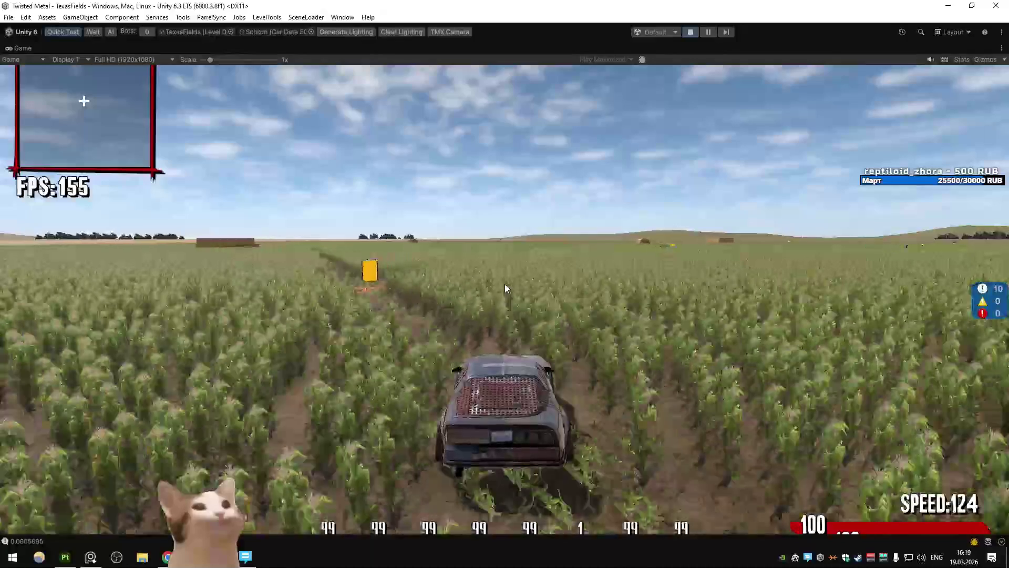
pyautogui.press('a')
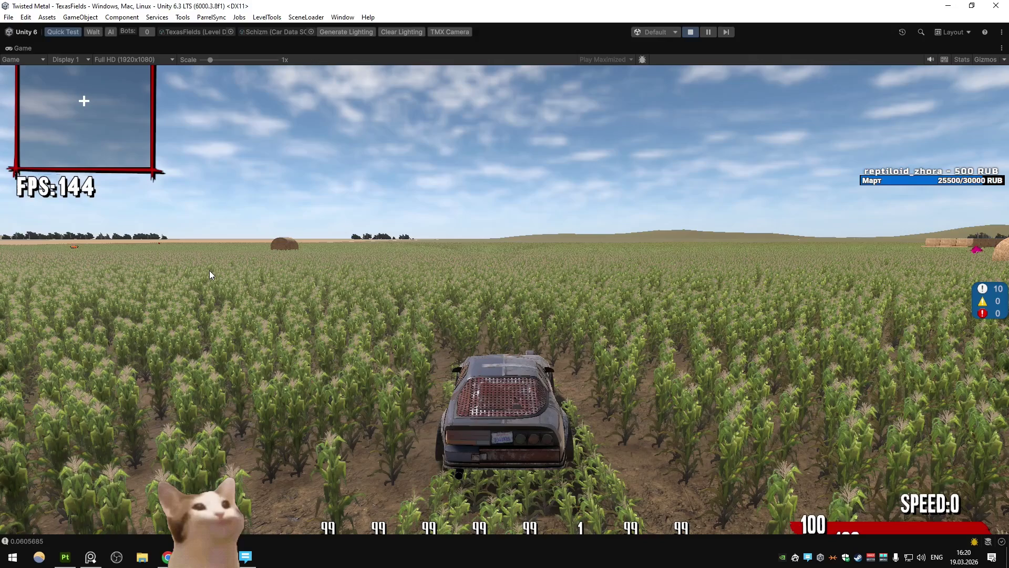
pyautogui.press('w')
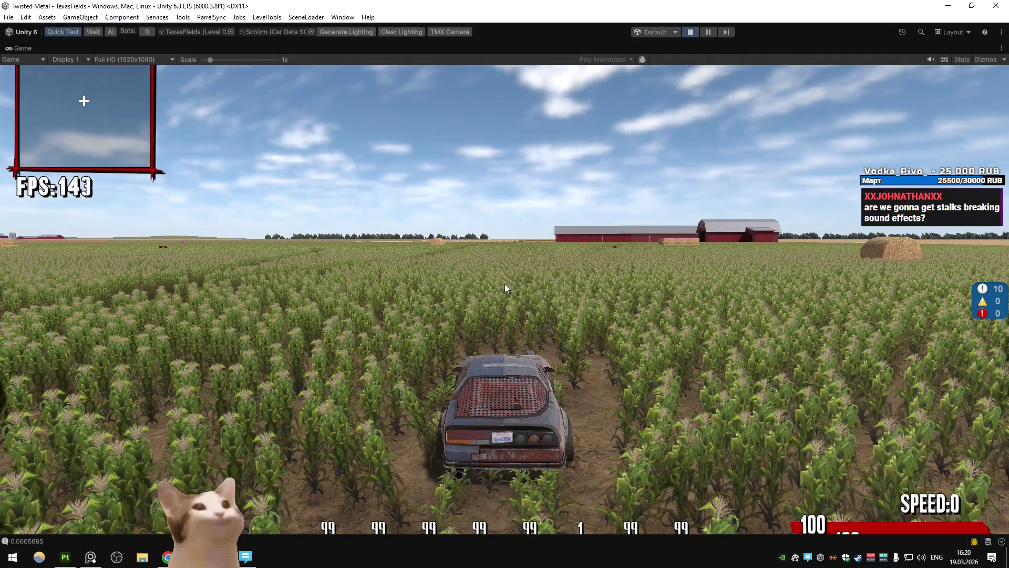
# Drive past the hay bales and boost toward the red barns, then brake to a stop
pyautogui.press('w')
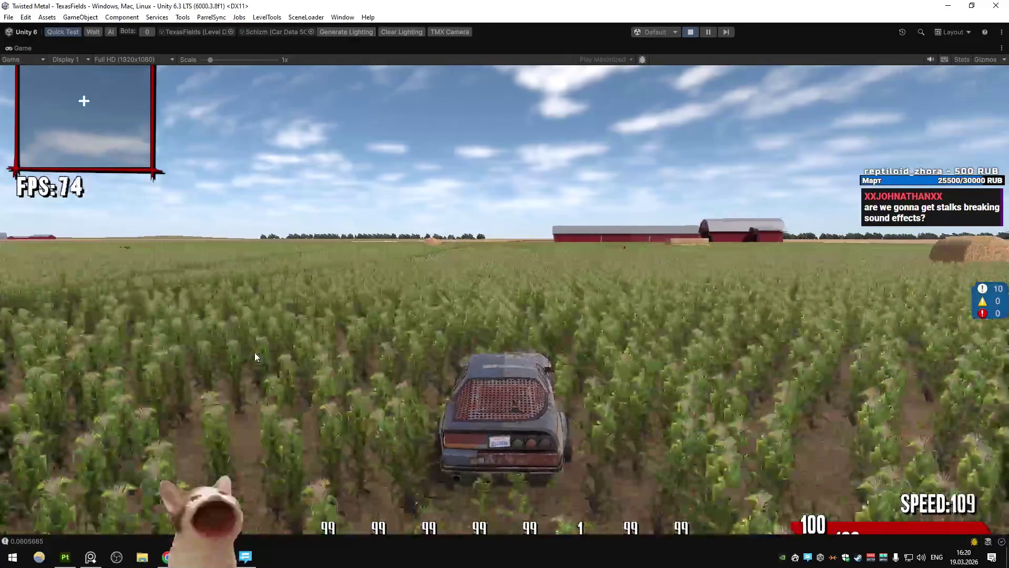
pyautogui.press('d')
pyautogui.press('a')
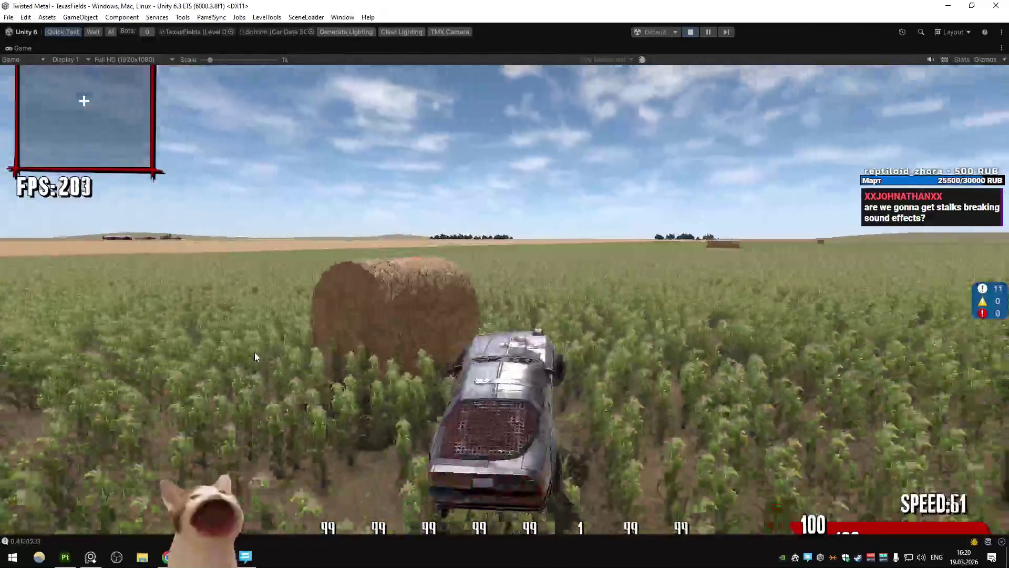
pyautogui.press('w')
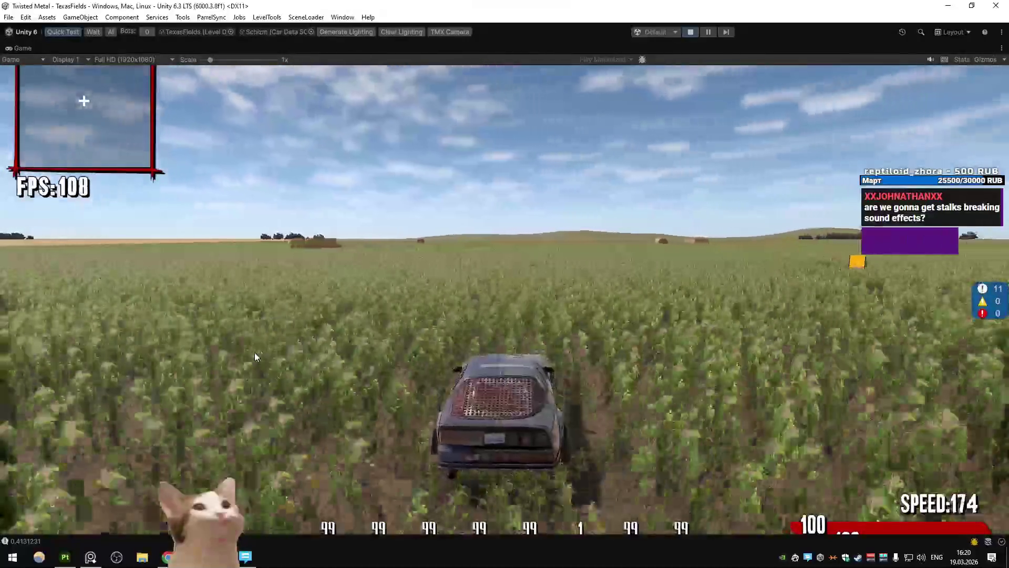
pyautogui.press('w')
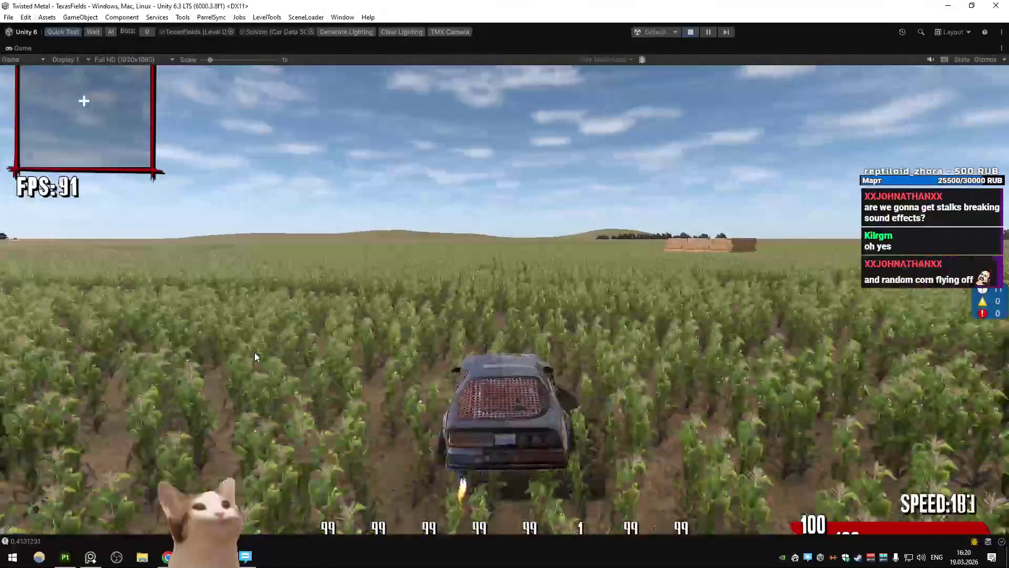
pyautogui.press('d')
pyautogui.press('w')
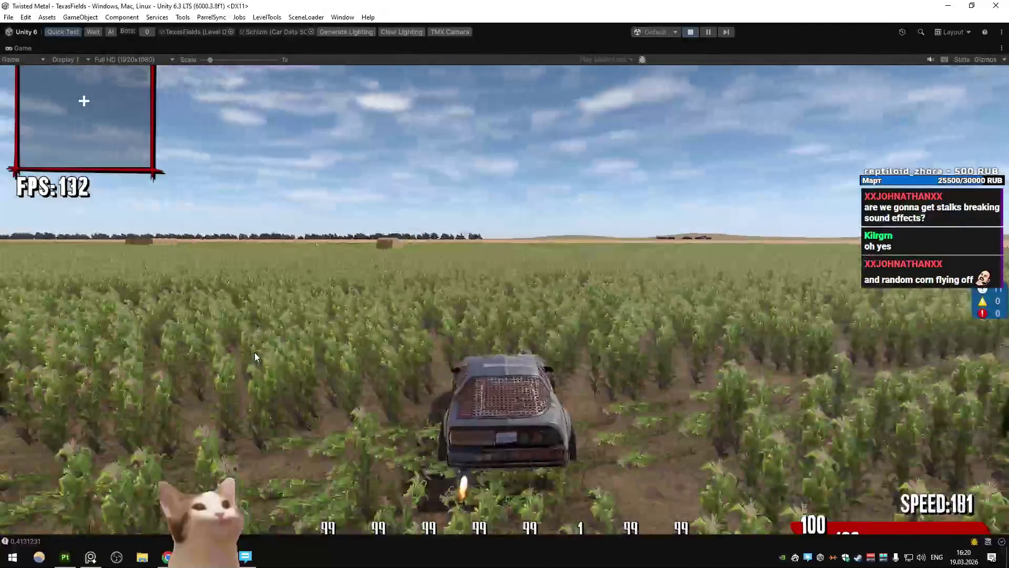
pyautogui.press('a')
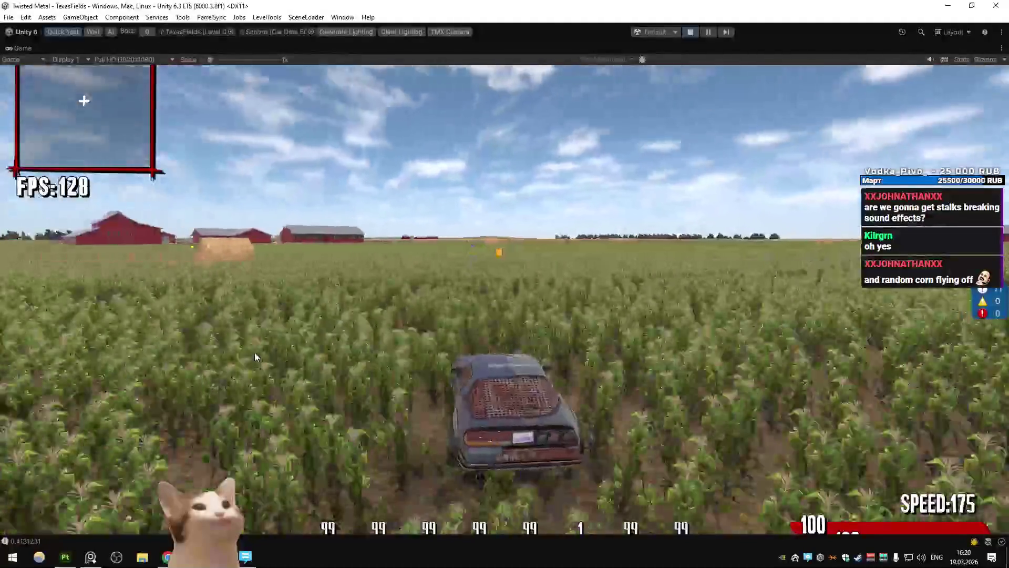
pyautogui.press('a')
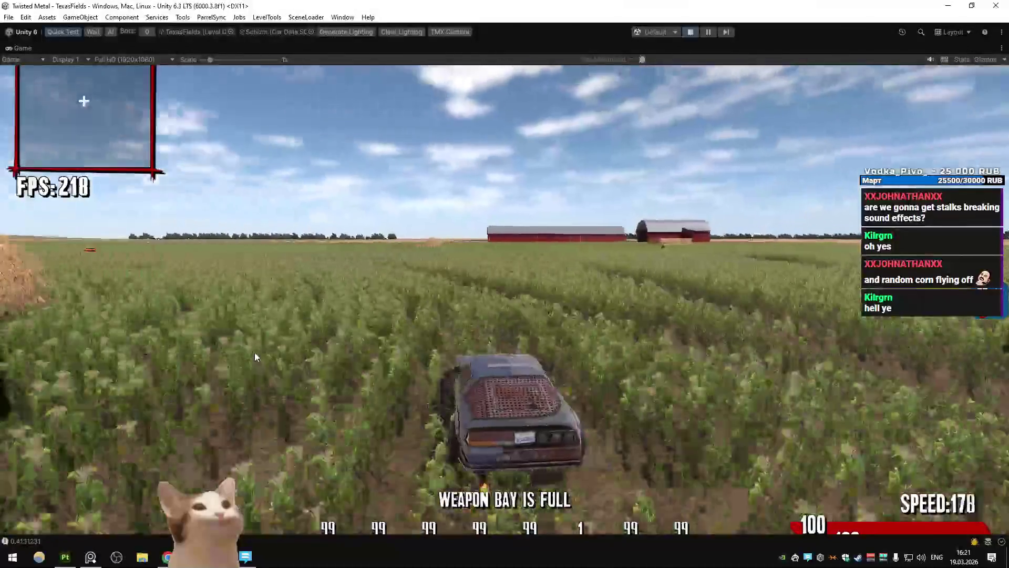
pyautogui.press('d')
pyautogui.press('space')
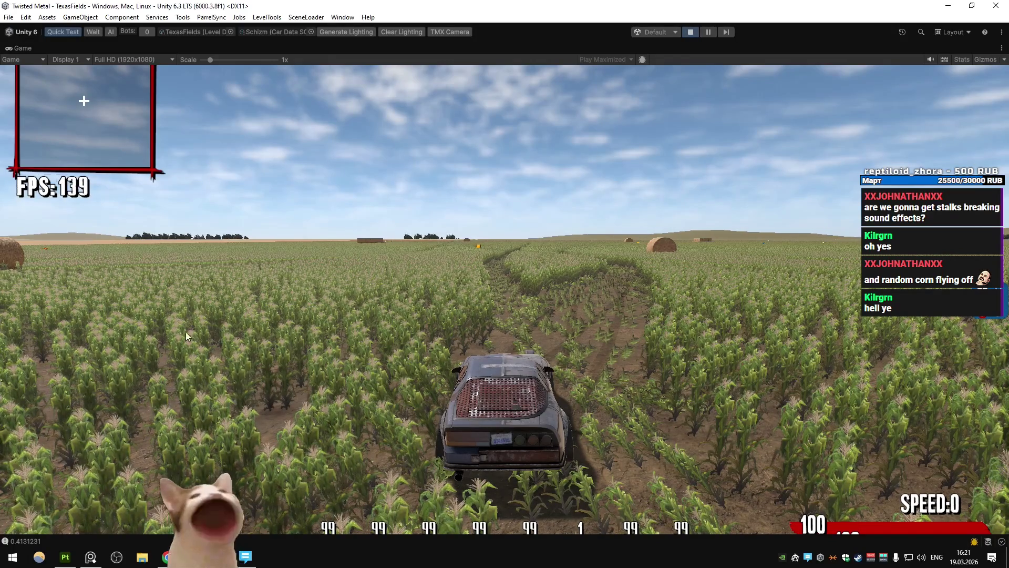
# Drive off again, grab the barrel pickup and turn toward the red barns
pyautogui.press('w')
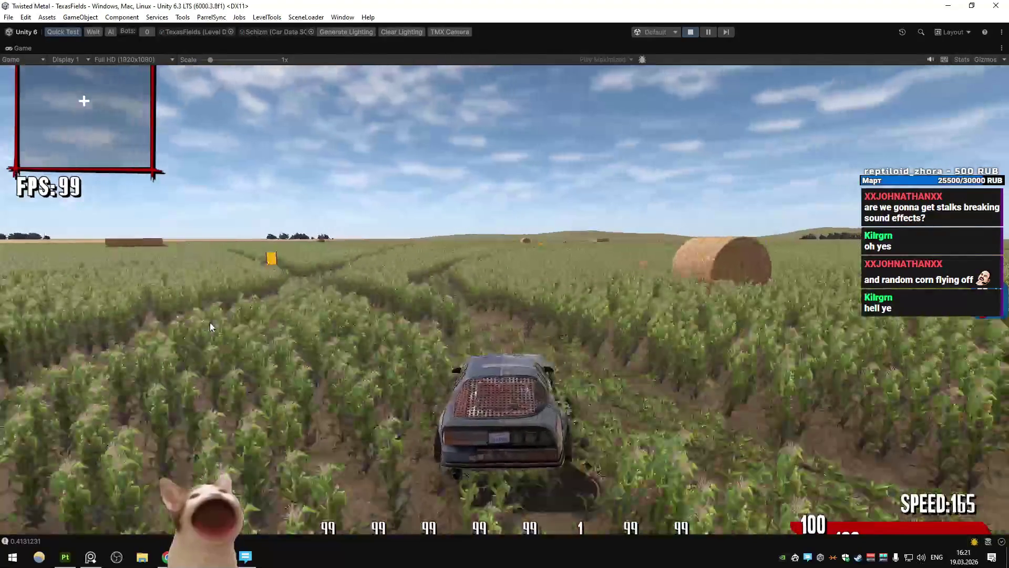
pyautogui.press('d')
pyautogui.press('w')
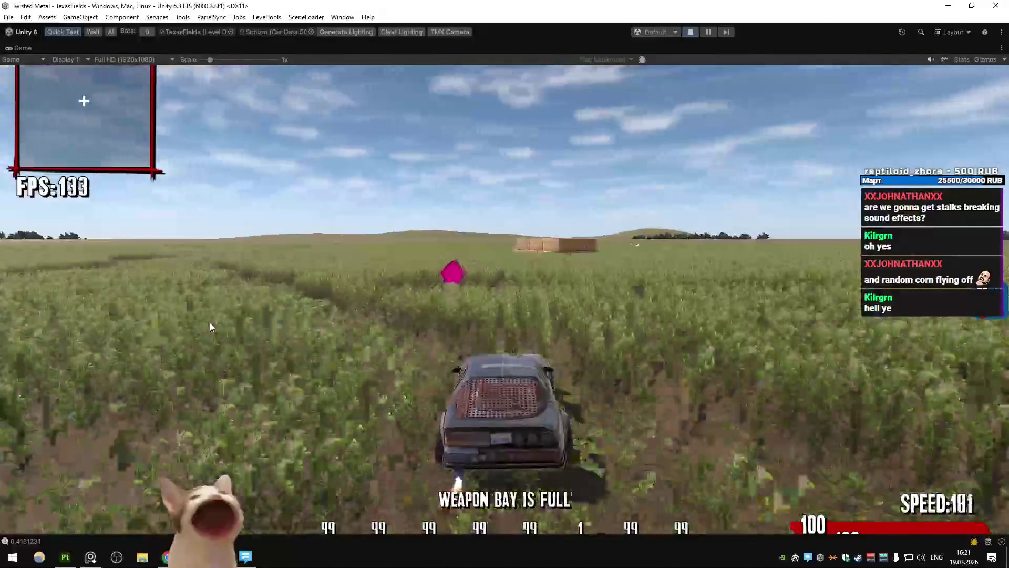
pyautogui.press('a')
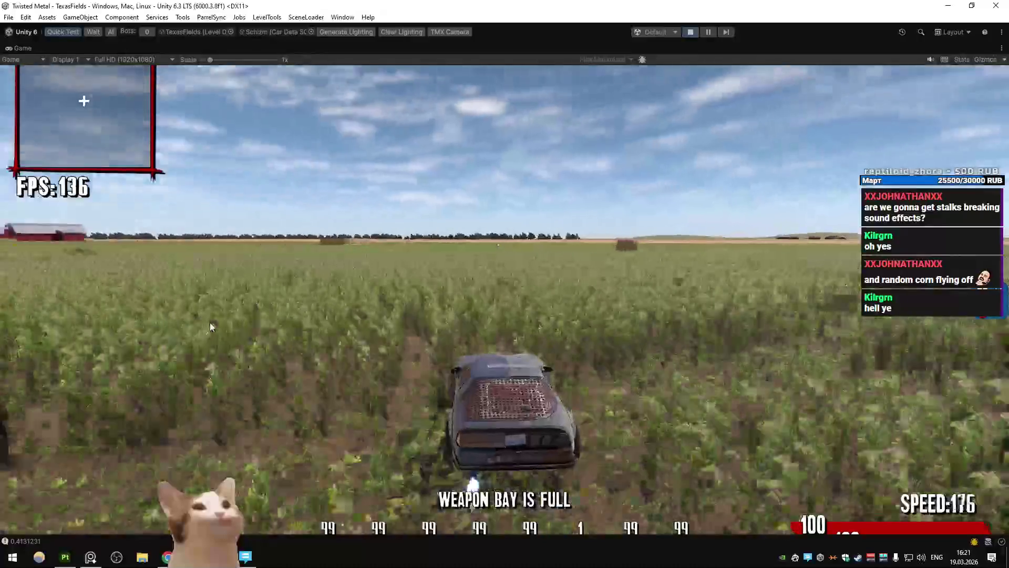
pyautogui.press('a')
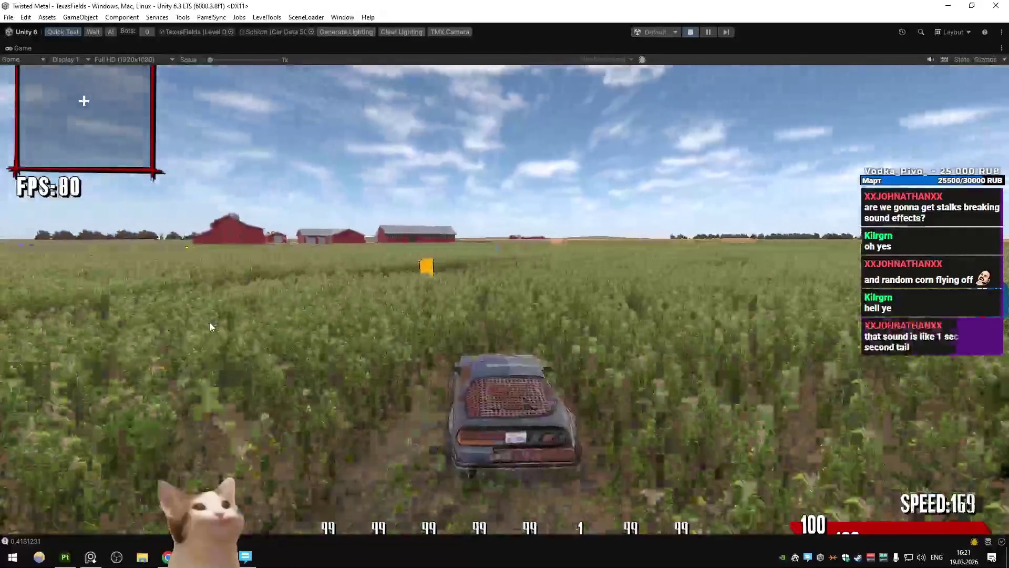
pyautogui.press('d')
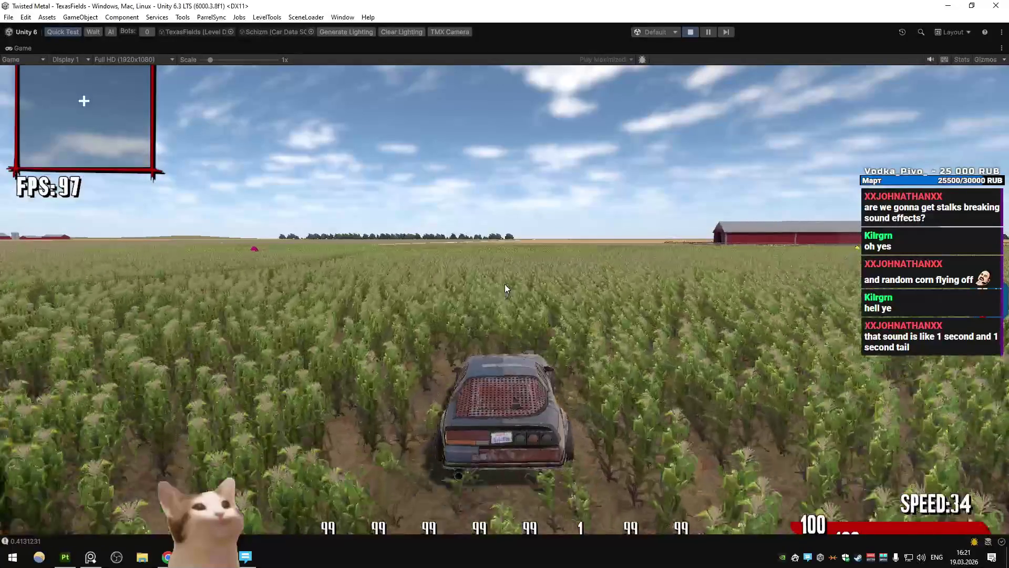
# Weave the car through the corn toward the barns and the blue marker
pyautogui.press('w')
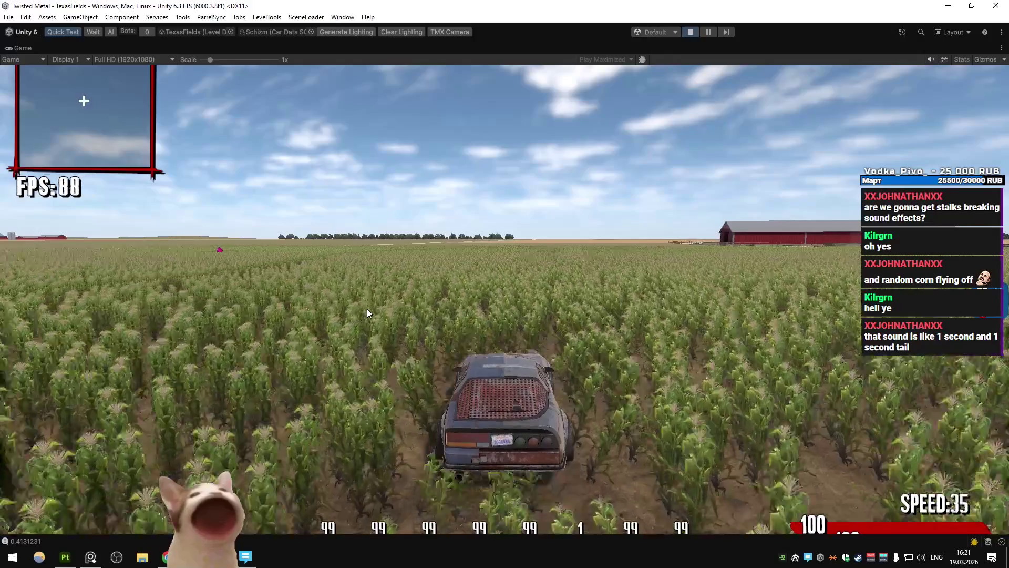
pyautogui.press('d')
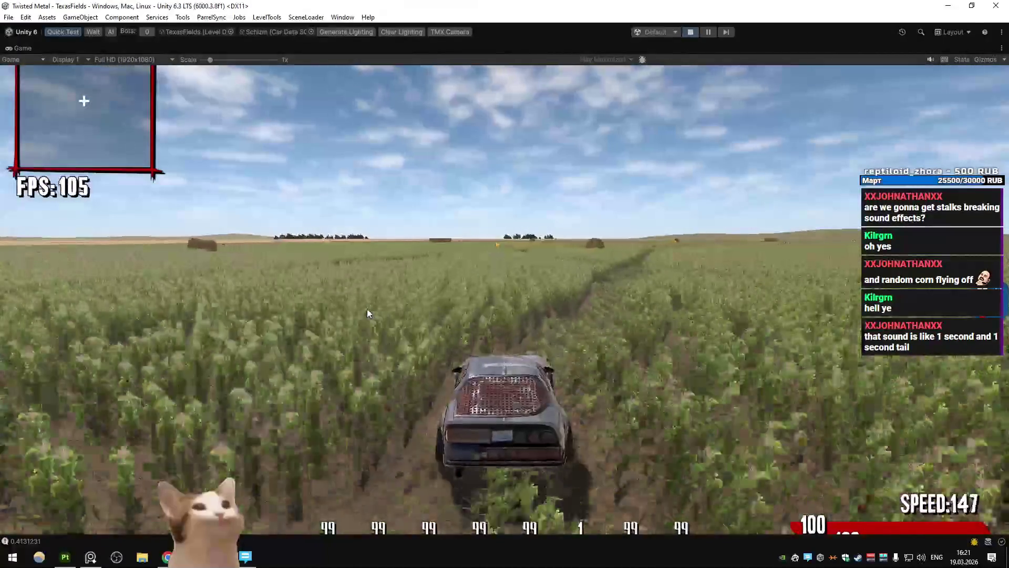
pyautogui.press('a')
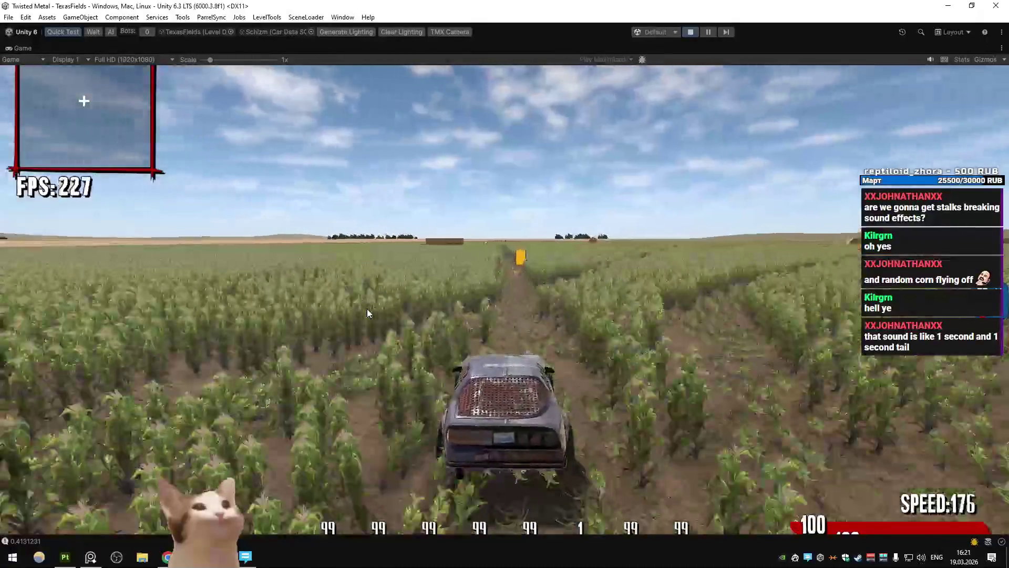
pyautogui.press('a')
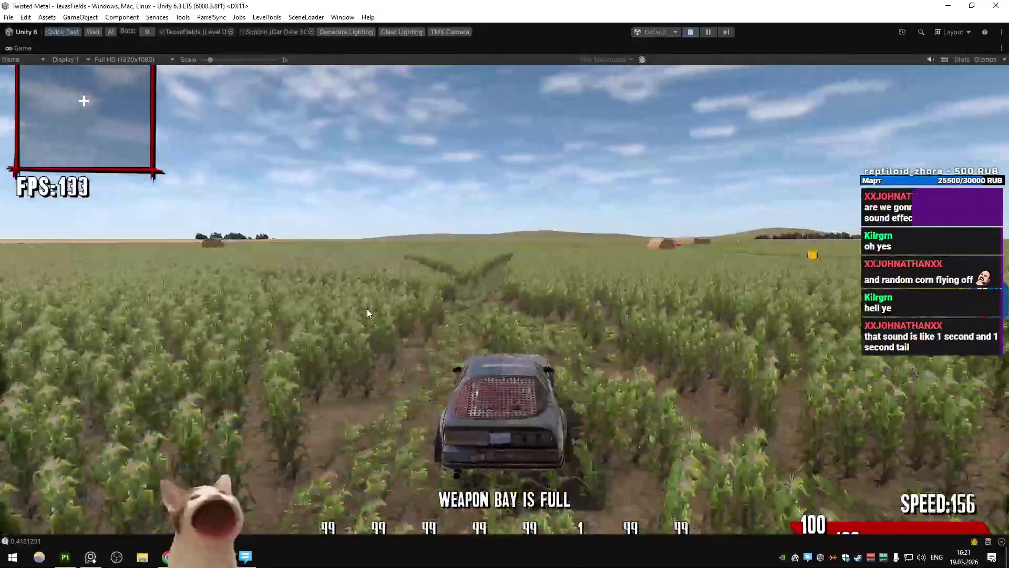
pyautogui.press('d')
pyautogui.press('a')
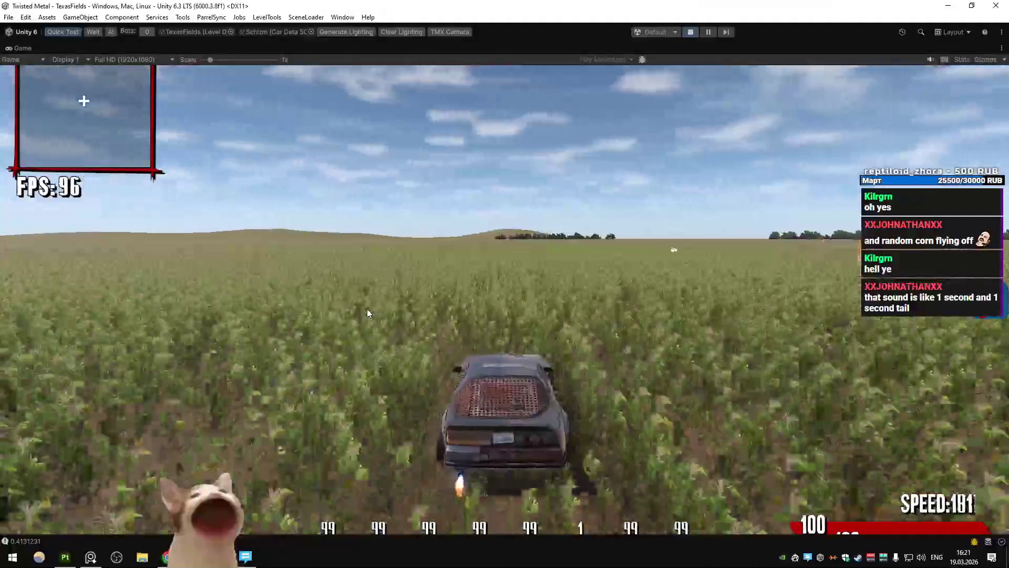
pyautogui.press('d')
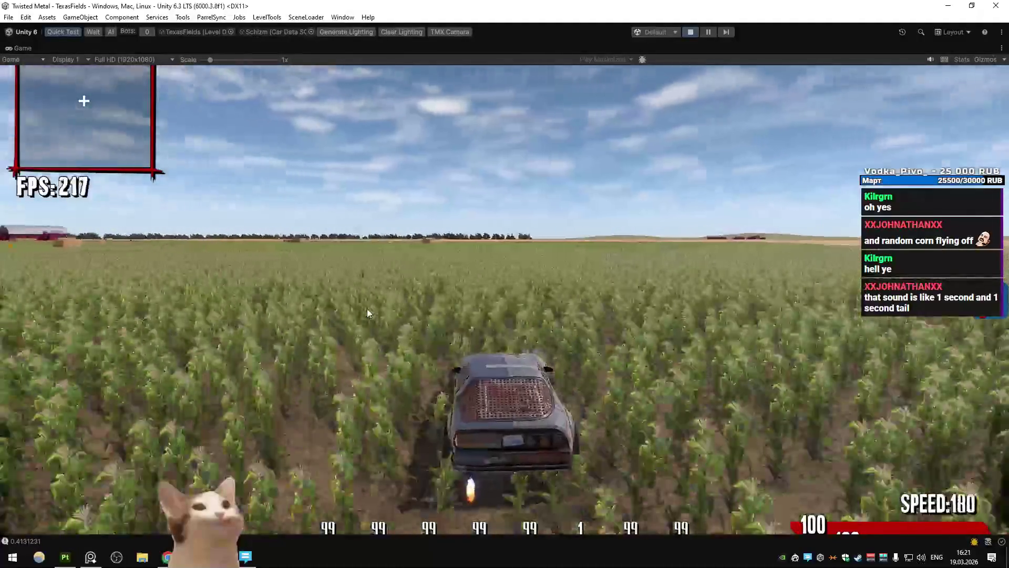
pyautogui.press('d')
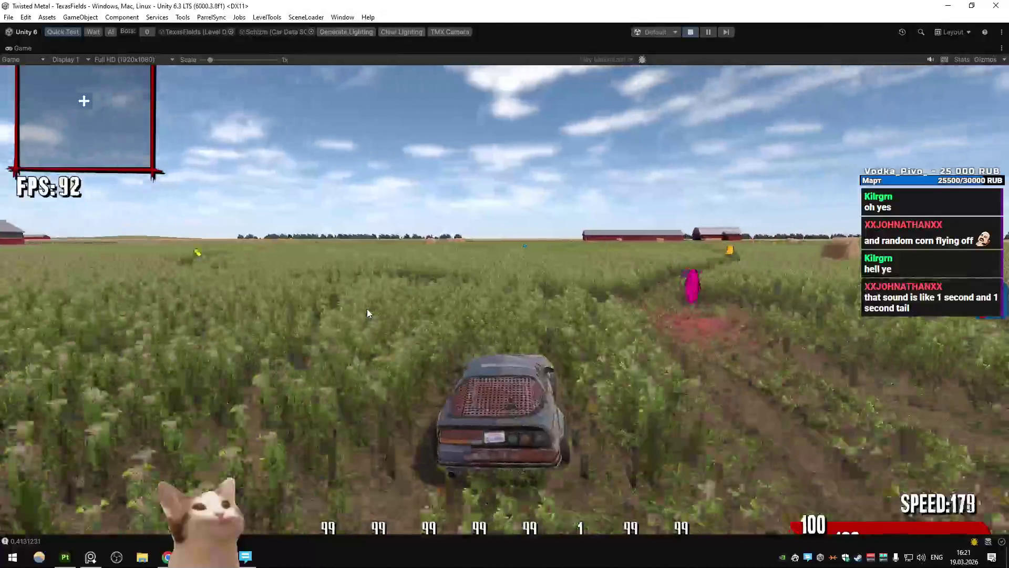
pyautogui.press('d')
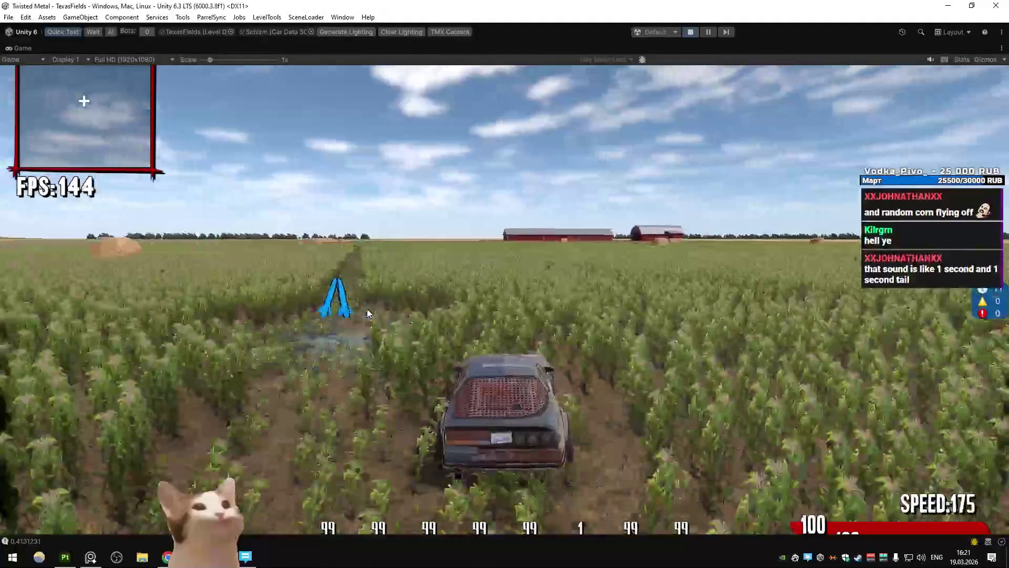
pyautogui.press('d')
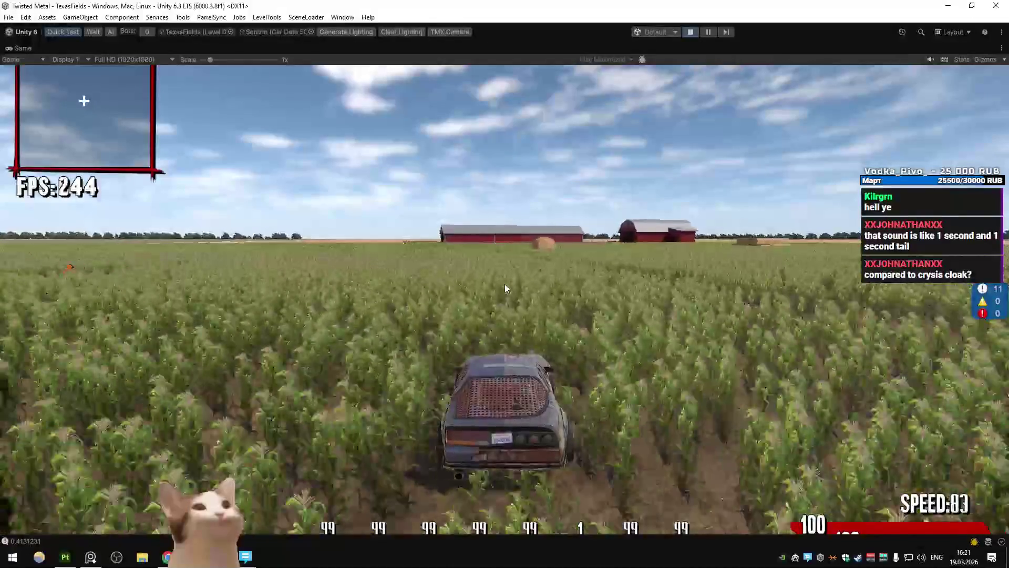
# Boost and collect the turbo pickup, brake into a skid, then switch to Chrome's YouTube tab
pyautogui.press('w')
pyautogui.press('a')
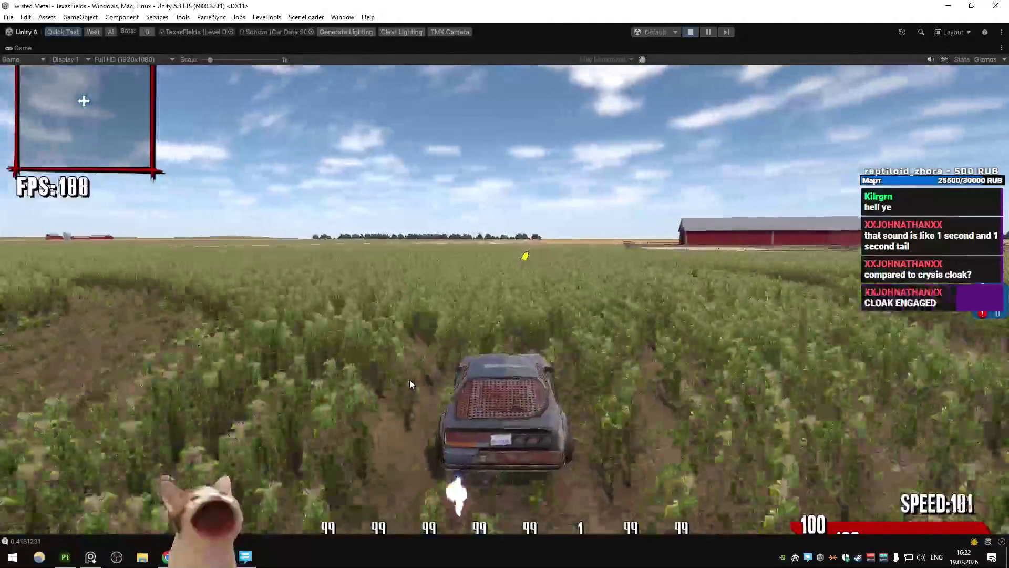
pyautogui.press('d')
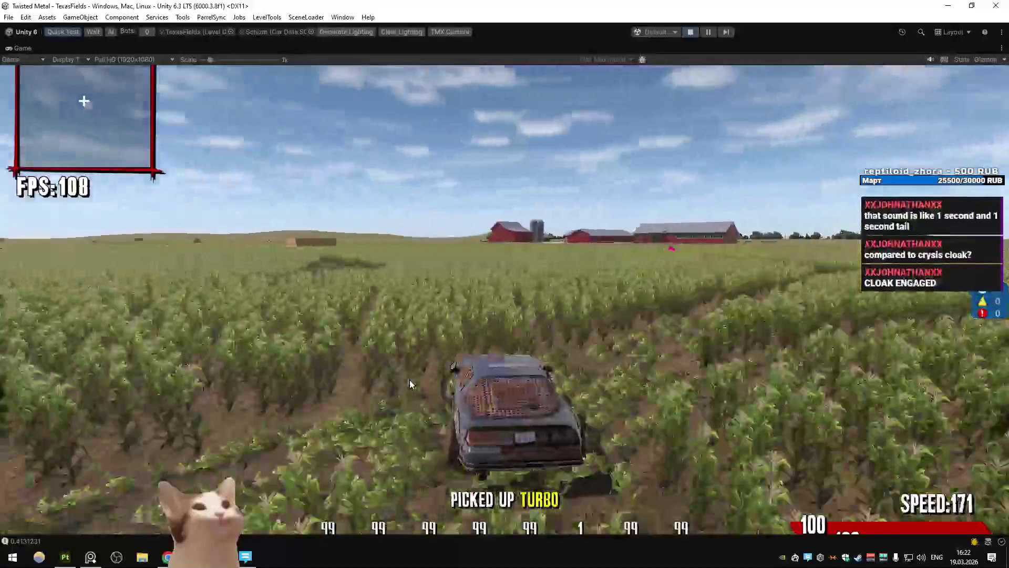
pyautogui.press('a')
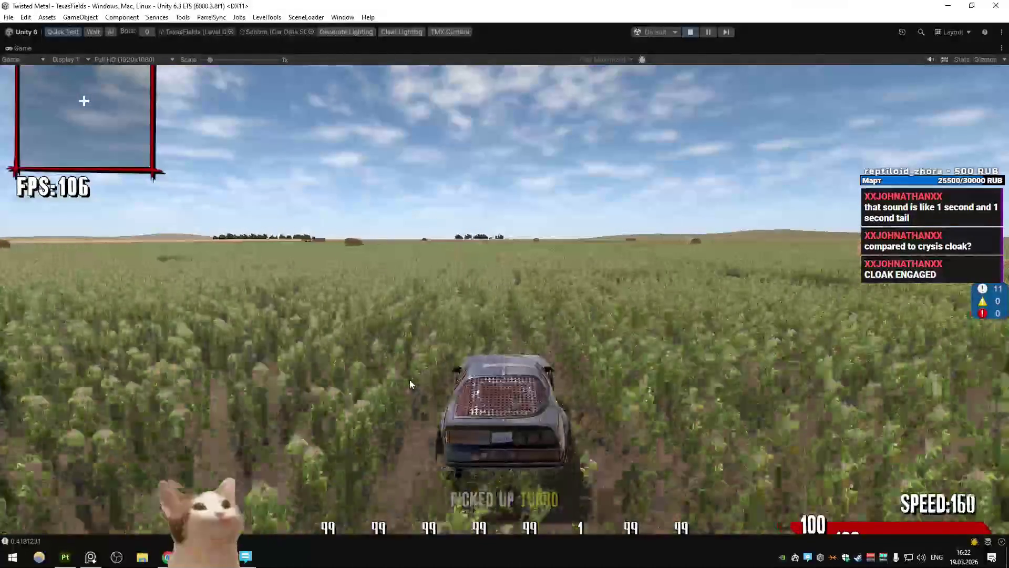
pyautogui.press('d')
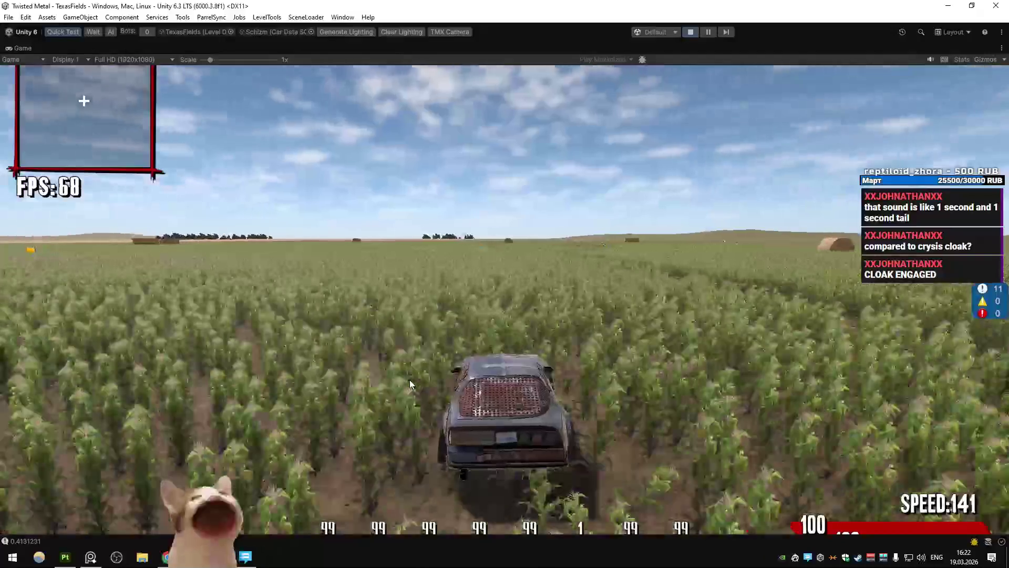
pyautogui.press('w')
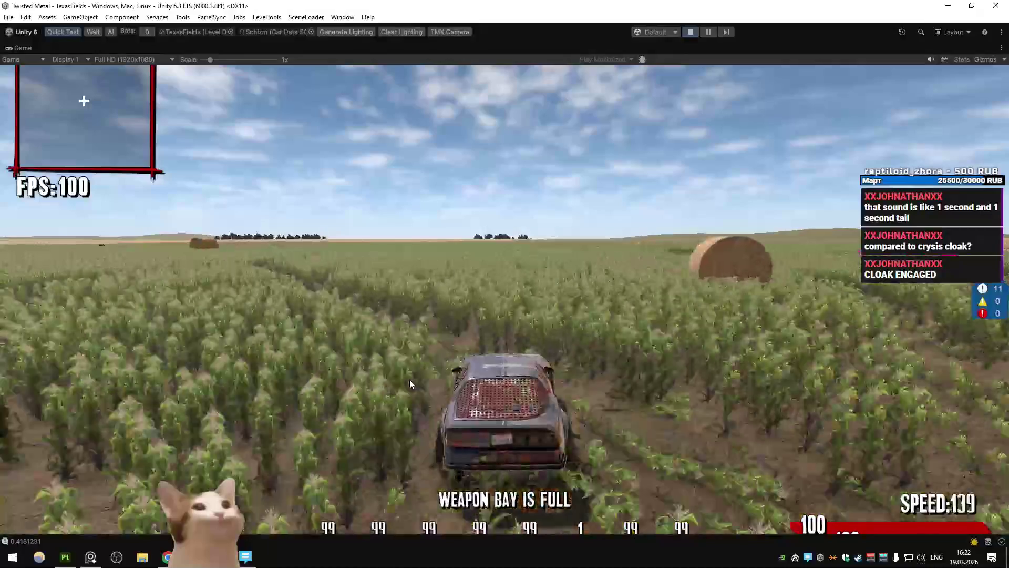
pyautogui.press('d')
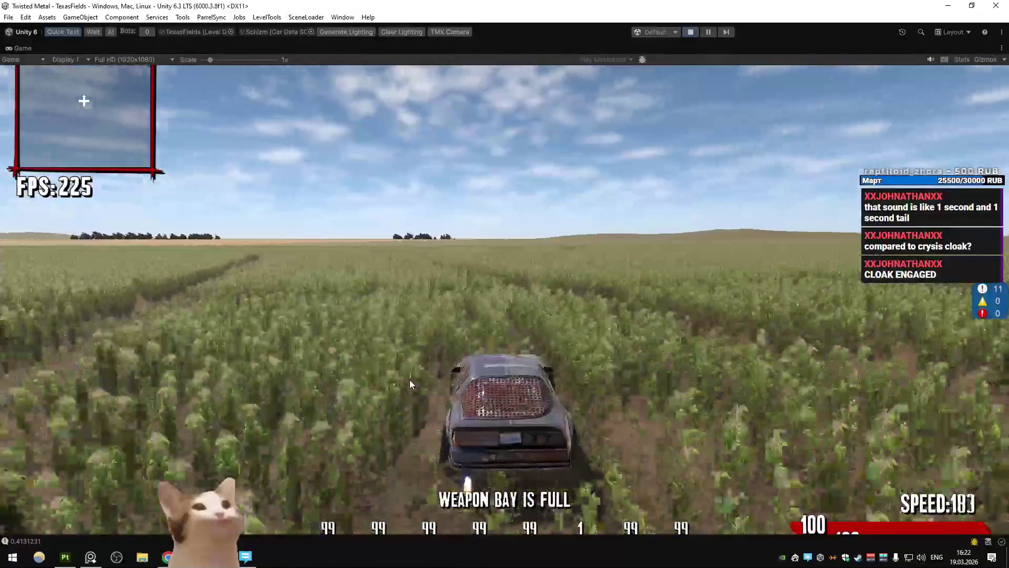
pyautogui.press('s')
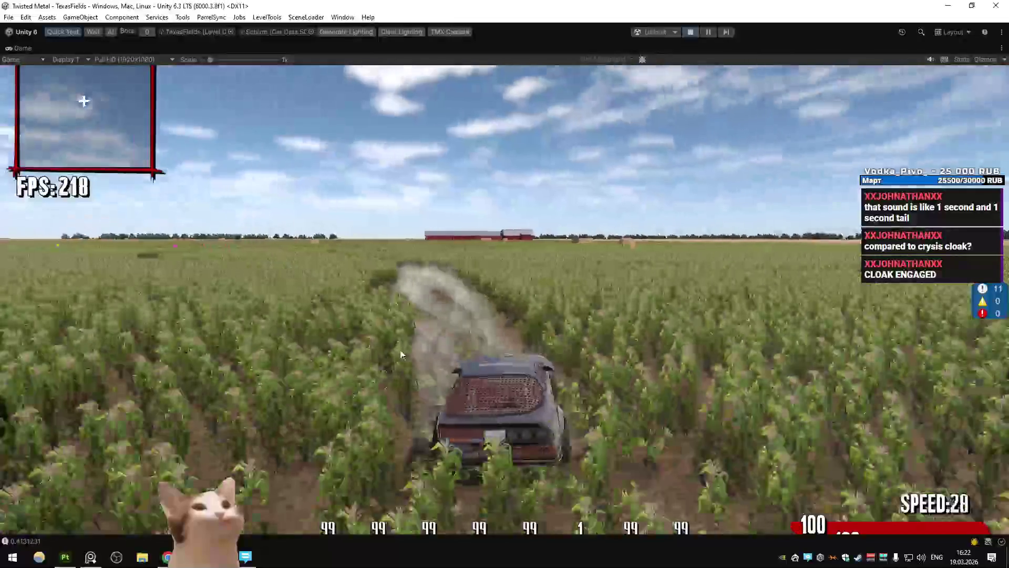
pyautogui.press('w')
pyautogui.press('s')
pyautogui.hotkey('alt', 'Tab')
pyautogui.hotkey('ctrl', 'Tab')
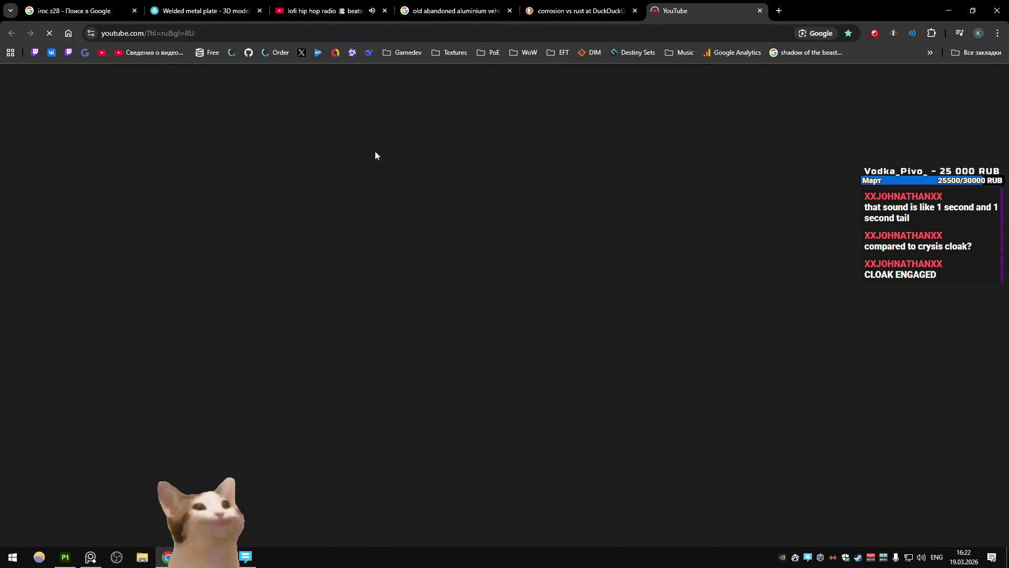
# Search YouTube for 'crysis cloak' and open the 'Crysis 3 : Cloak Engaged' video
pyautogui.click(432, 81)
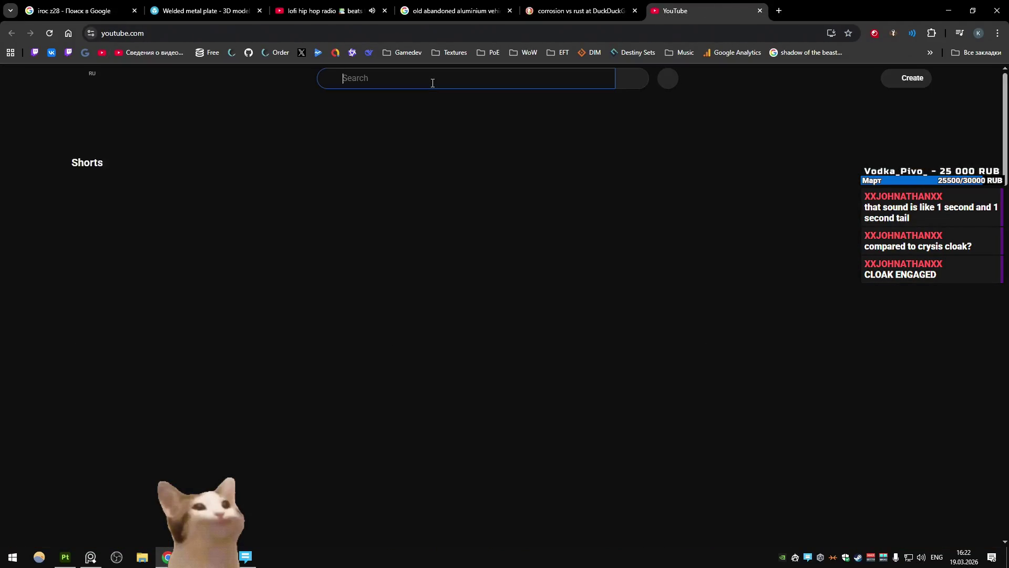
pyautogui.write('crysis ')
pyautogui.write('cloak')
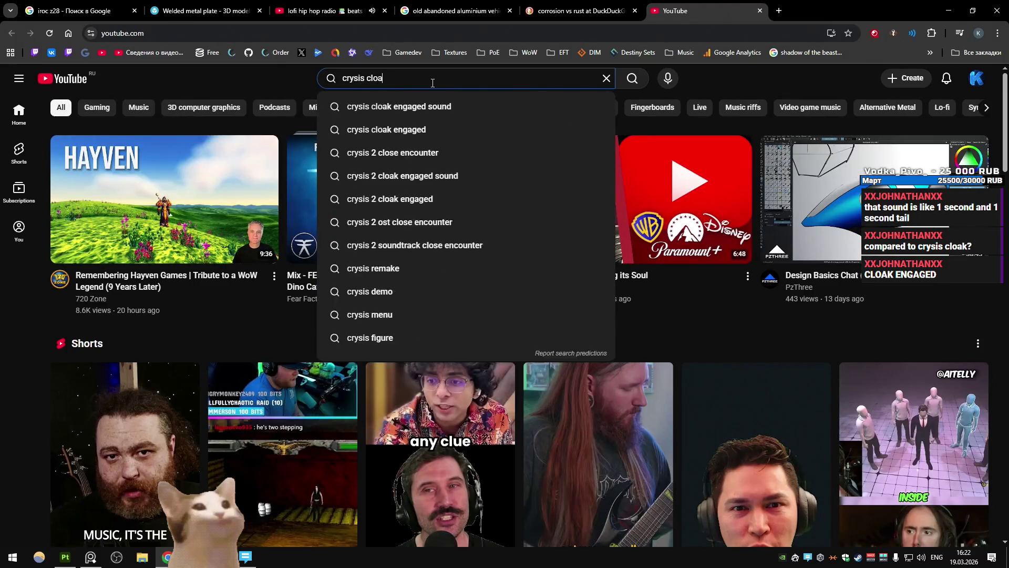
pyautogui.press('Return')
pyautogui.moveTo(427, 130)
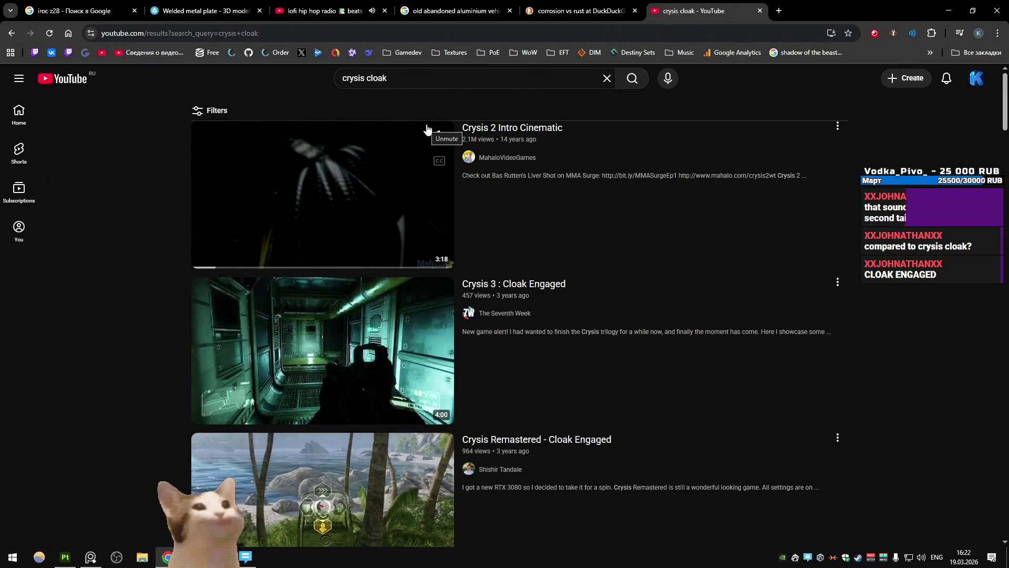
pyautogui.click(670, 200)
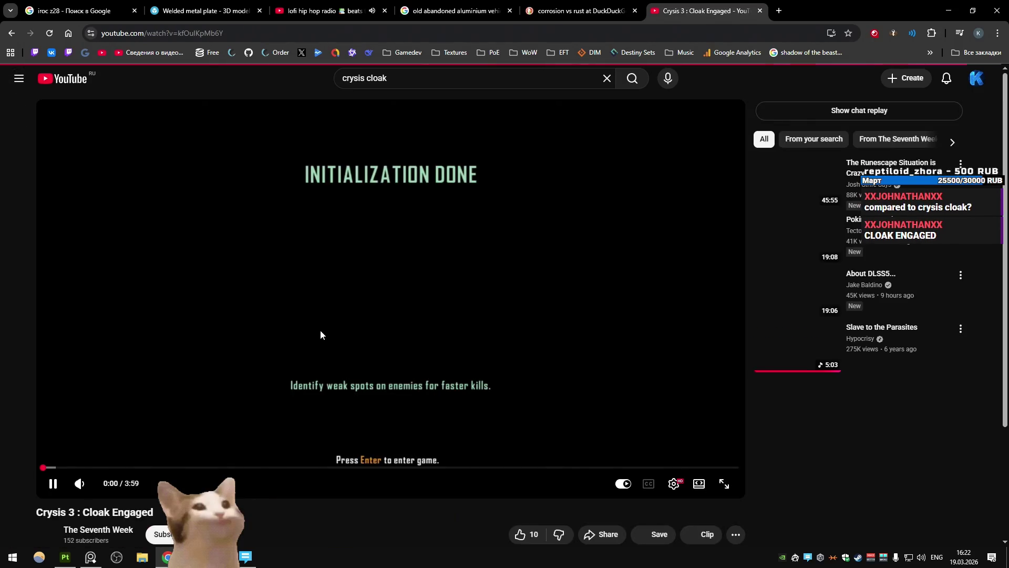
# Seek the video to the cloak moment around 0:18, then switch back to Unity
pyautogui.click(73, 467)
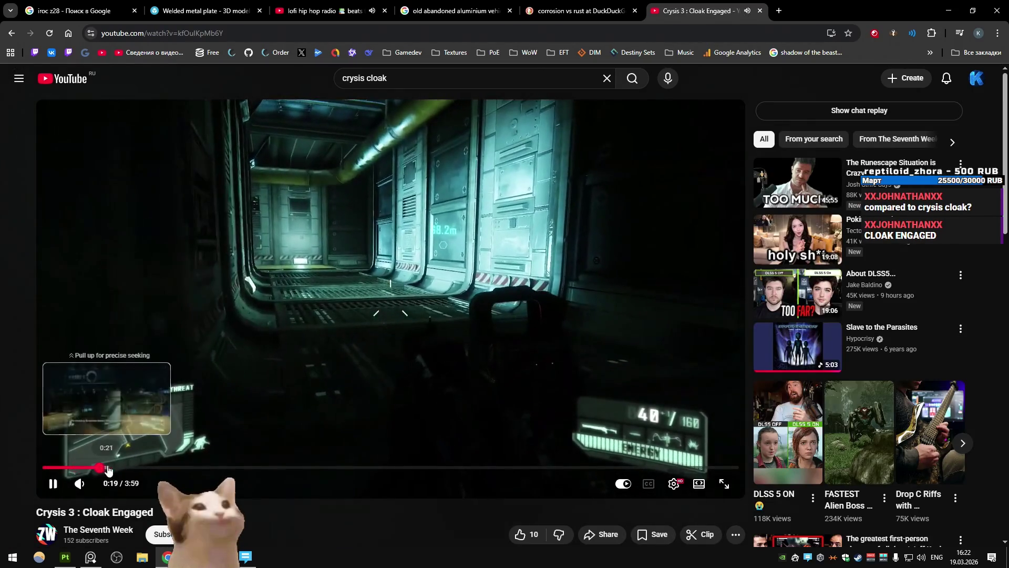
pyautogui.click(87, 468)
pyautogui.click(83, 467)
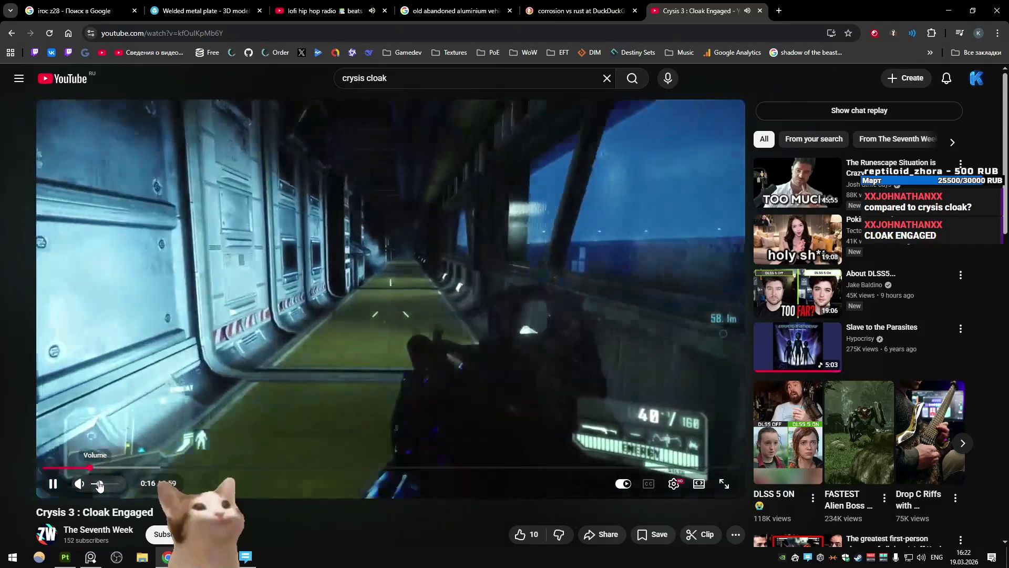
pyautogui.moveTo(81, 467); pyautogui.dragTo(75, 467)
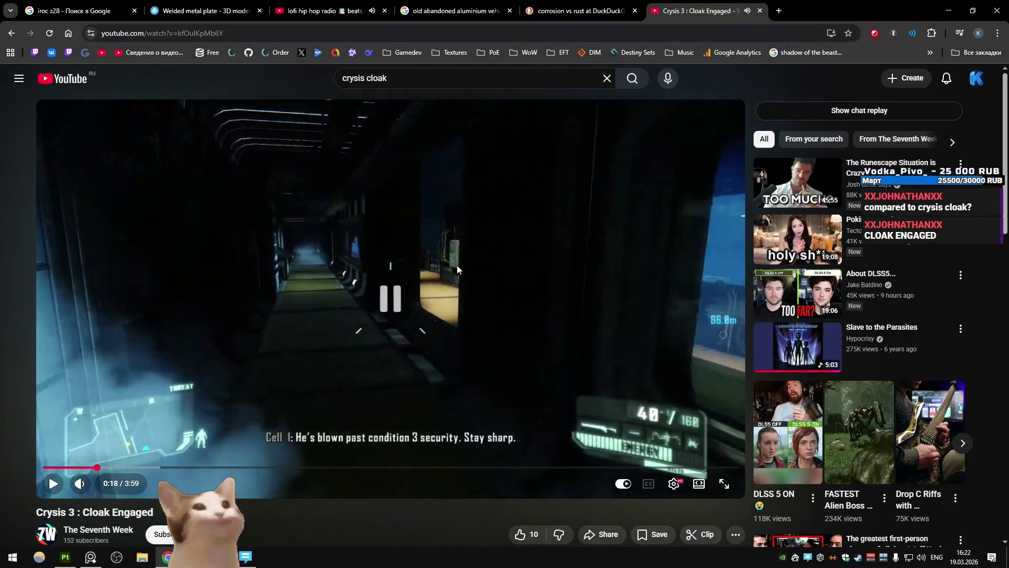
pyautogui.hotkey('alt', 'Tab')
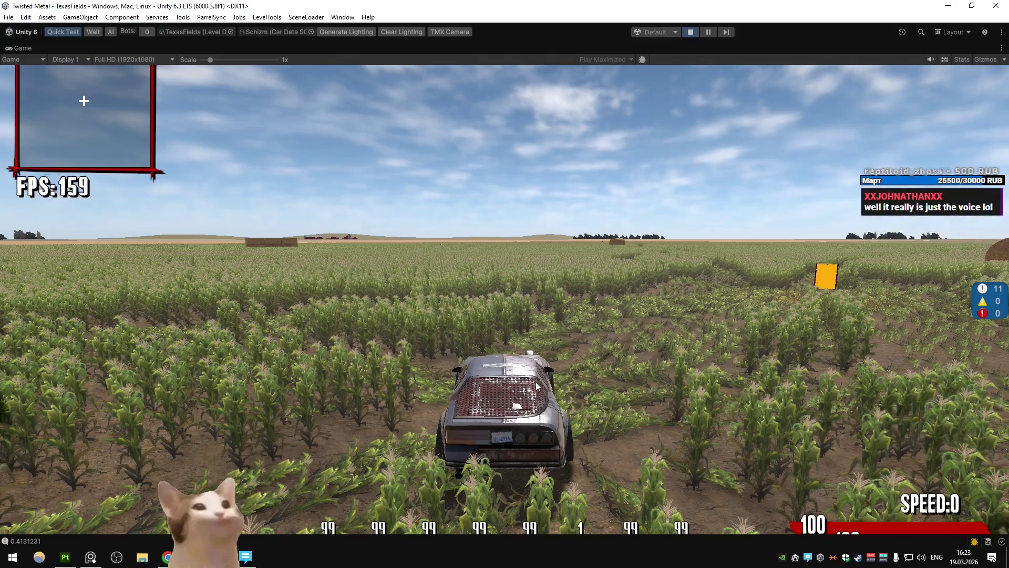
# Drive the stopped car through the cornfield toward the red barn, grabbing the turbo pickups
pyautogui.press('w')
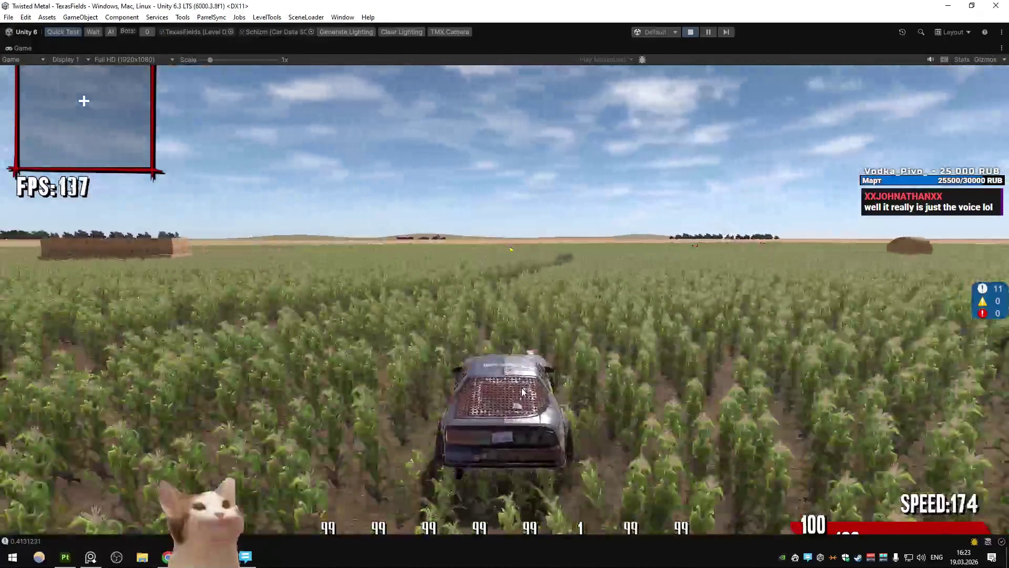
pyautogui.press('d')
pyautogui.press('a')
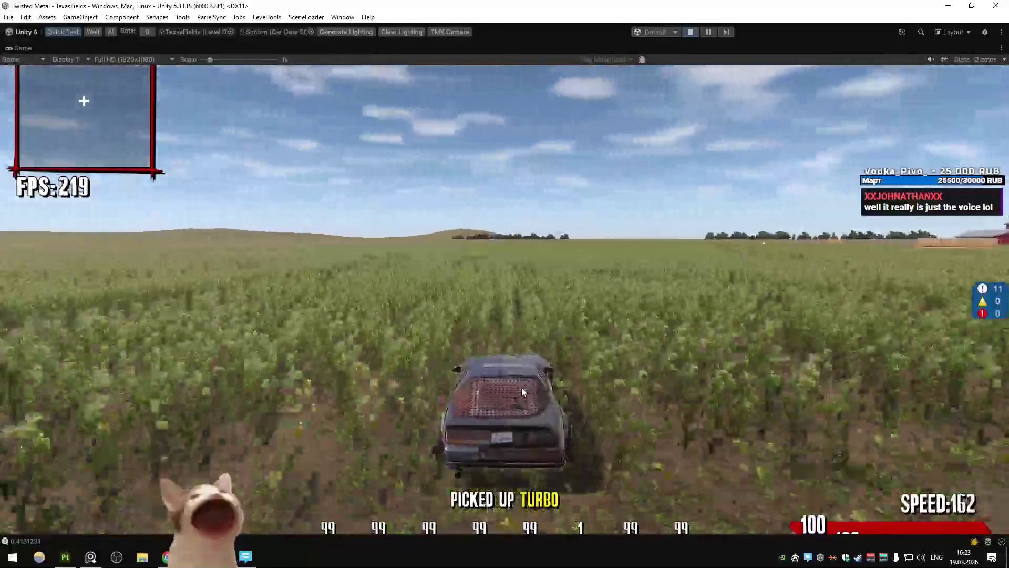
pyautogui.press('d')
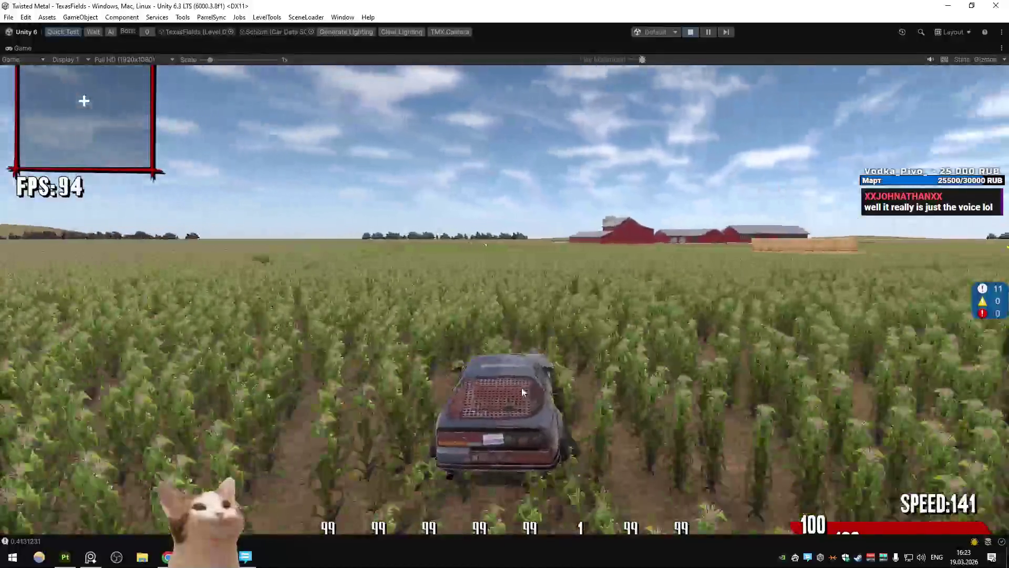
pyautogui.press('d')
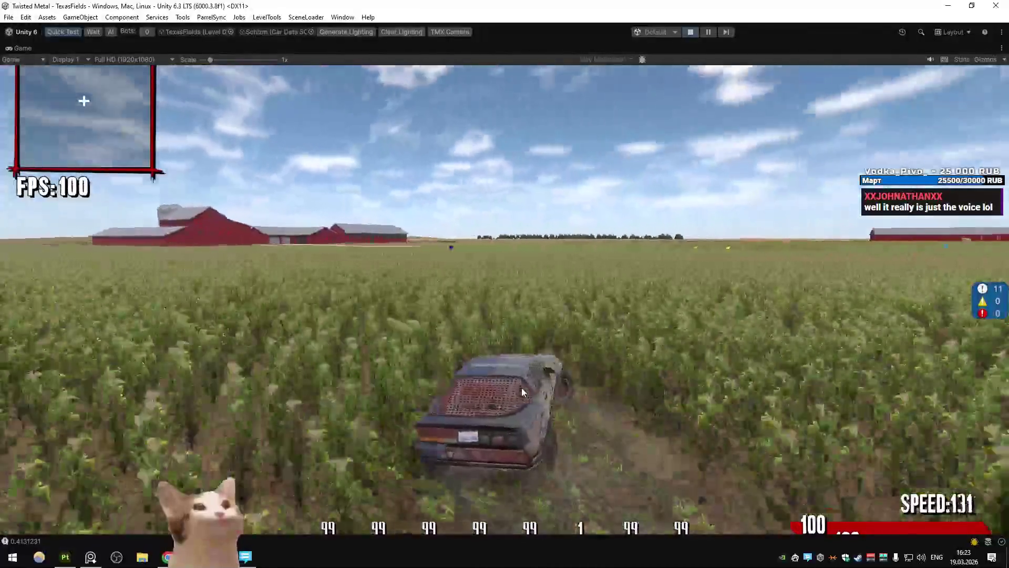
pyautogui.press('a')
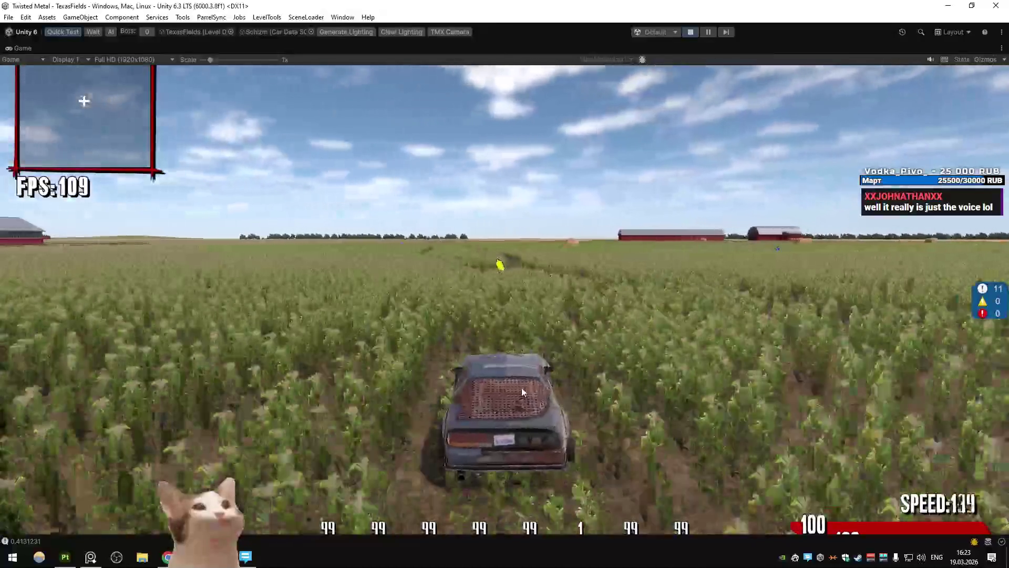
pyautogui.press('a')
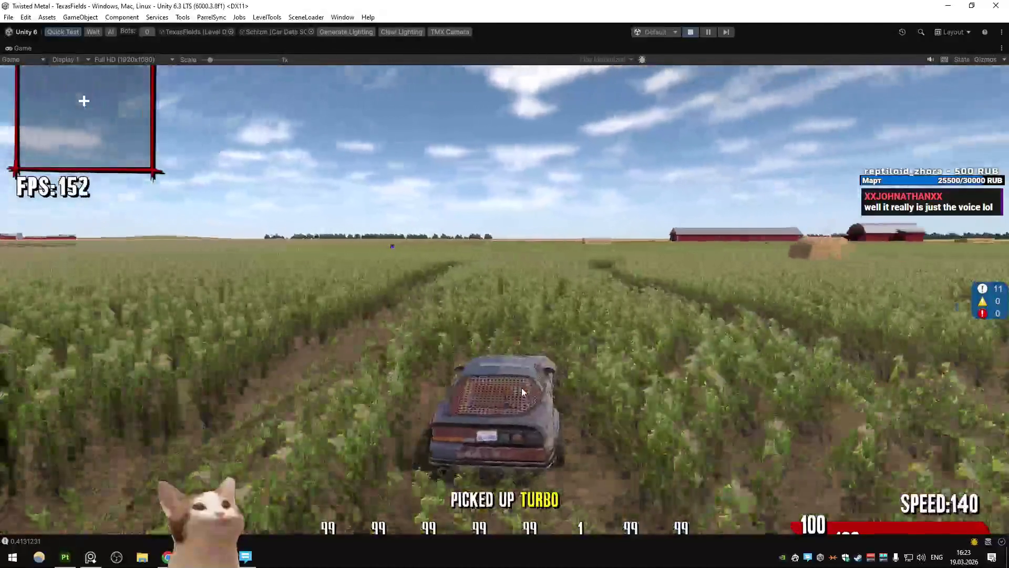
# Boost through the corn to collect the purple super machine gun pickup, stop, then accelerate again
pyautogui.press('a')
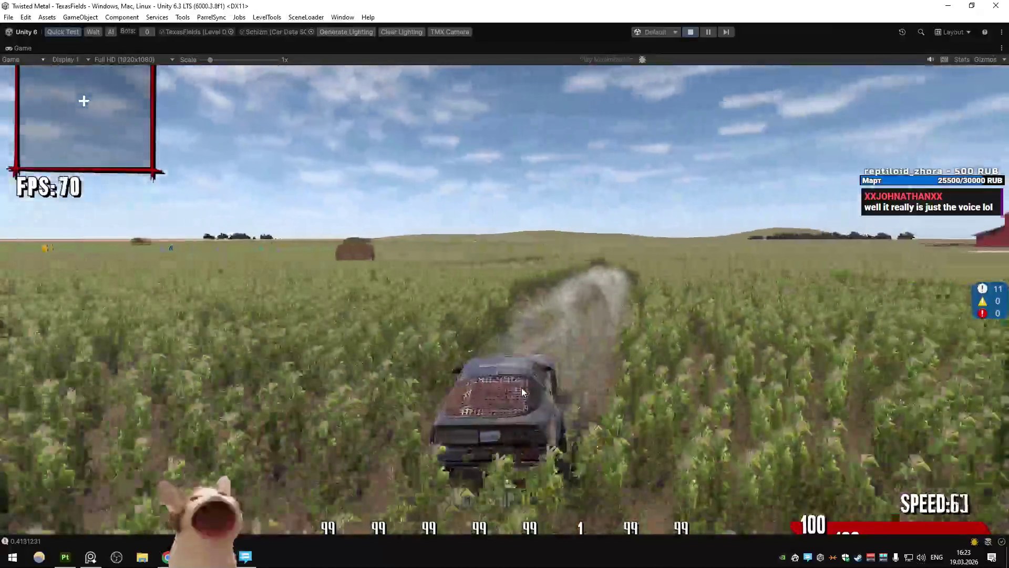
pyautogui.press('d')
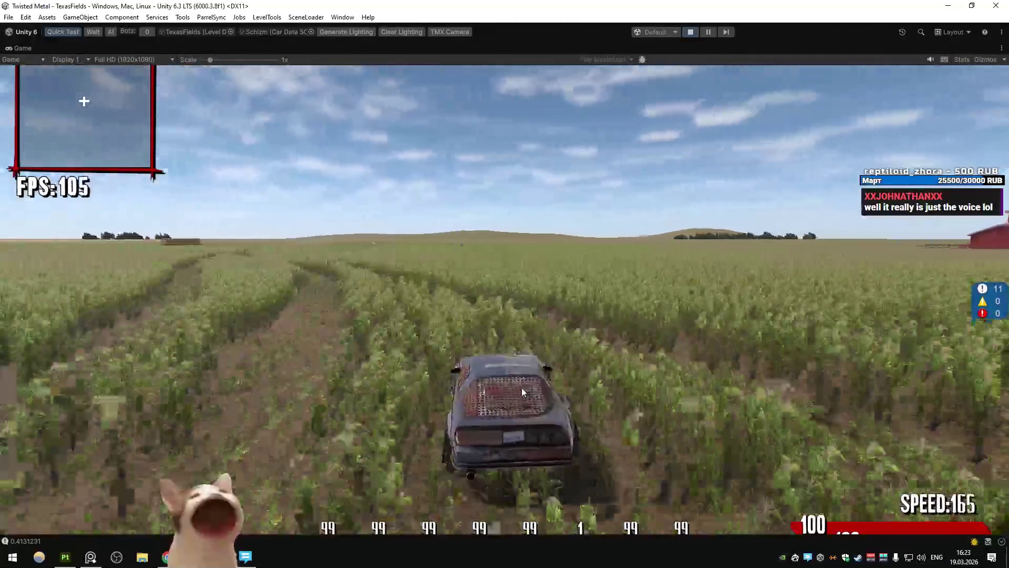
pyautogui.press('a')
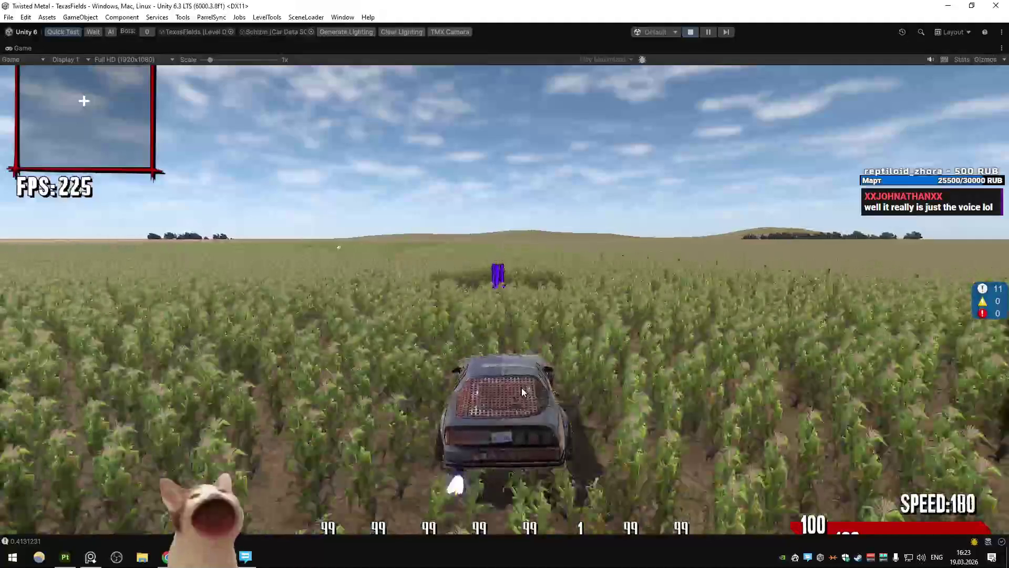
pyautogui.press('a')
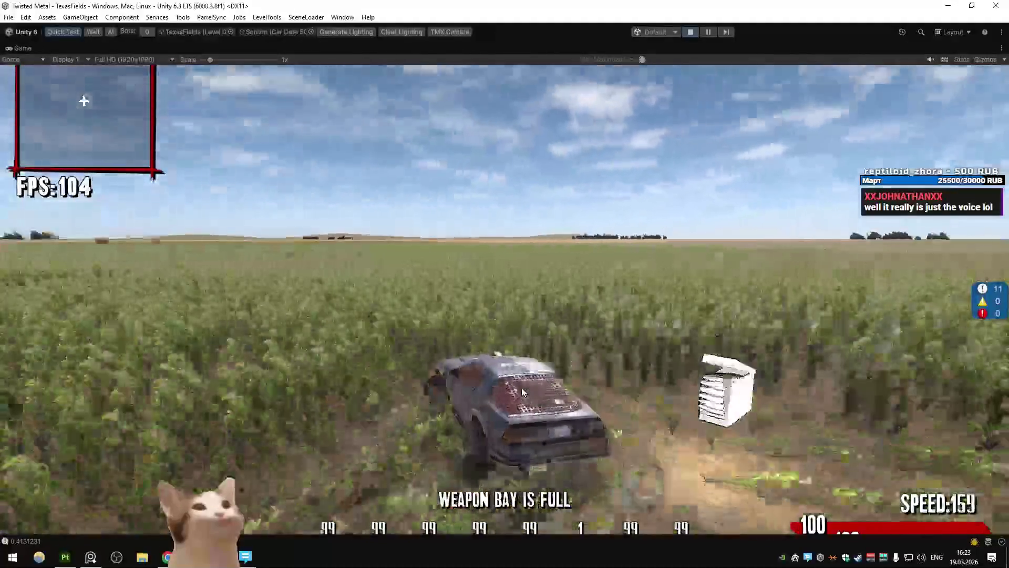
pyautogui.press('d')
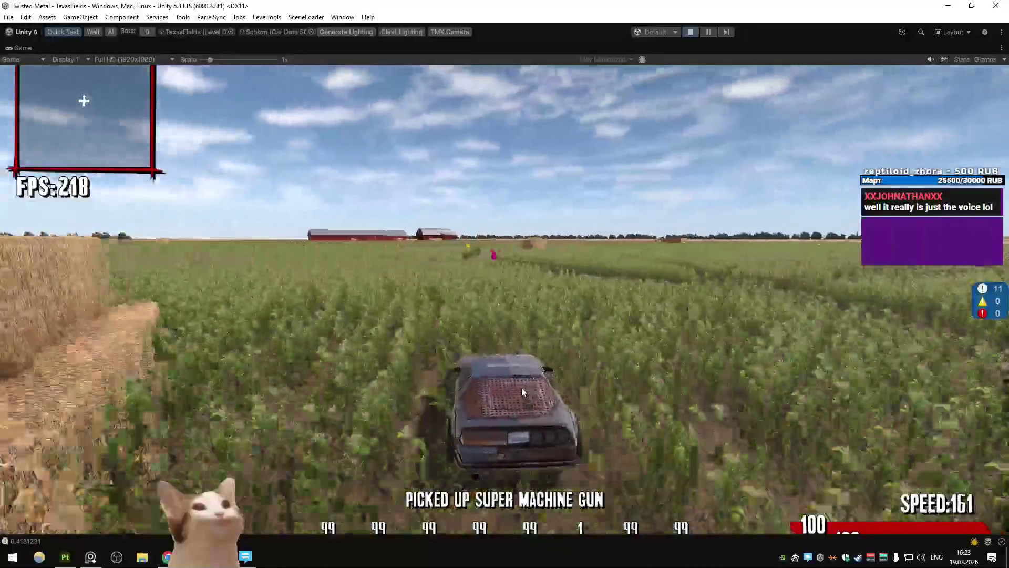
pyautogui.press('a')
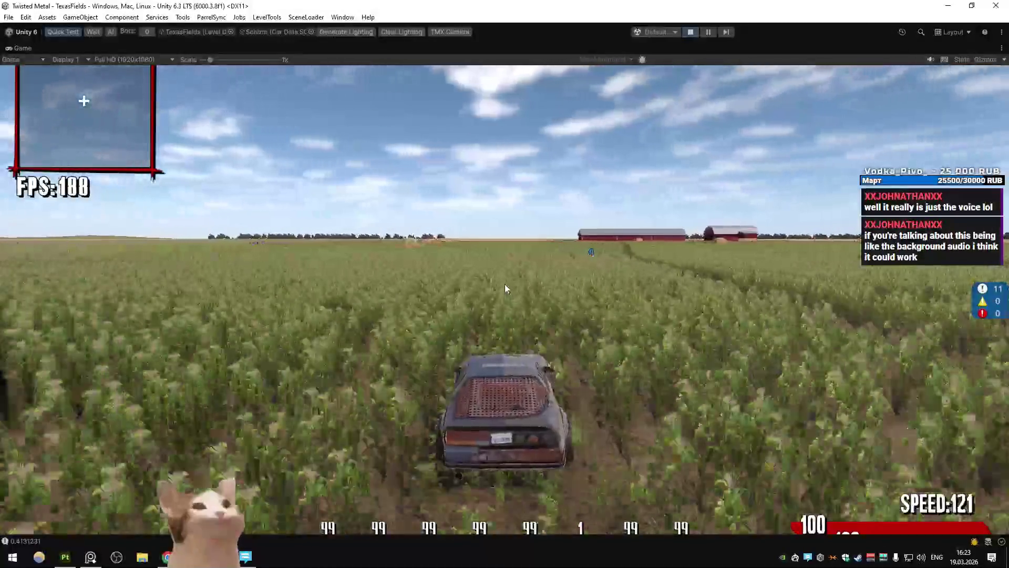
pyautogui.press('a')
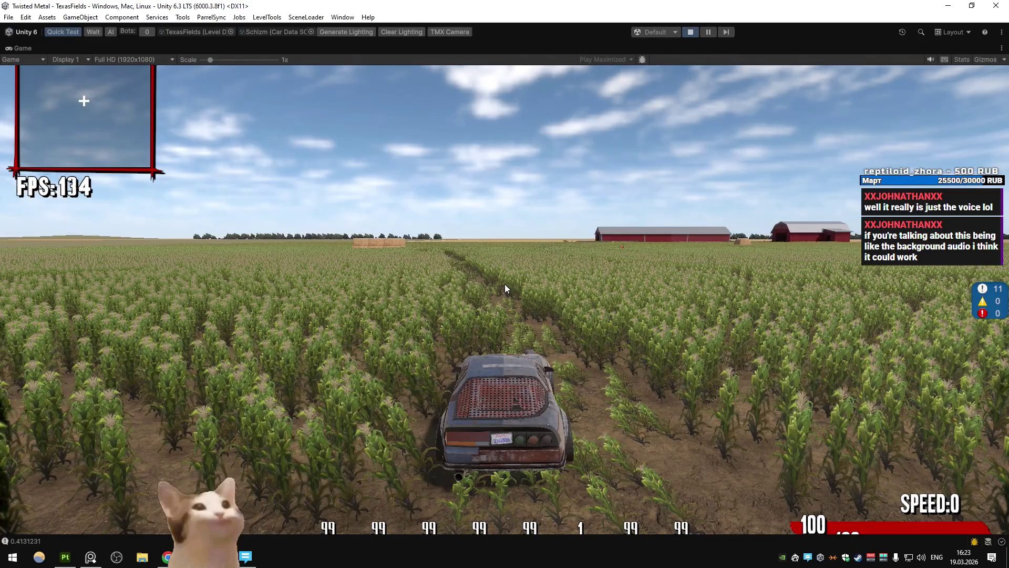
pyautogui.press('w')
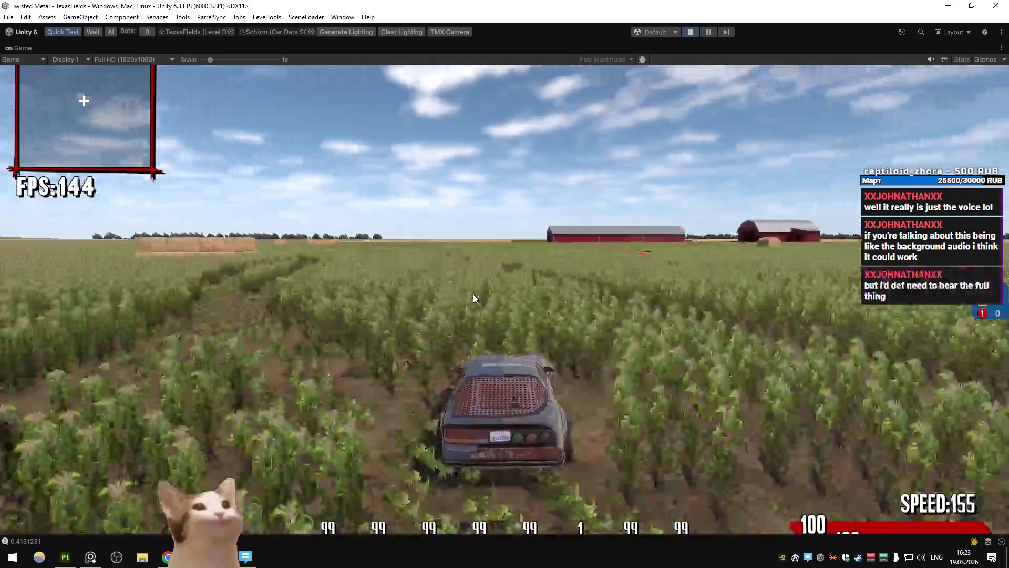
# Drive another lap past the red barns, yellow barrel pickup and hay bales, reaching speed 179
pyautogui.press('a')
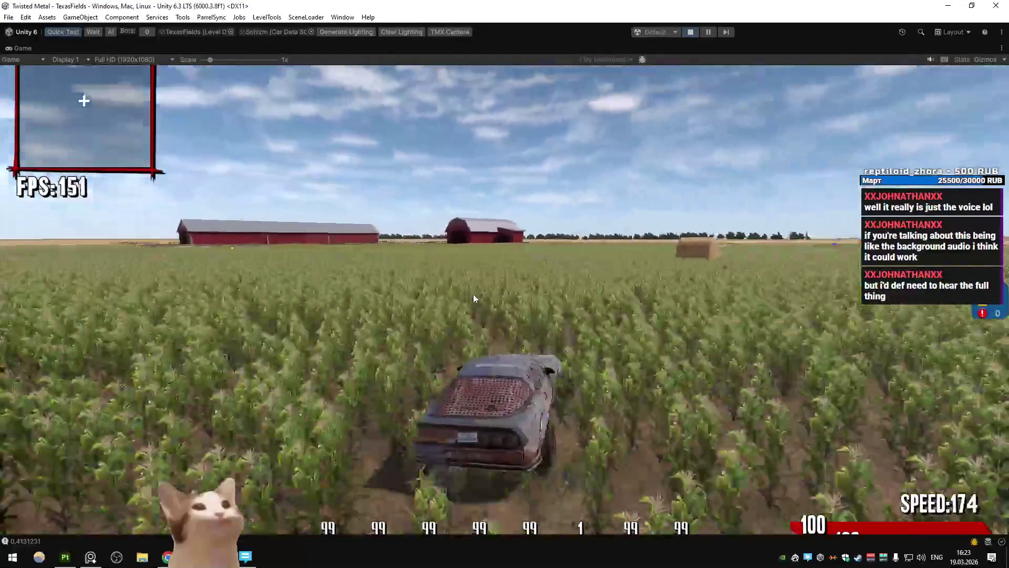
pyautogui.press('w')
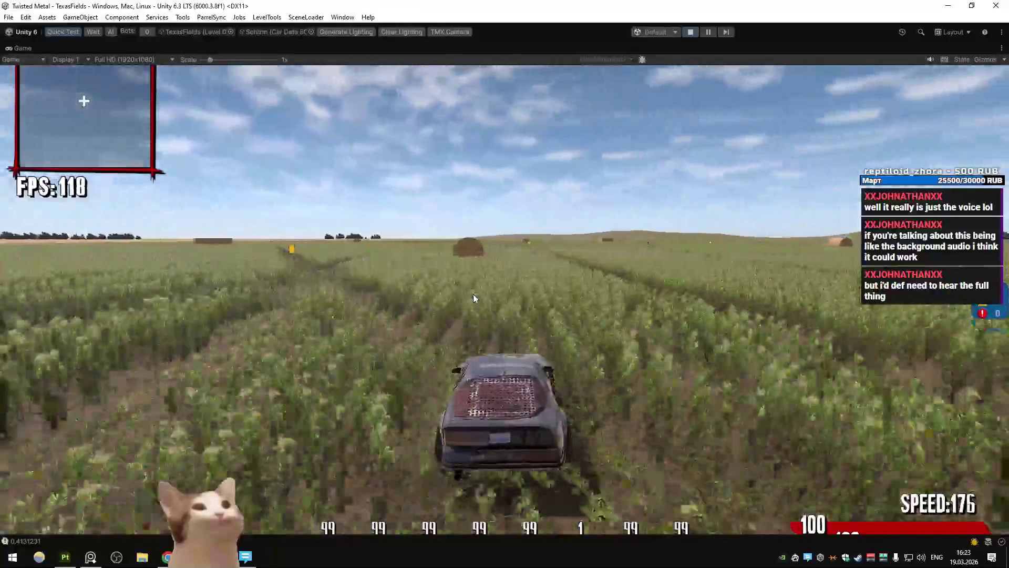
pyautogui.press('a')
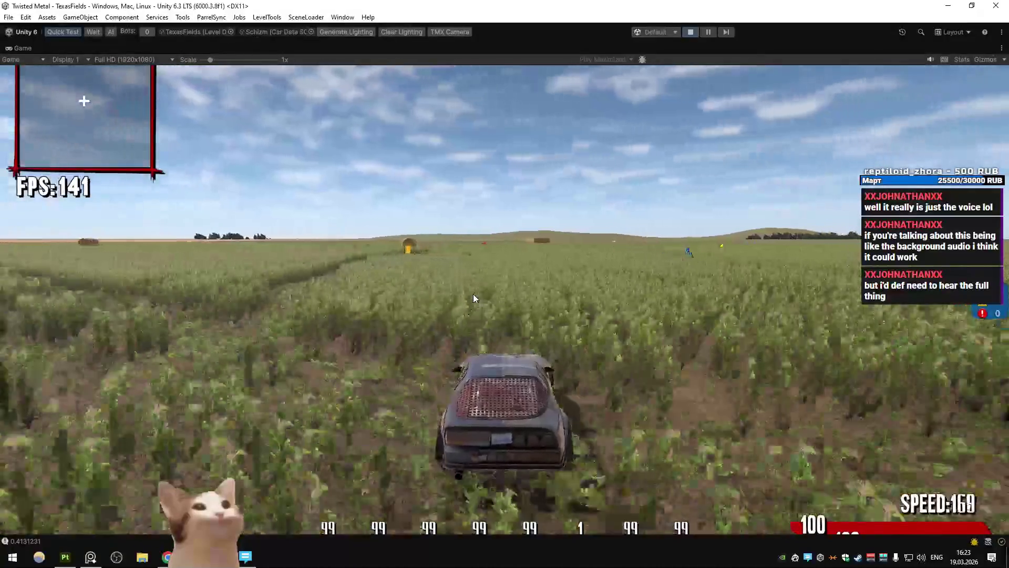
pyautogui.press('w')
pyautogui.press('a')
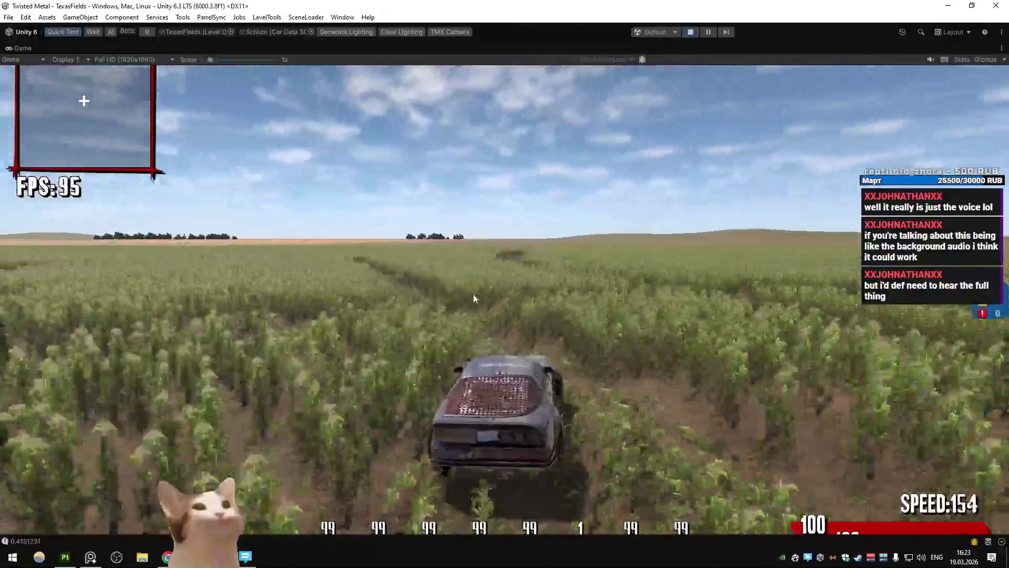
pyautogui.press('d')
pyautogui.press('a')
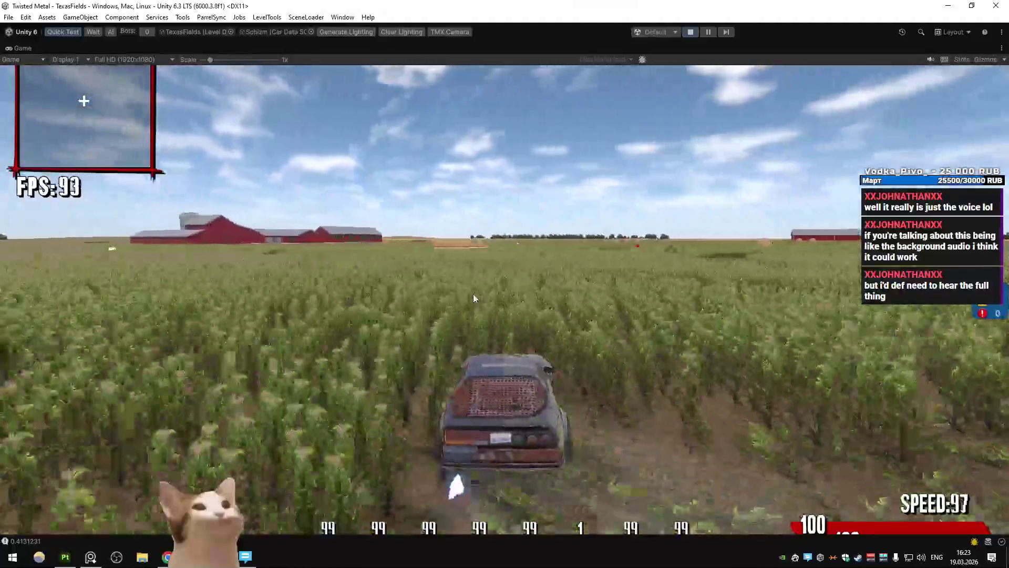
pyautogui.press('d')
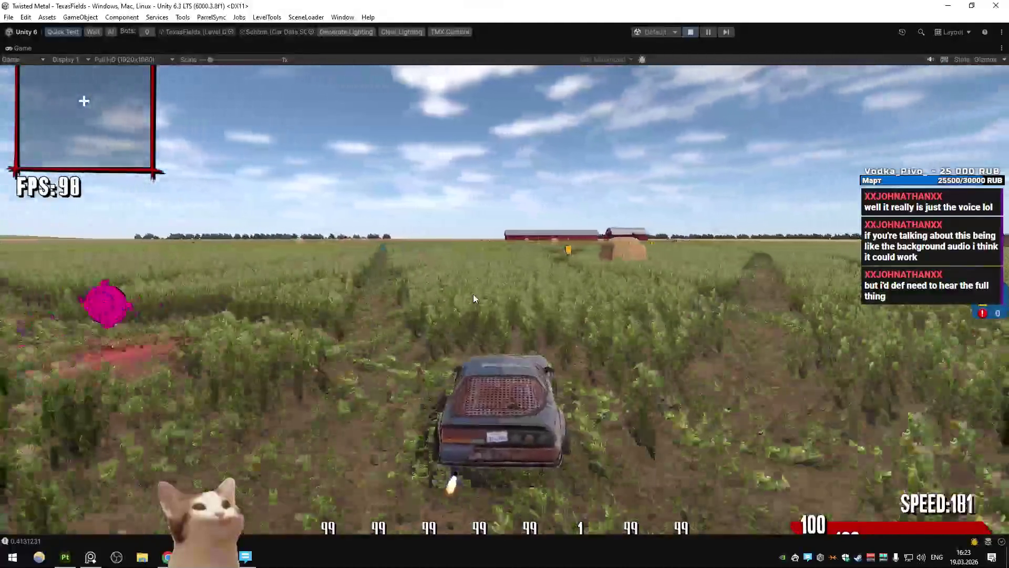
pyautogui.press('d')
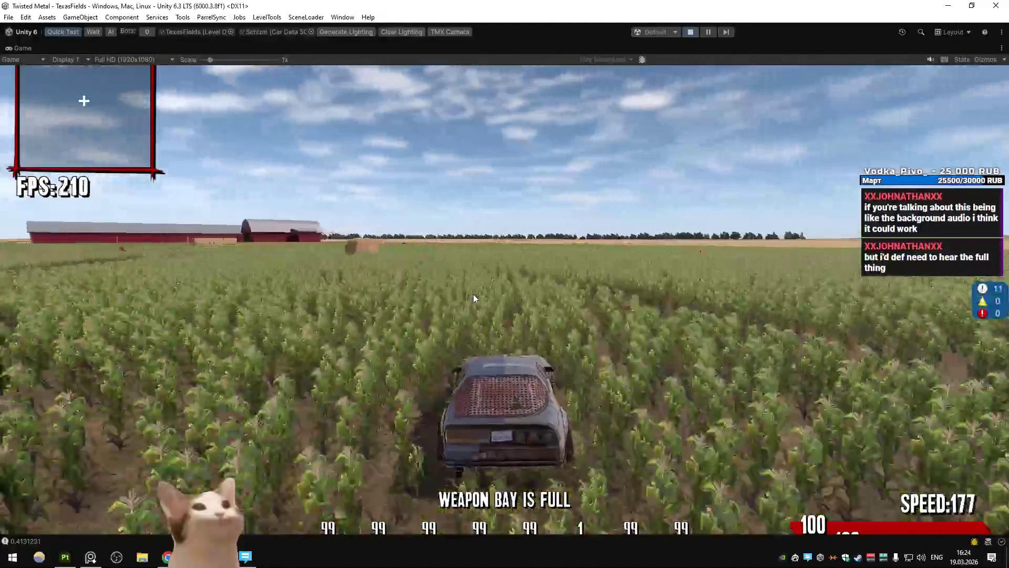
pyautogui.press('a')
pyautogui.press('a')
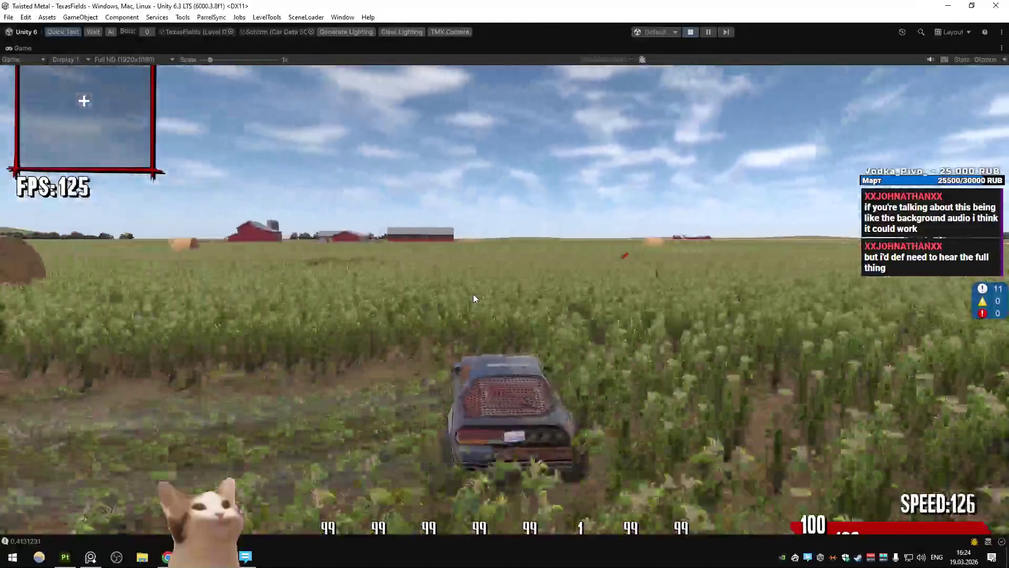
pyautogui.press('a')
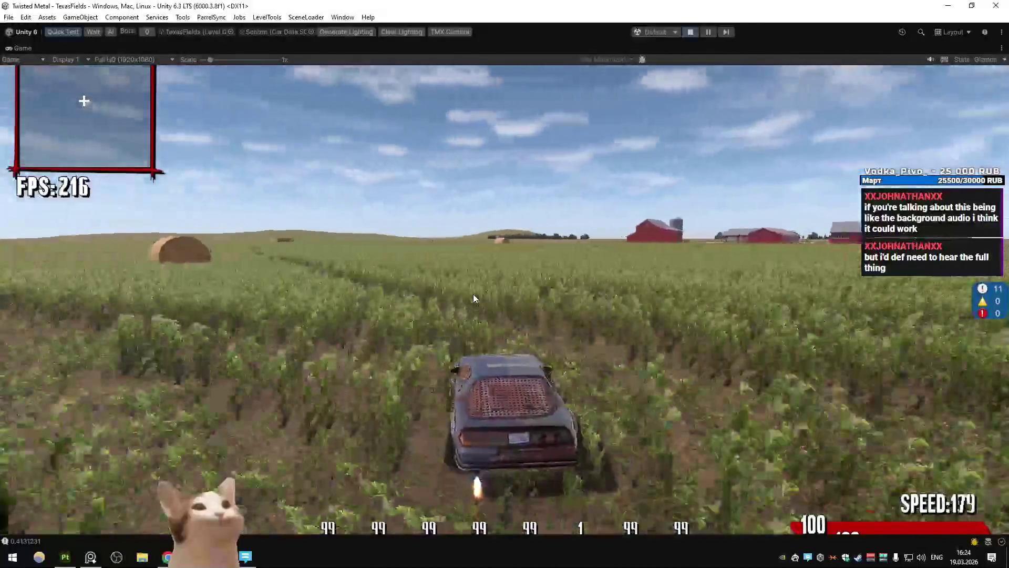
pyautogui.press('a')
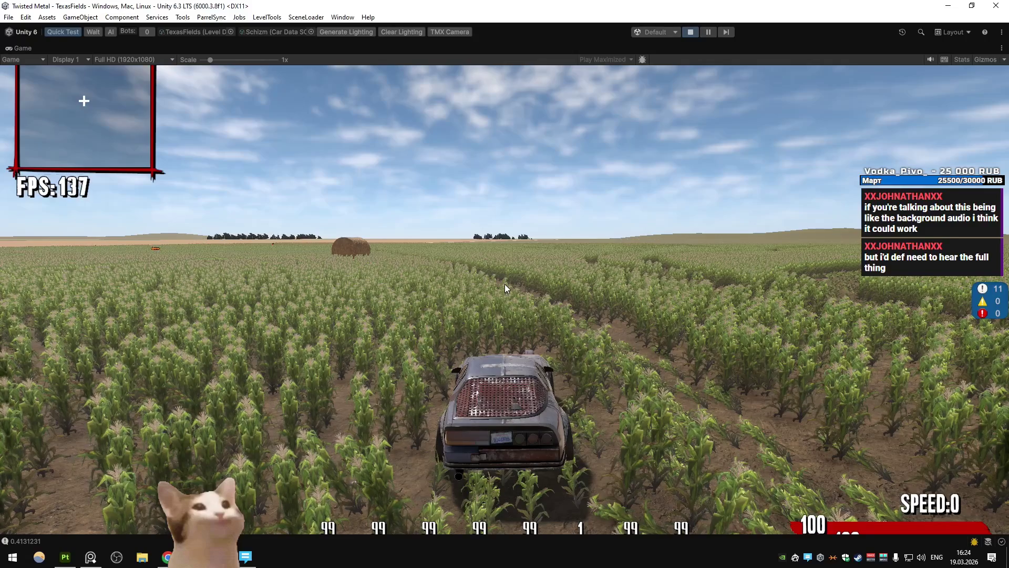
# Drive the Schizm car down a dirt row, collect the turbo pickup and fire a weapon
pyautogui.press('w')
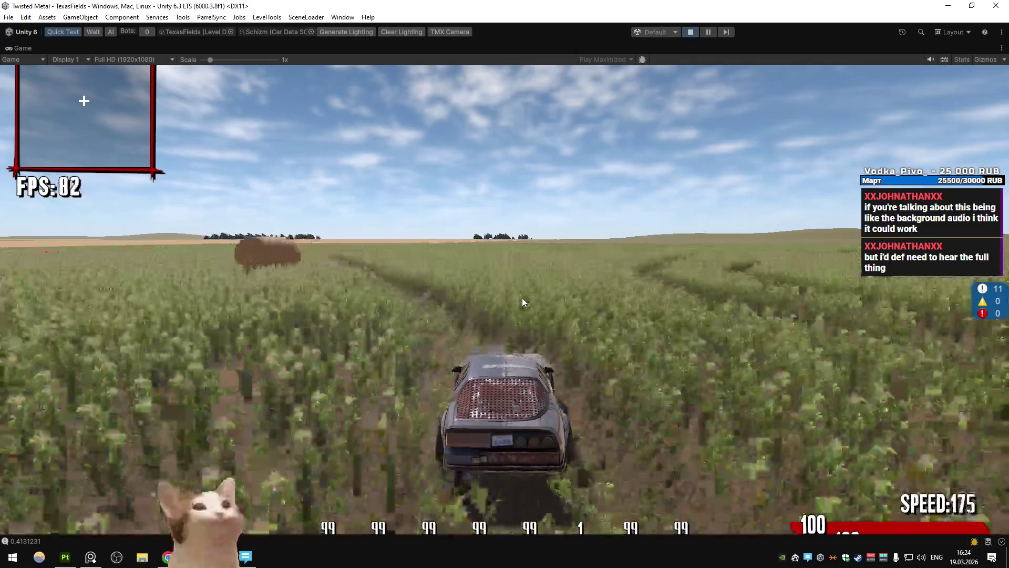
pyautogui.press('a')
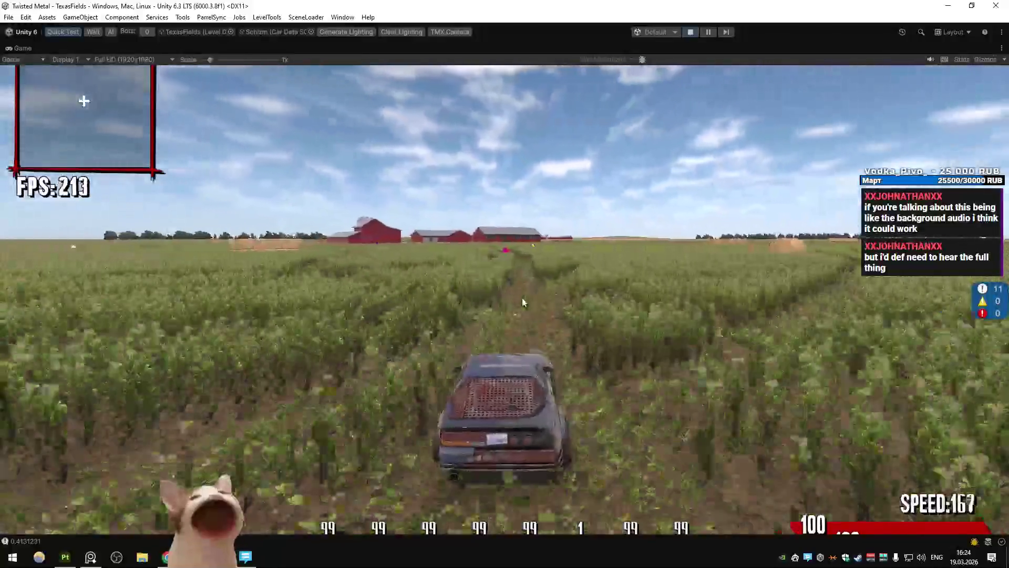
pyautogui.press('w')
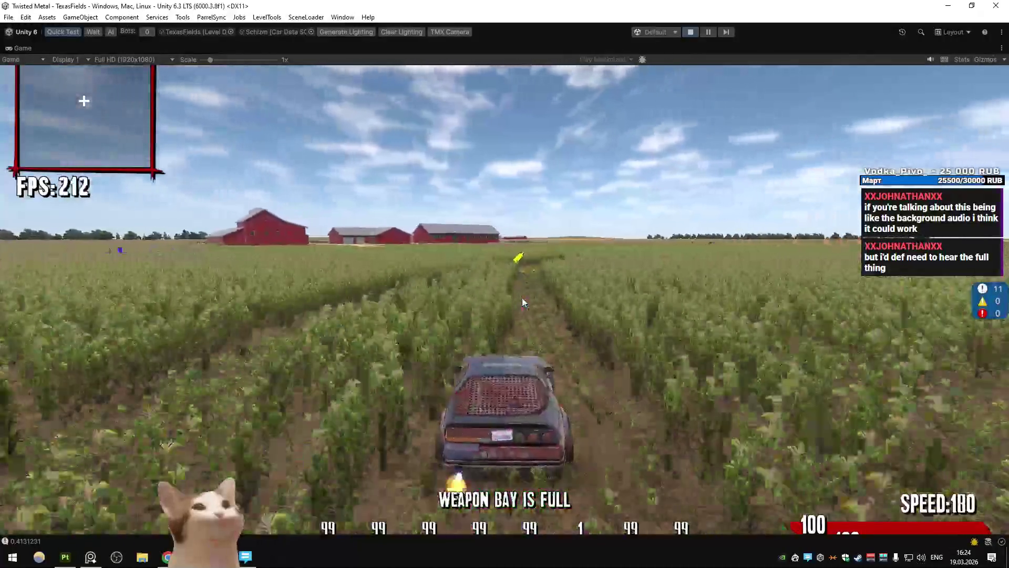
pyautogui.press('d')
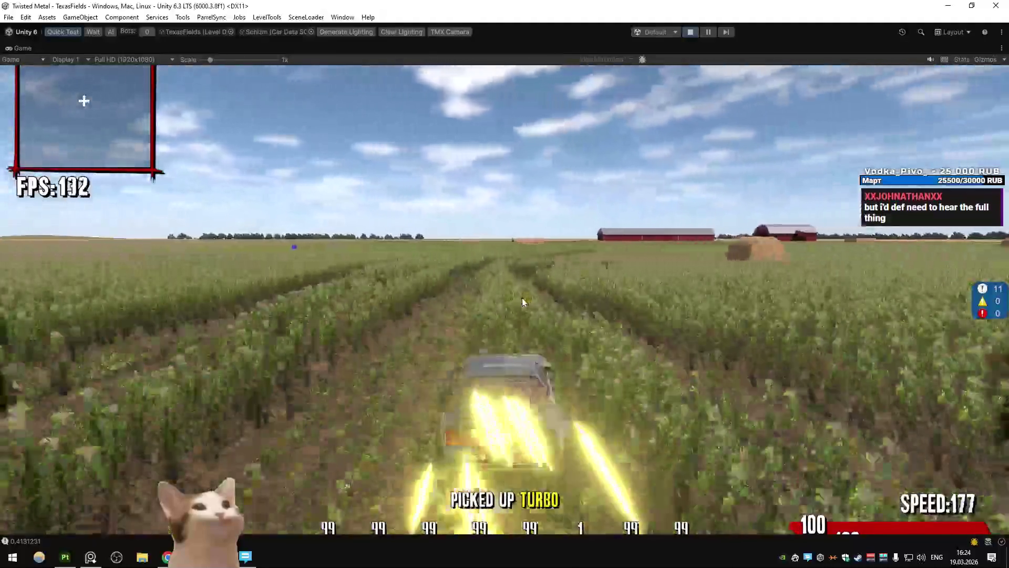
pyautogui.press('a')
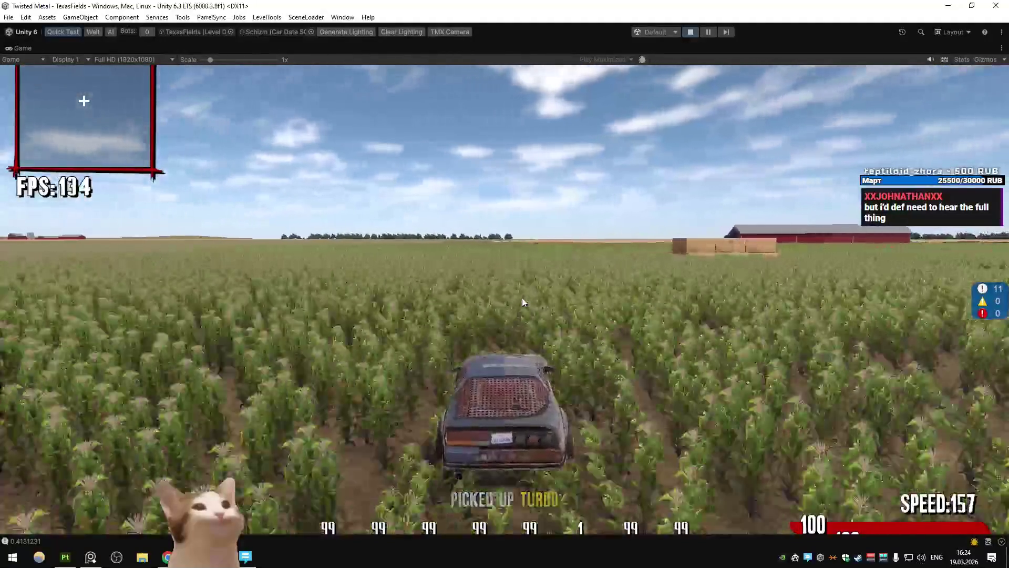
pyautogui.press('d')
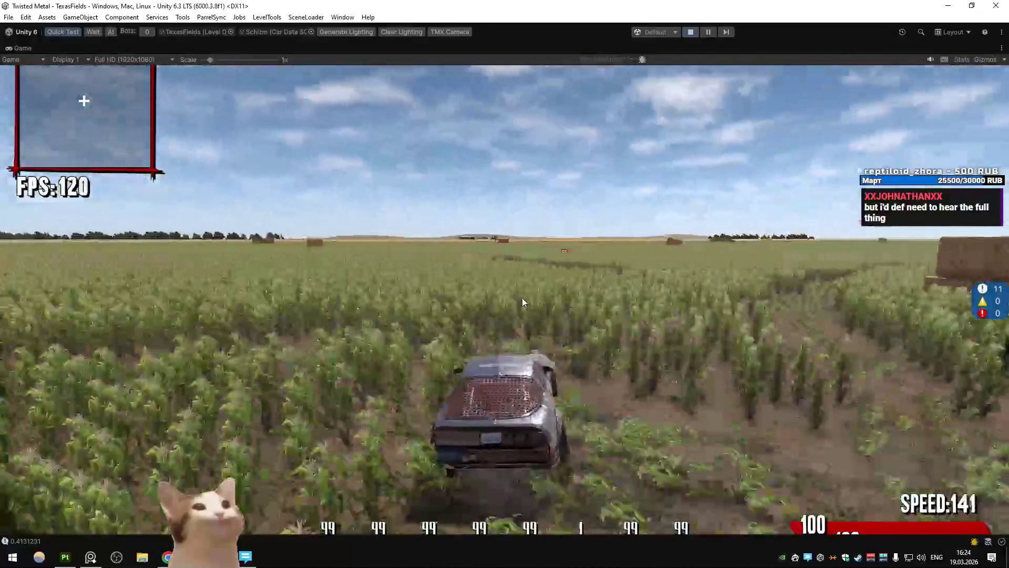
pyautogui.press('w')
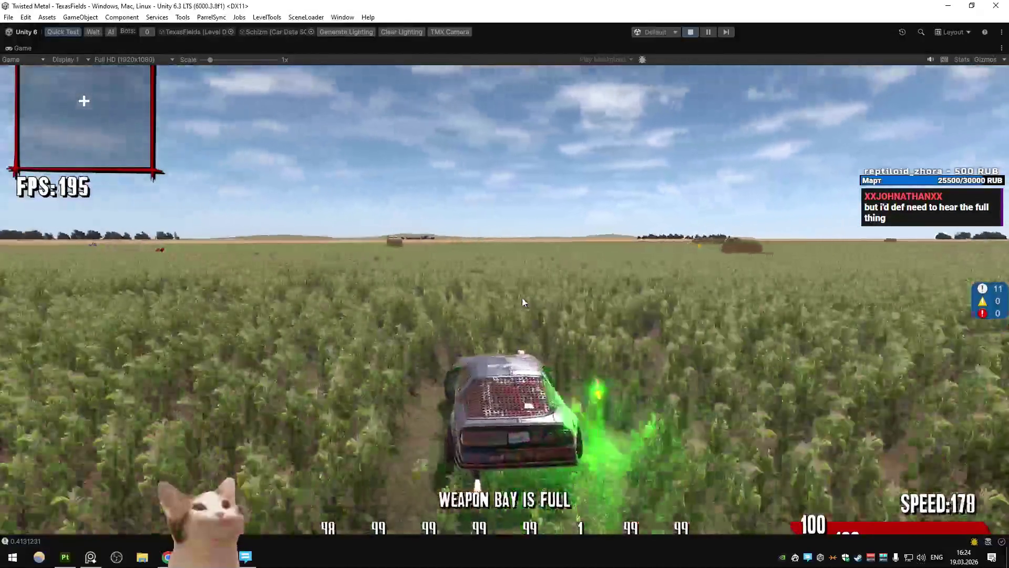
pyautogui.press('a')
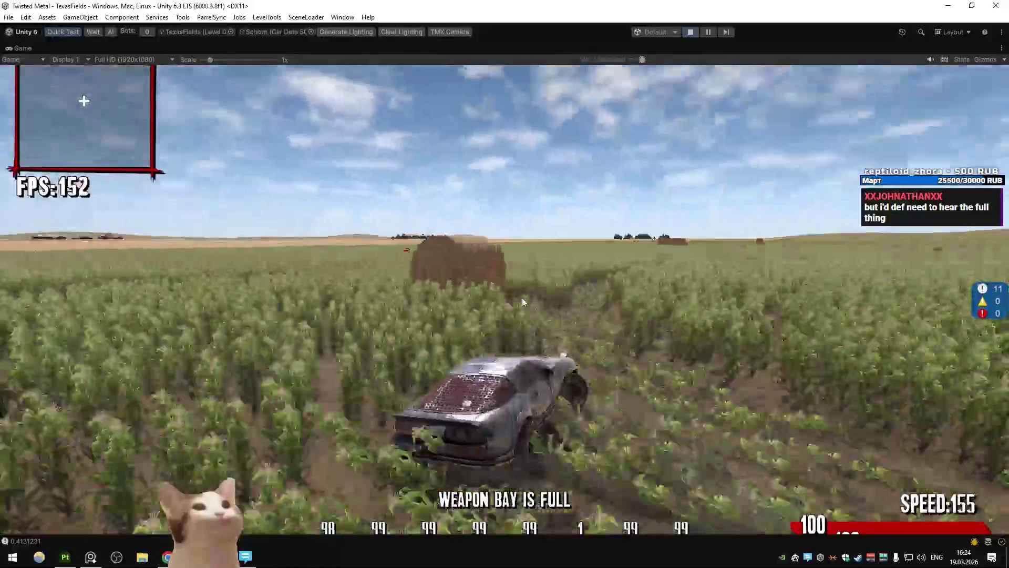
pyautogui.press('d')
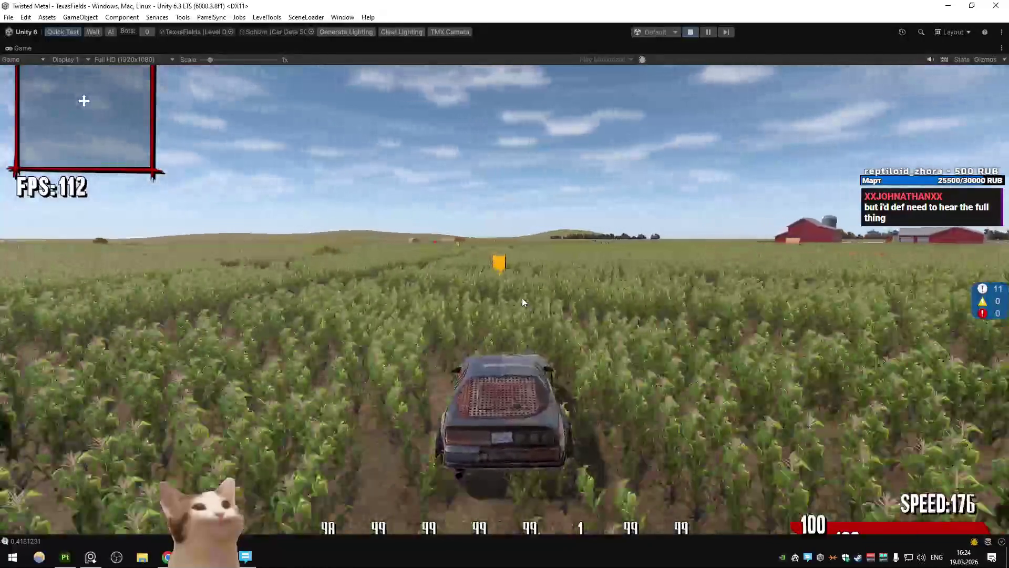
# Circle the car left past the hay bales and through the corn toward the barns
pyautogui.press('a')
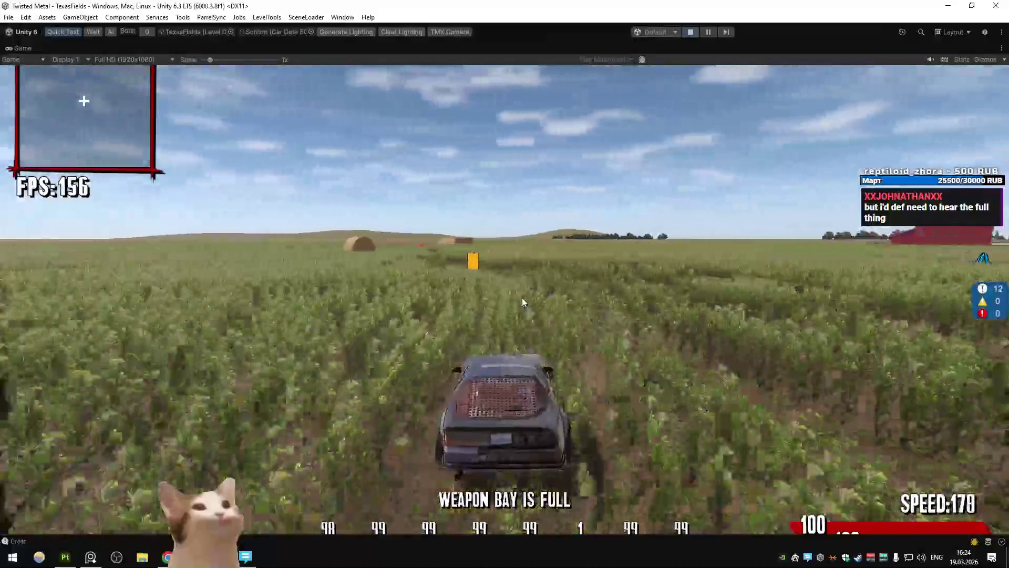
pyautogui.press('a')
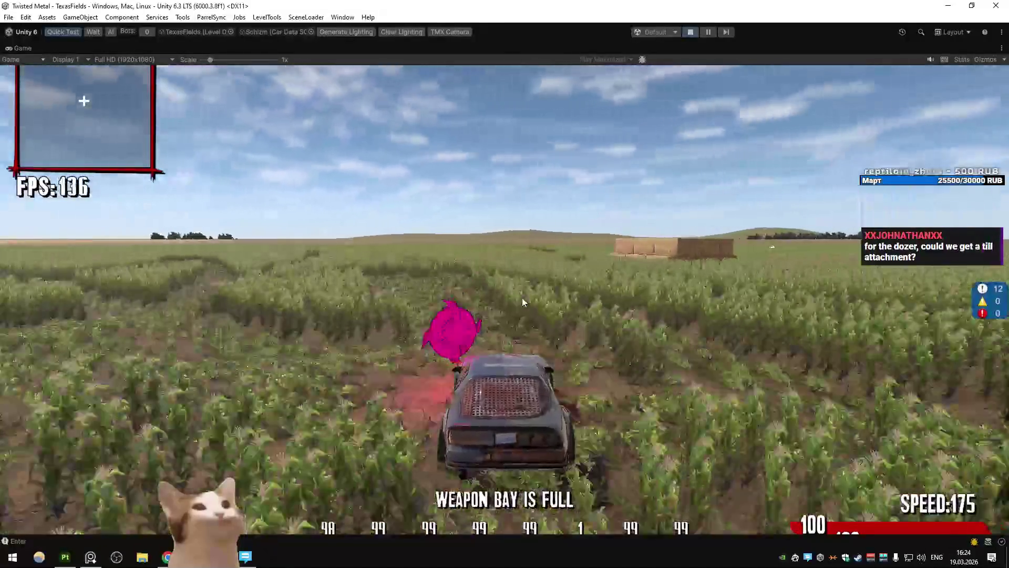
pyautogui.press('a')
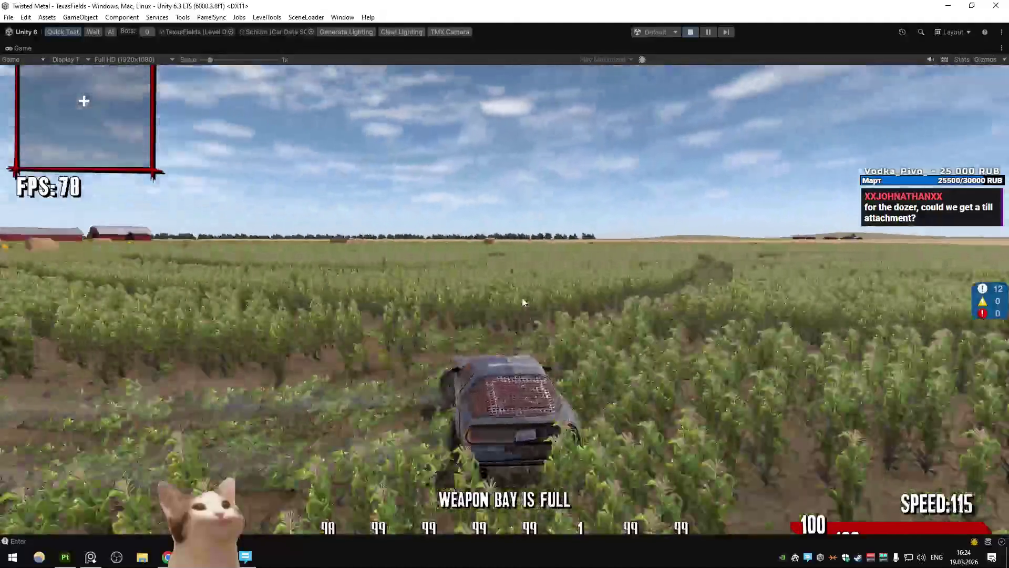
pyautogui.press('a')
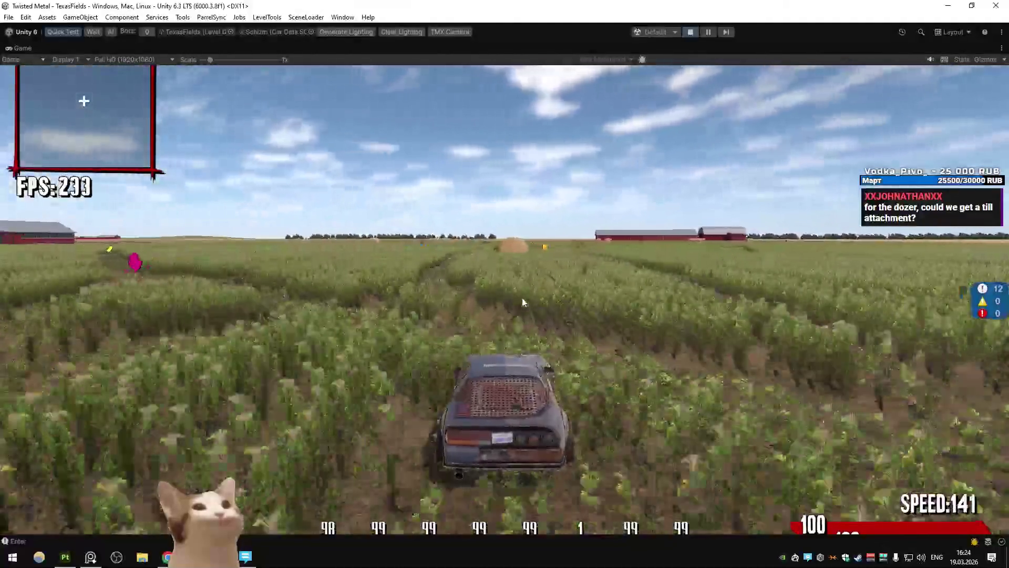
pyautogui.press('a')
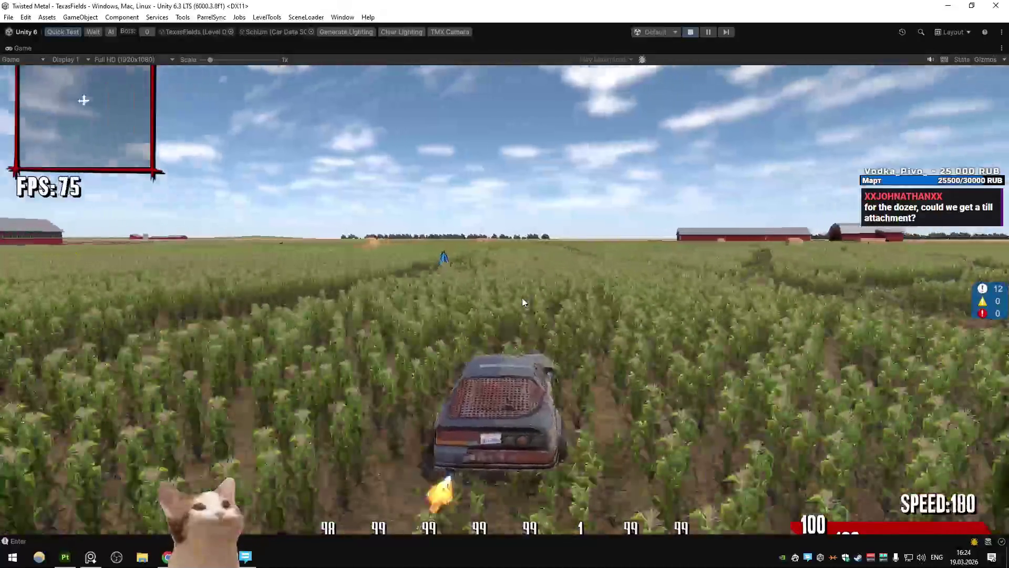
pyautogui.press('d')
pyautogui.press('a')
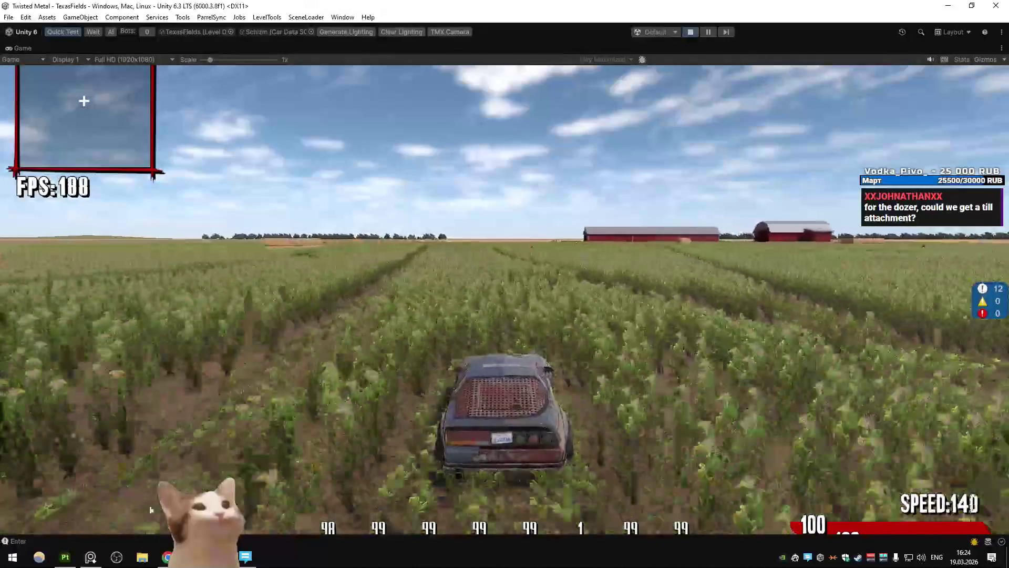
pyautogui.hotkey('alt', 'Tab')
# Look up Google image results for 'till attach', then close the tab and return to the game
pyautogui.click(776, 11)
pyautogui.write('till at')
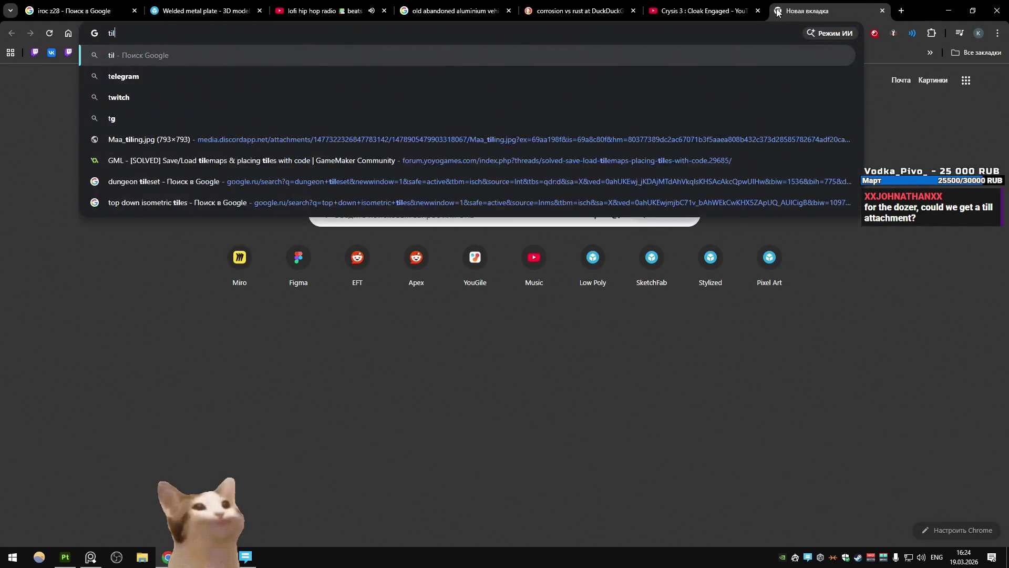
pyautogui.write('tach')
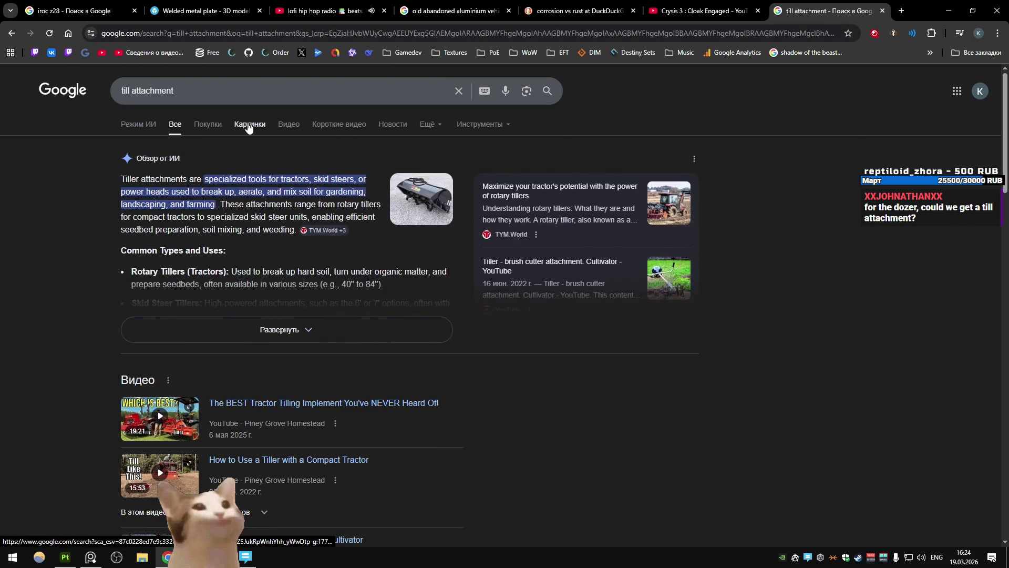
pyautogui.click(248, 126)
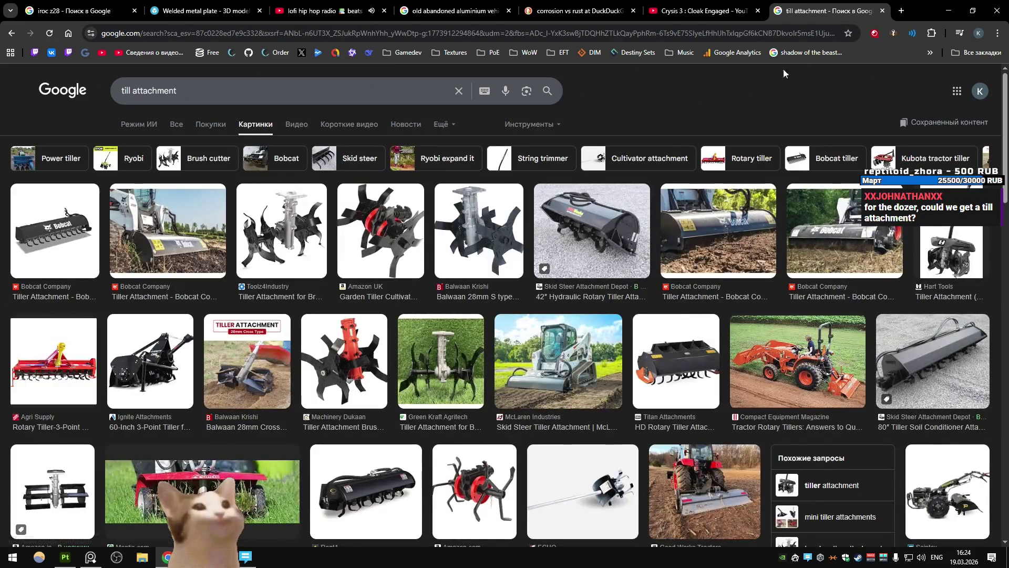
pyautogui.hotkey('ctrl', 'w')
pyautogui.hotkey('alt', 'Tab')
# Drive the car through the corn, weaving between the red barns and hay bales
pyautogui.press('w')
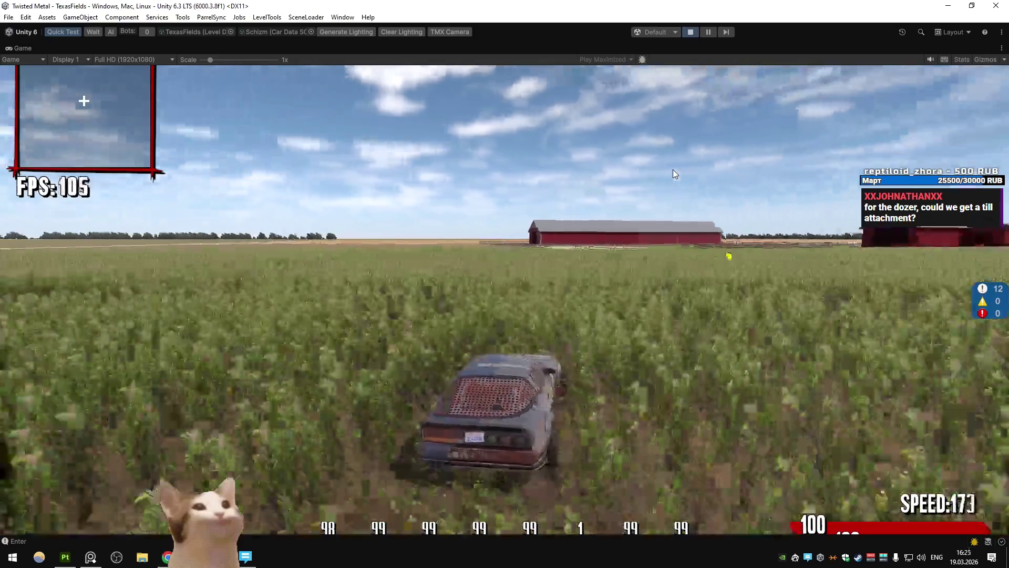
pyautogui.press('d')
pyautogui.press('a')
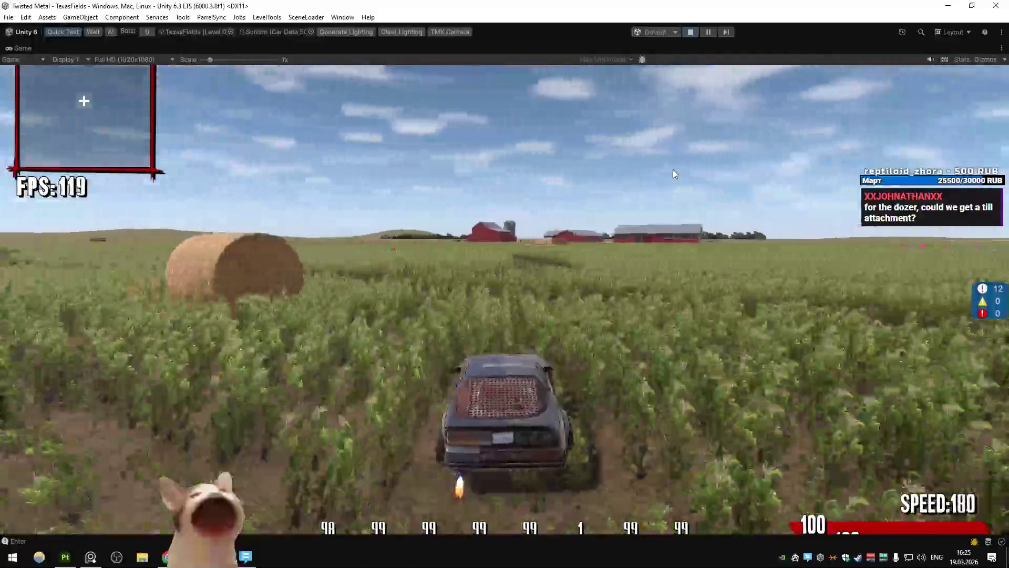
pyautogui.press('a')
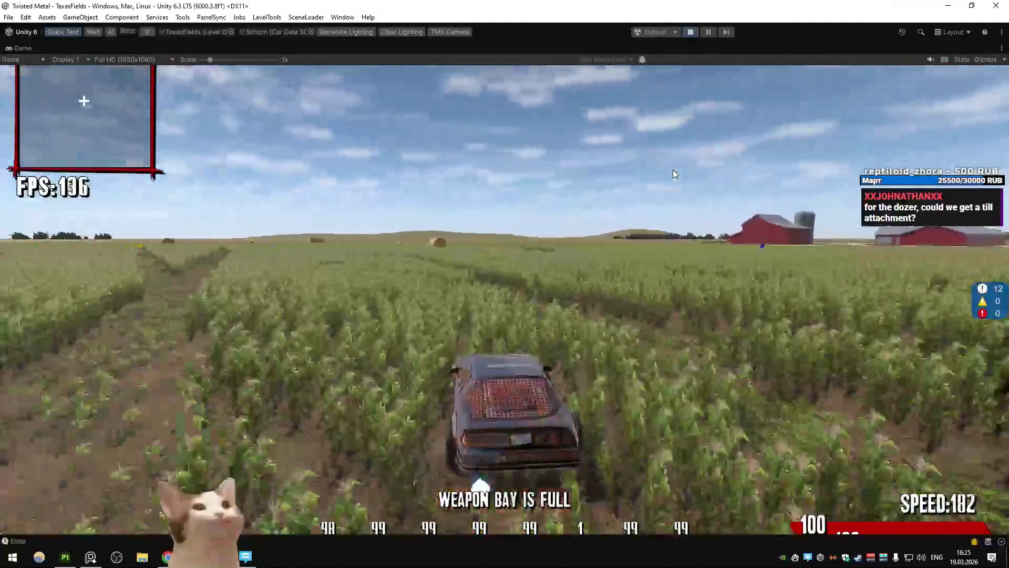
pyautogui.press('a')
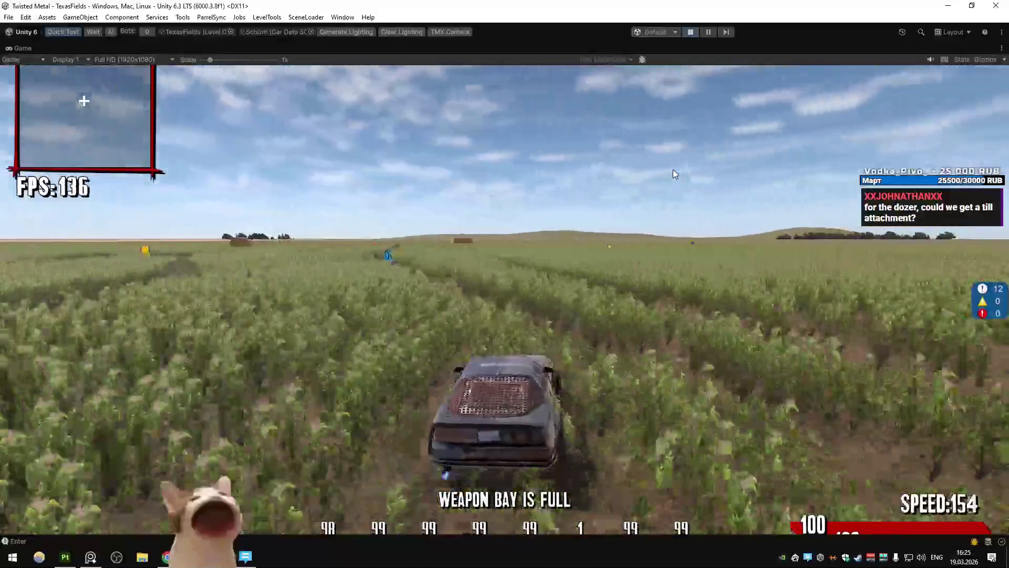
pyautogui.press('d')
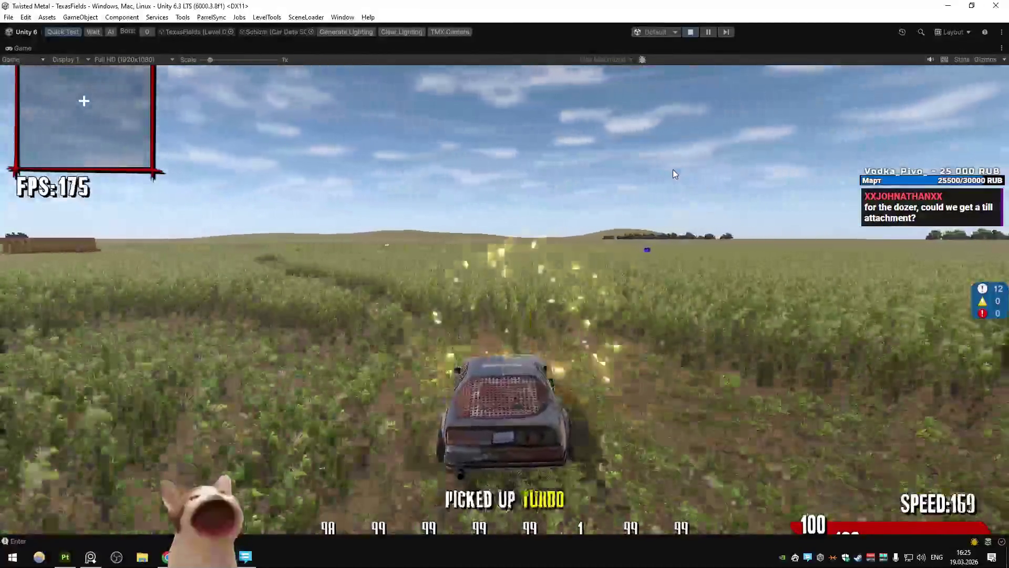
pyautogui.press('a')
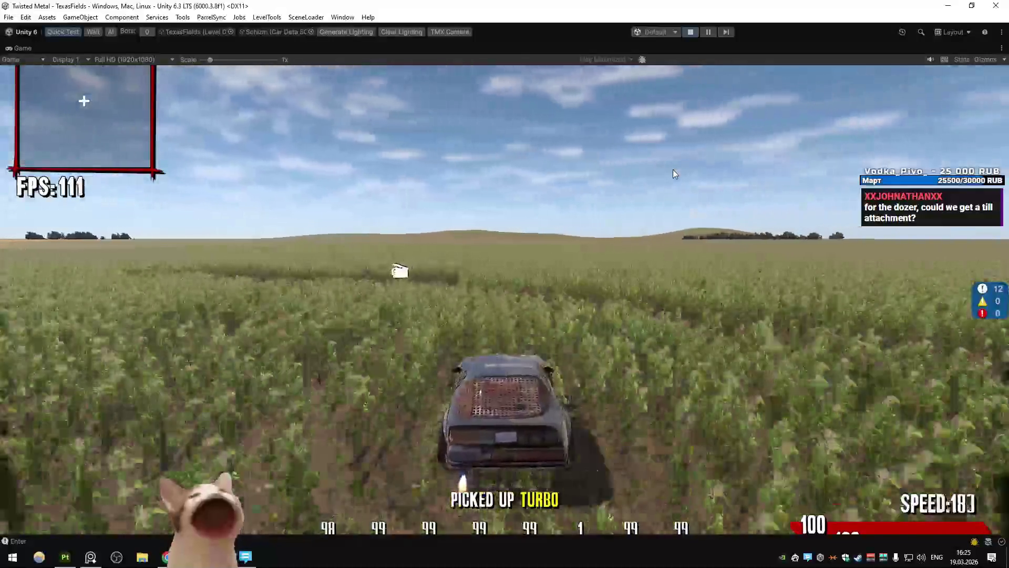
pyautogui.press('d')
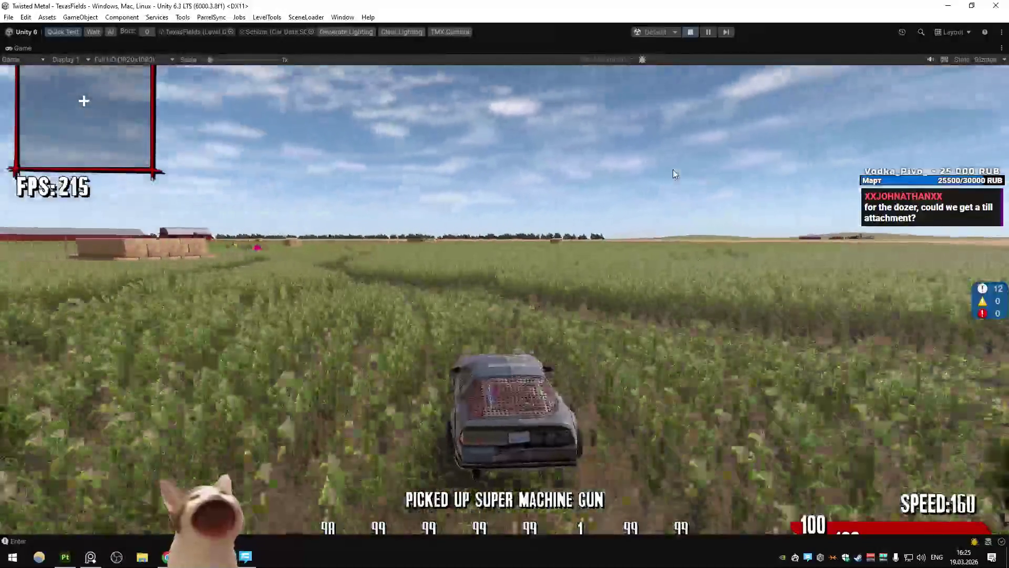
pyautogui.press('a')
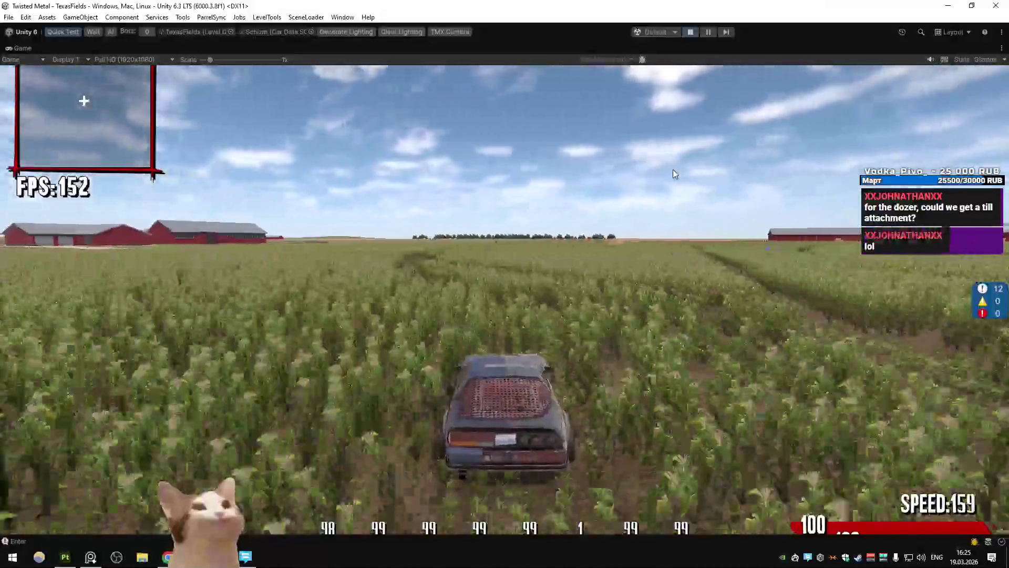
pyautogui.press('d')
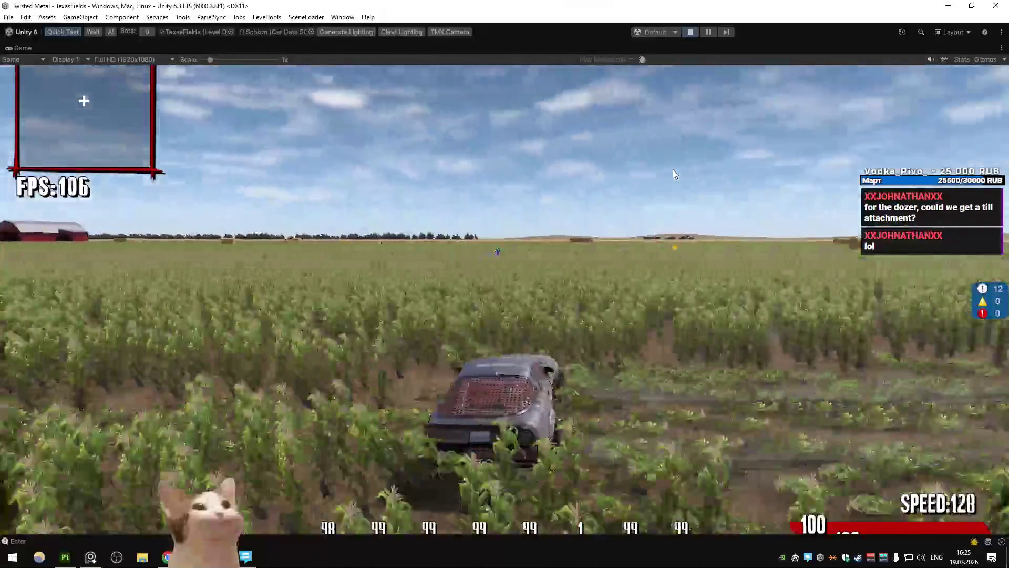
pyautogui.press('d')
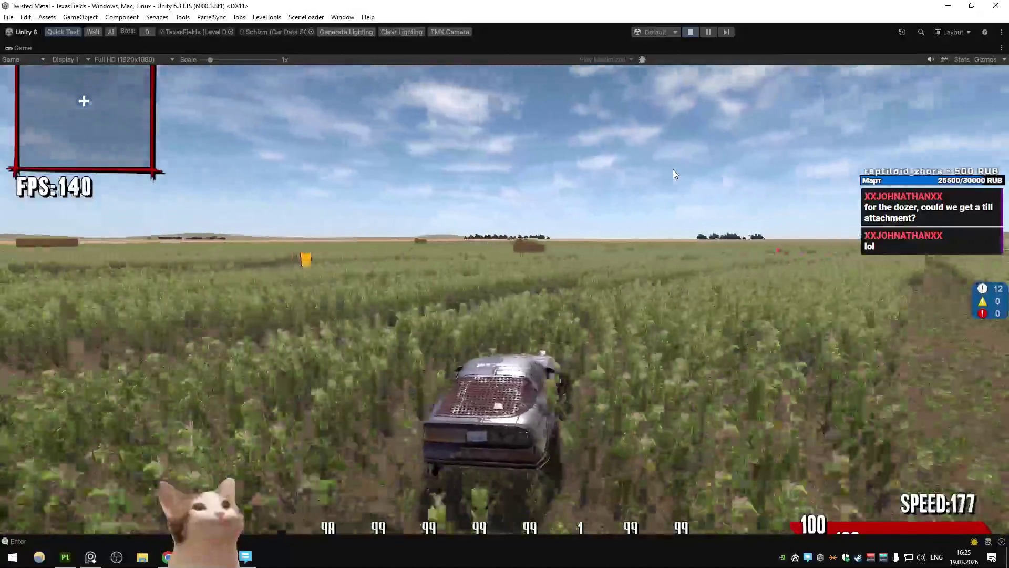
pyautogui.press('a')
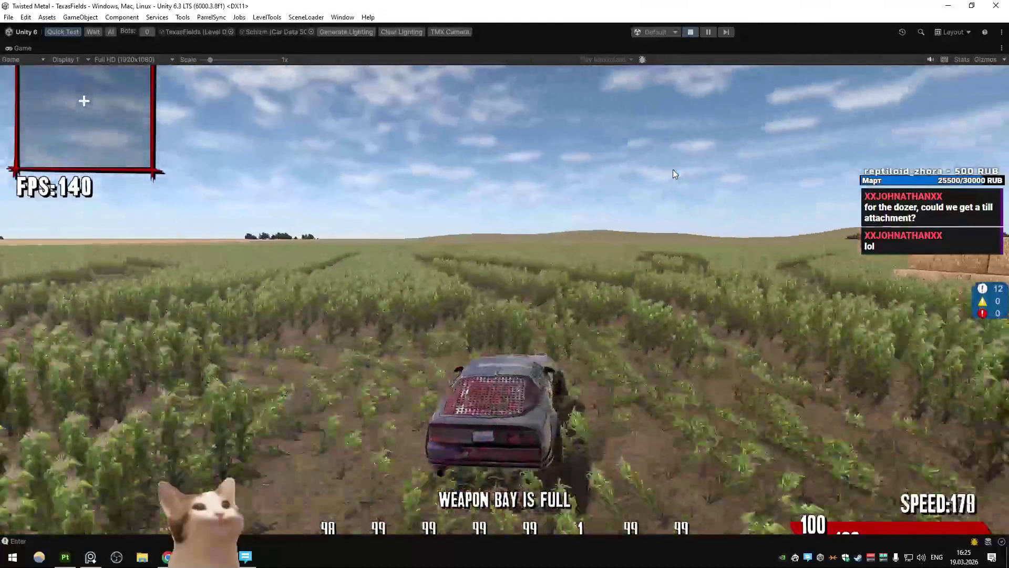
pyautogui.press('d')
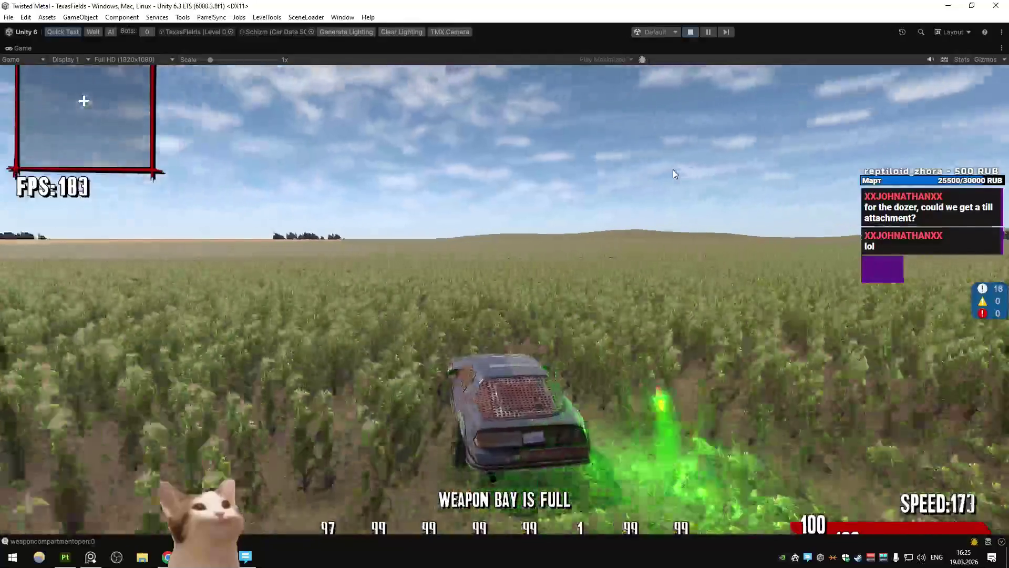
pyautogui.press('a')
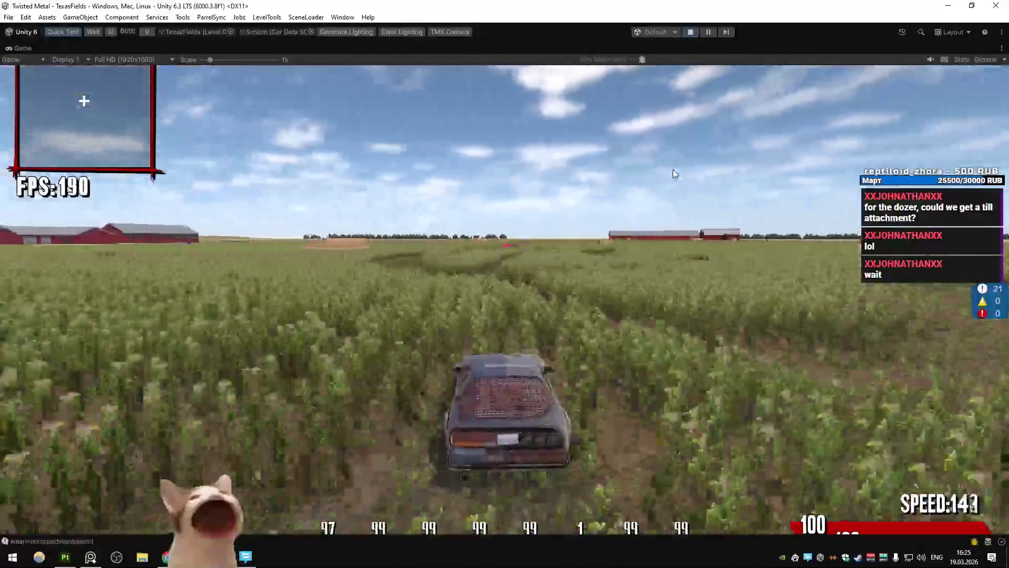
# Speed up, fire a weapon and drive over the Satellite and yellow pickups near the barns
pyautogui.press('w')
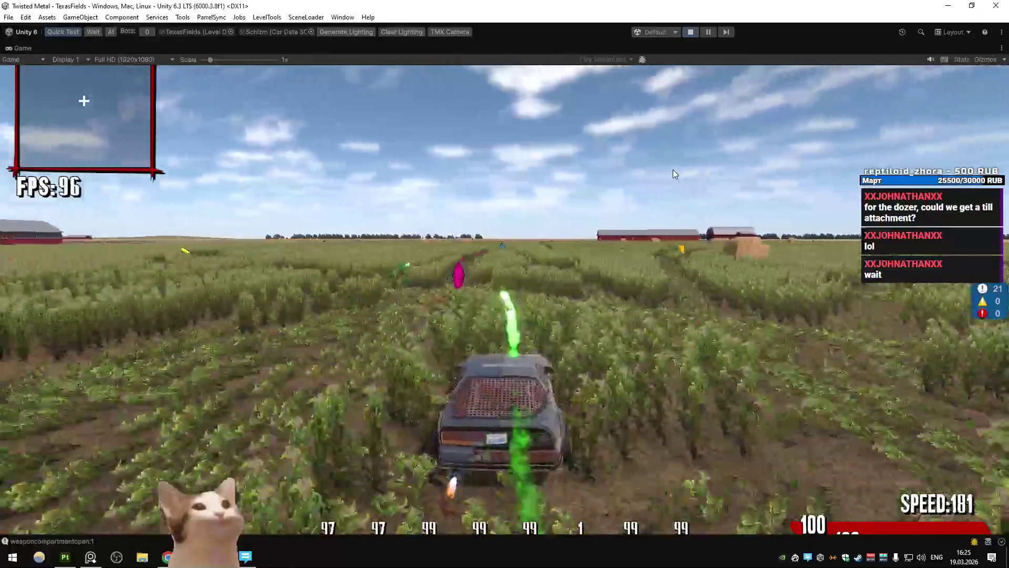
pyautogui.press('a')
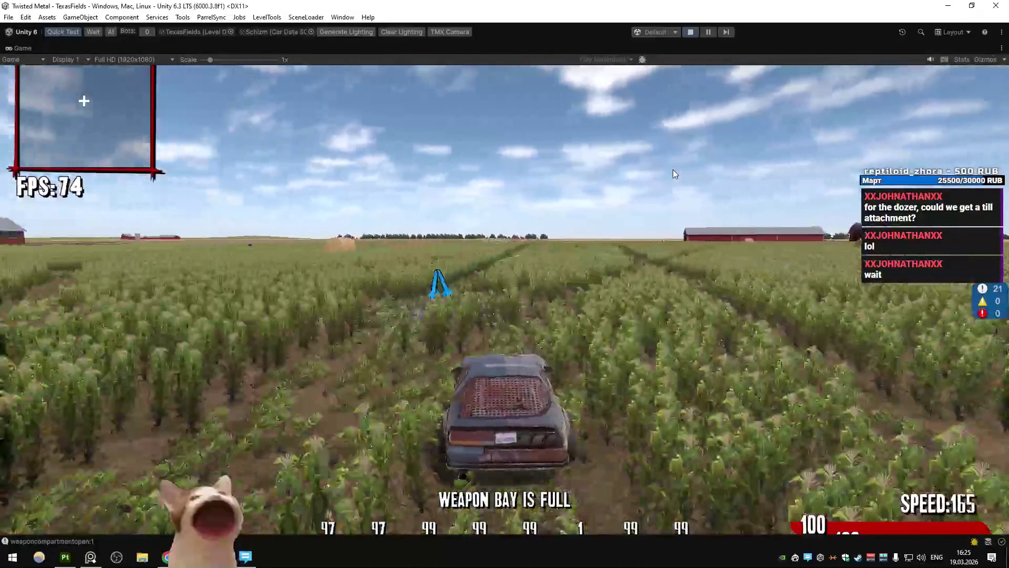
pyautogui.press('a')
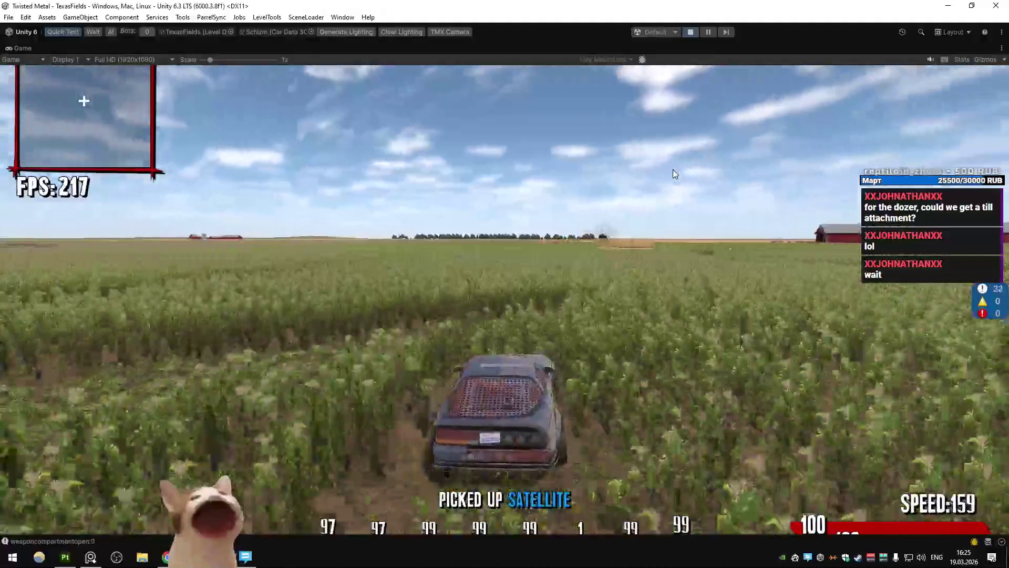
pyautogui.press('d')
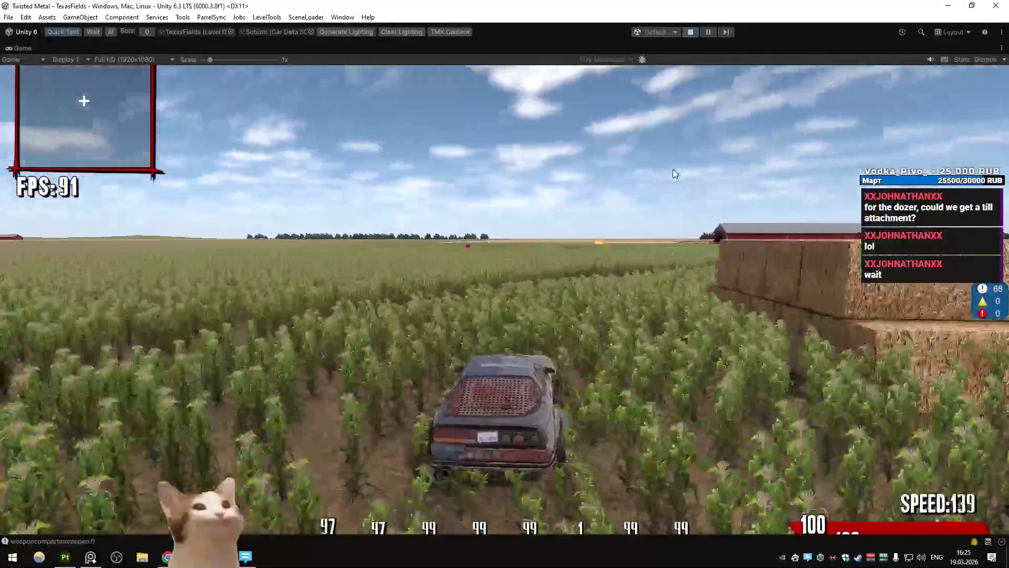
pyautogui.press('d')
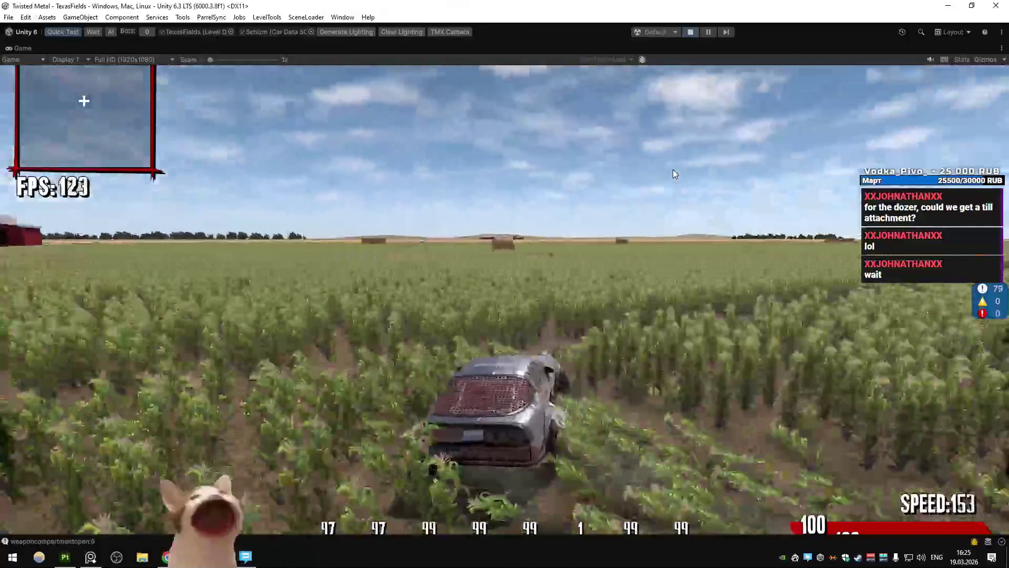
pyautogui.press('d')
pyautogui.press('w')
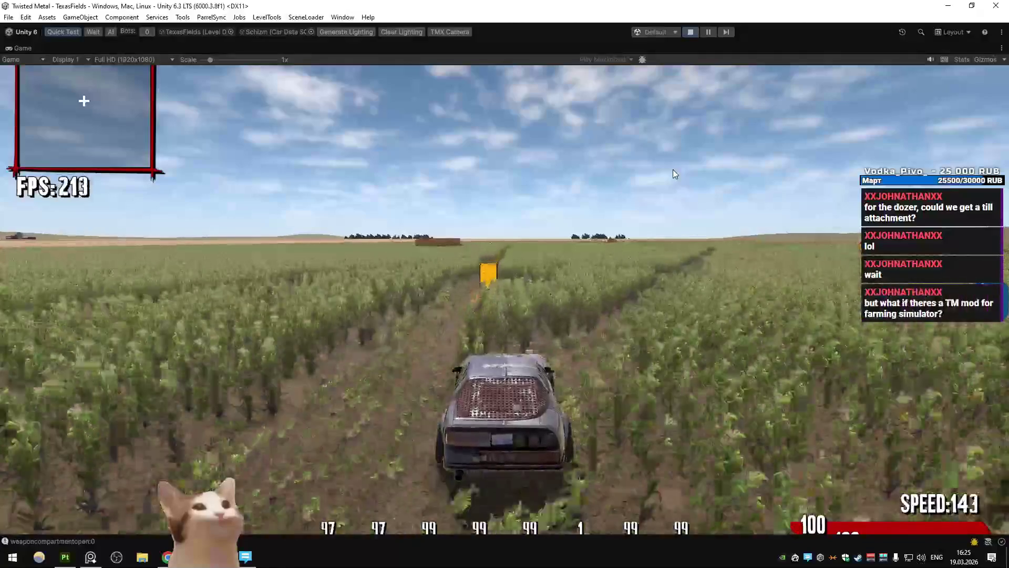
pyautogui.press('d')
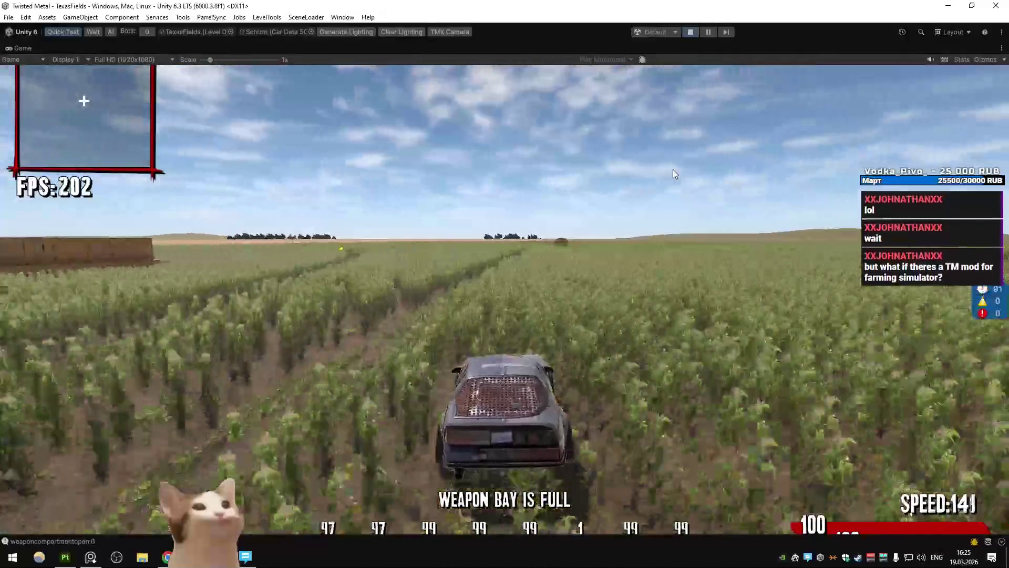
pyautogui.press('d')
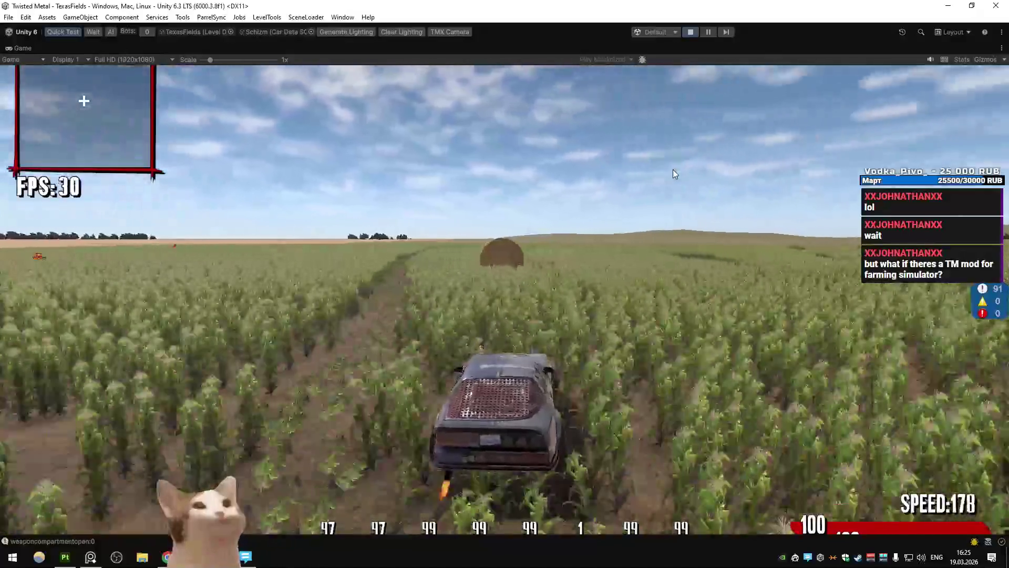
pyautogui.press('a')
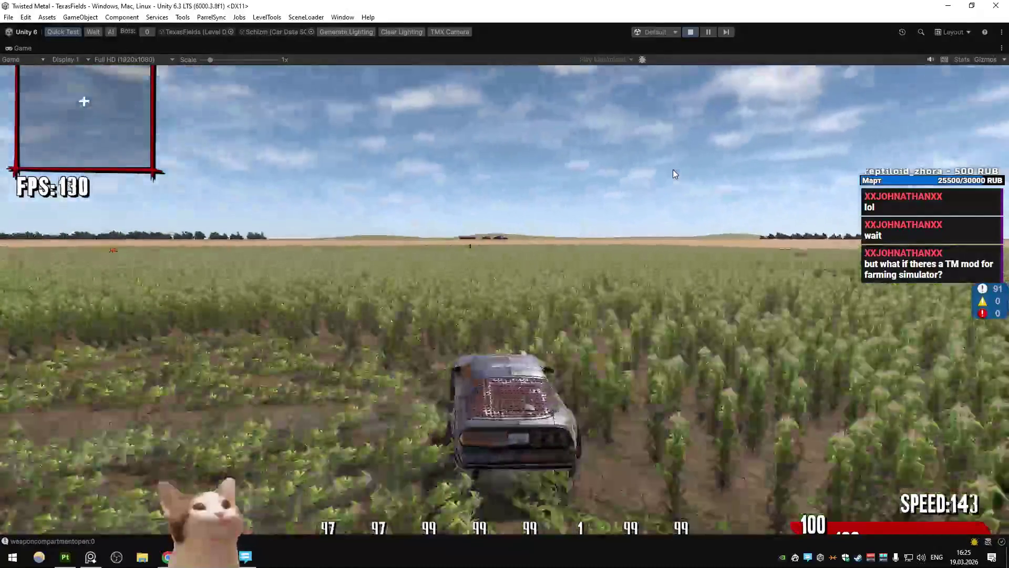
pyautogui.press('d')
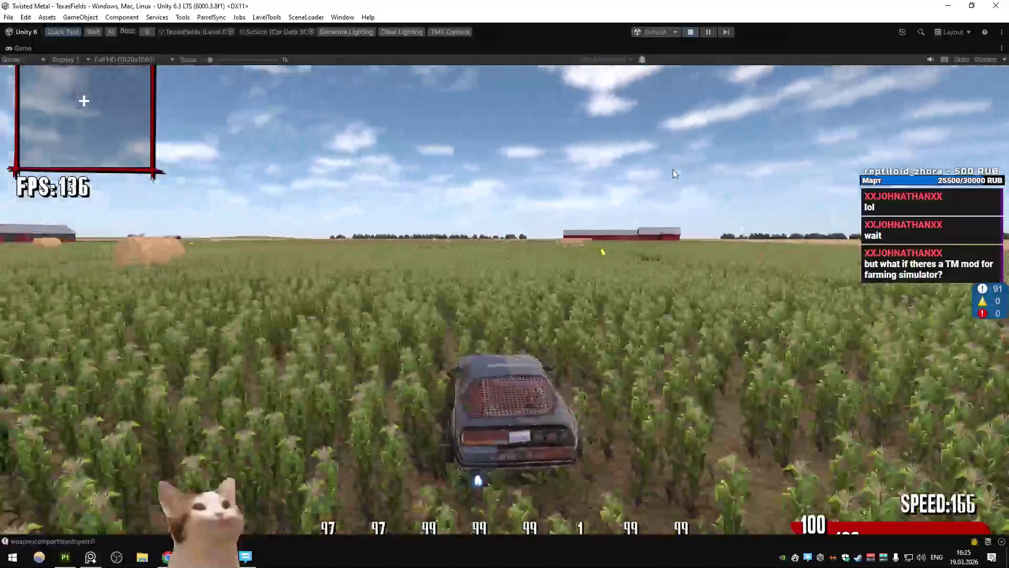
pyautogui.press('a')
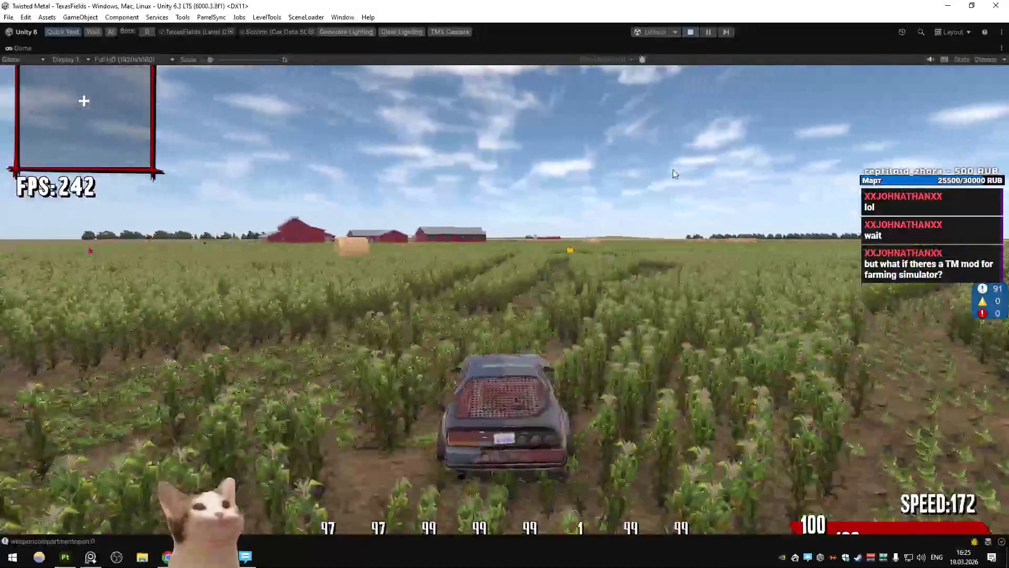
pyautogui.press('shift')
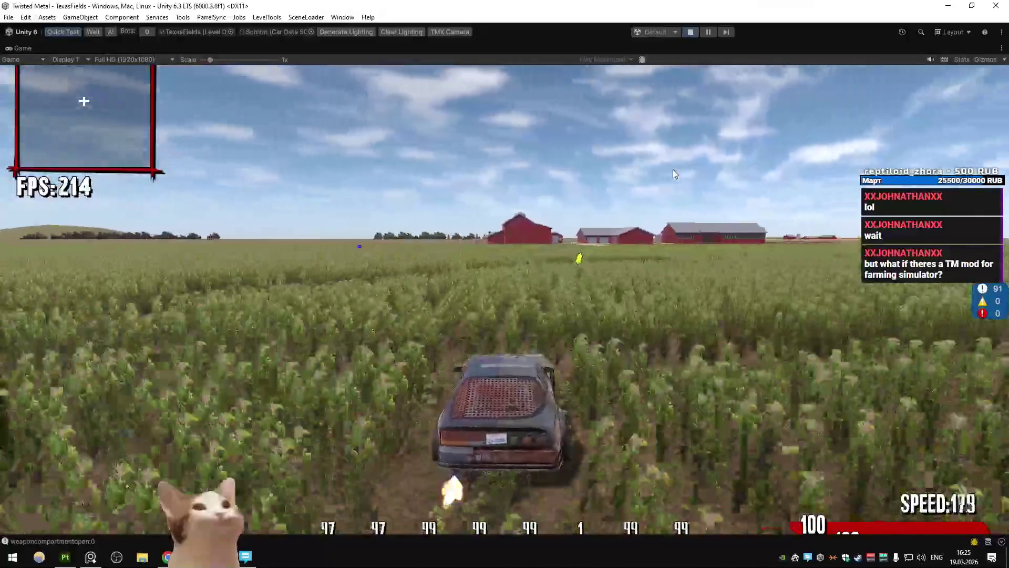
pyautogui.press('d')
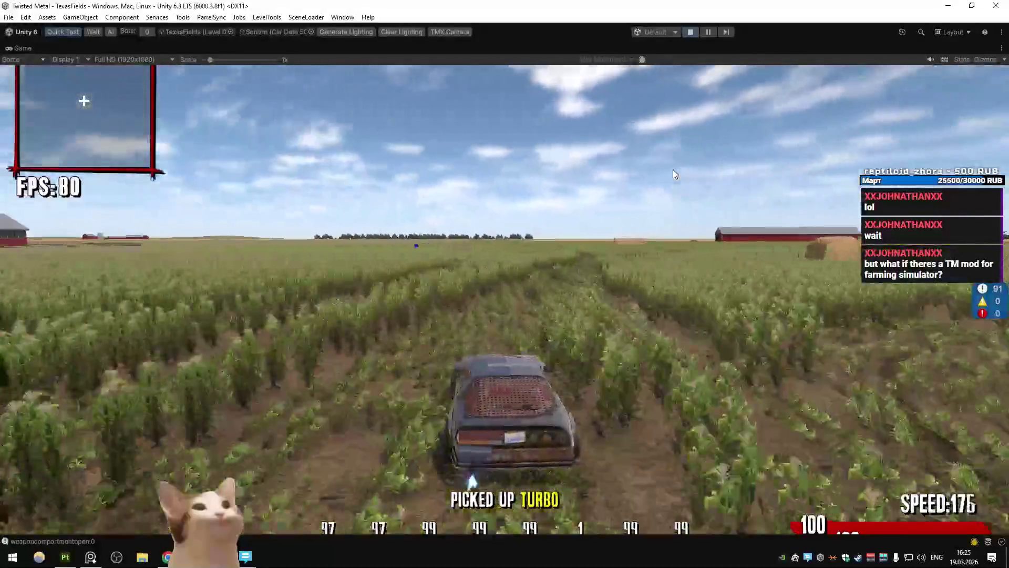
pyautogui.press('a')
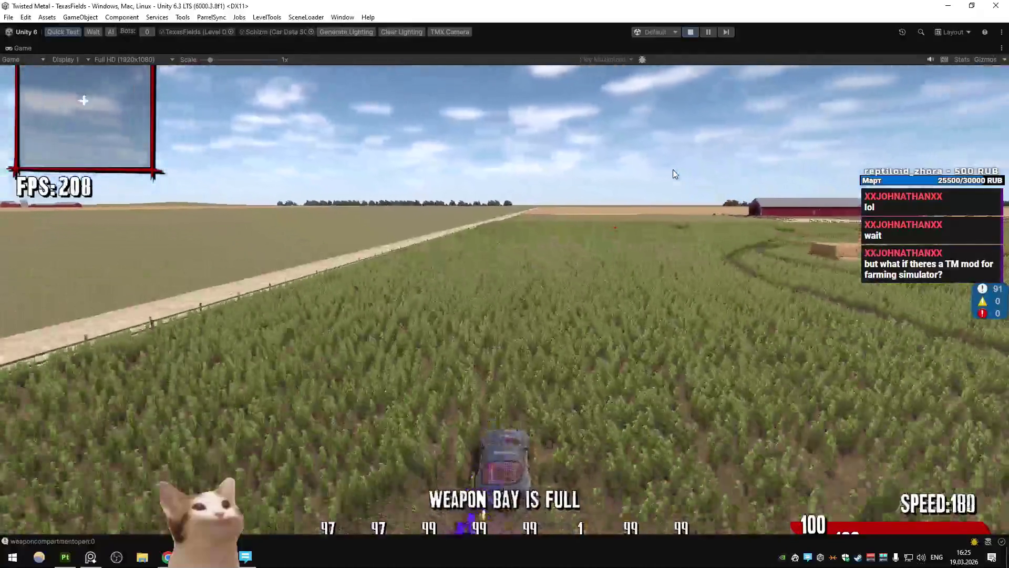
# Steer toward the red barns, fire the car's weapon and cut right through the corn
pyautogui.press('d')
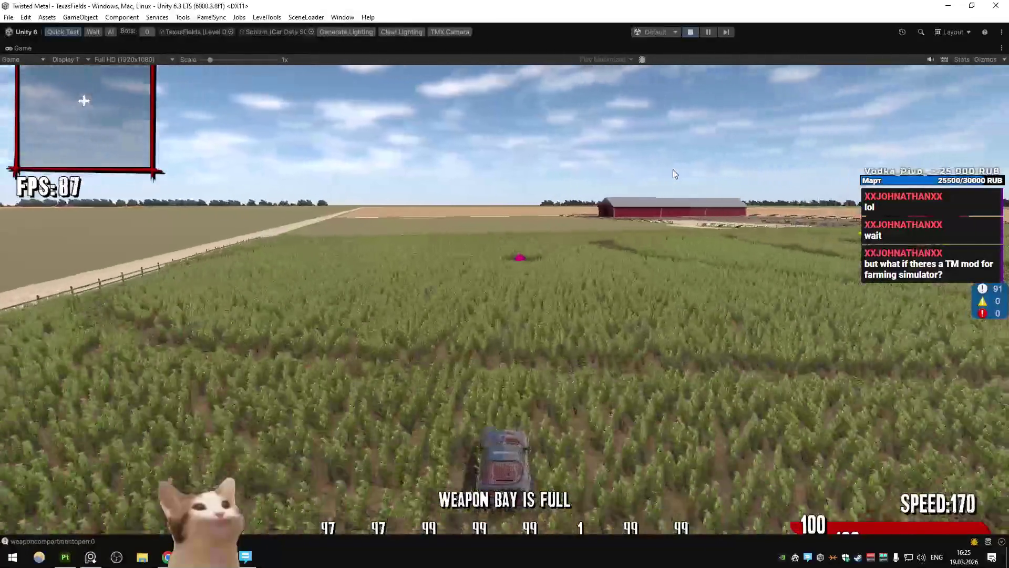
pyautogui.press('d')
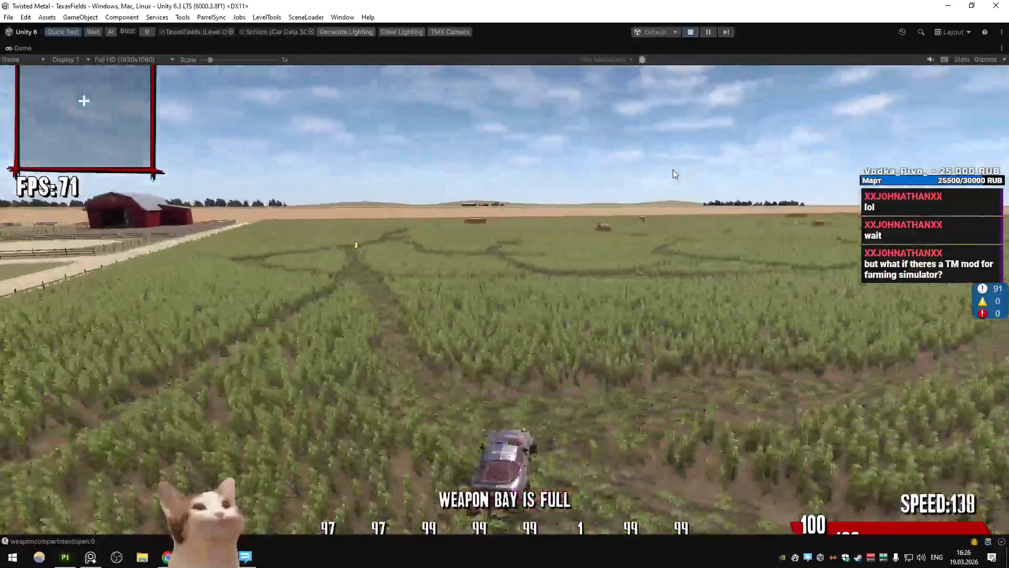
pyautogui.press('a')
pyautogui.click(675, 174)
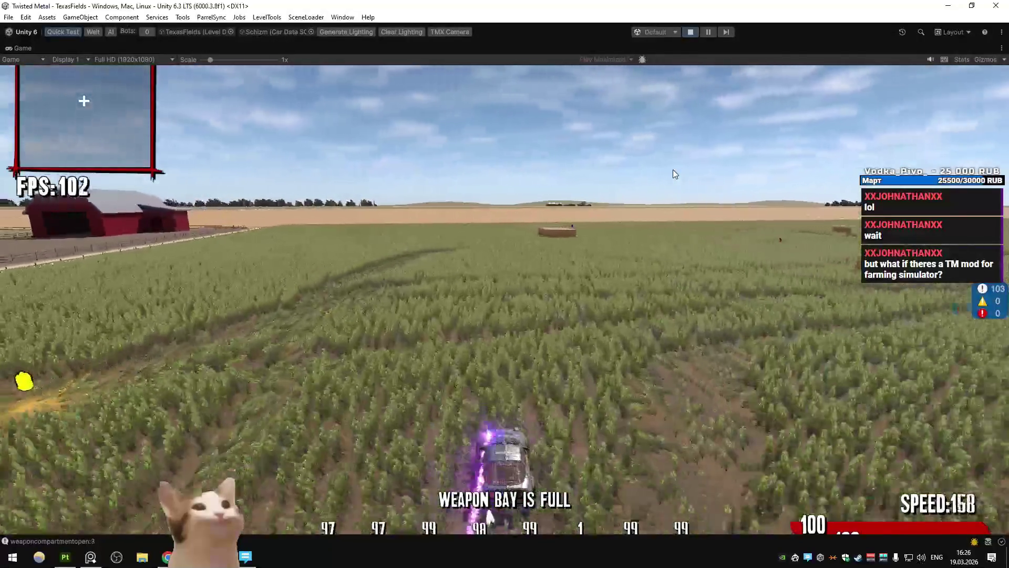
pyautogui.press('d')
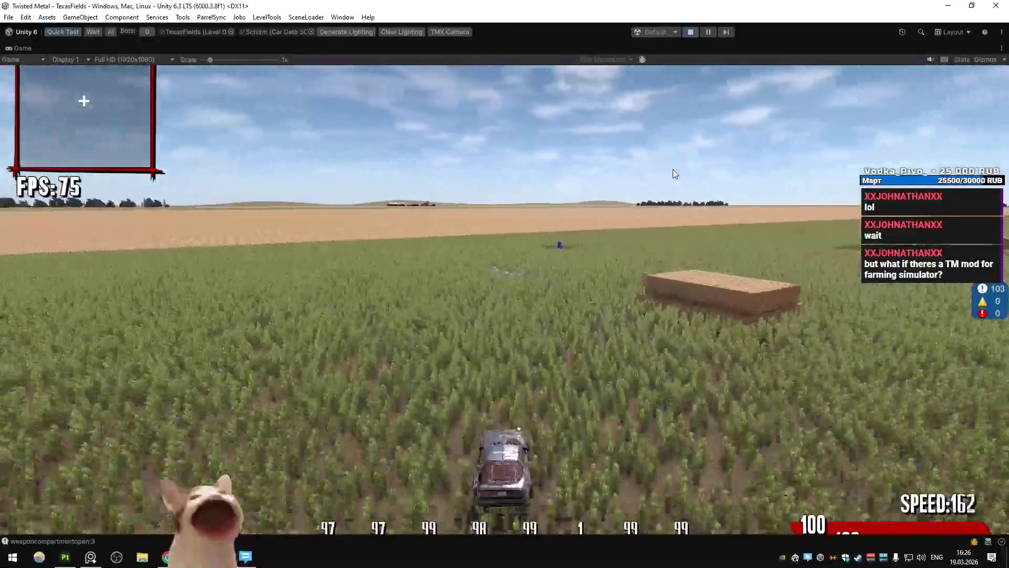
pyautogui.press('d')
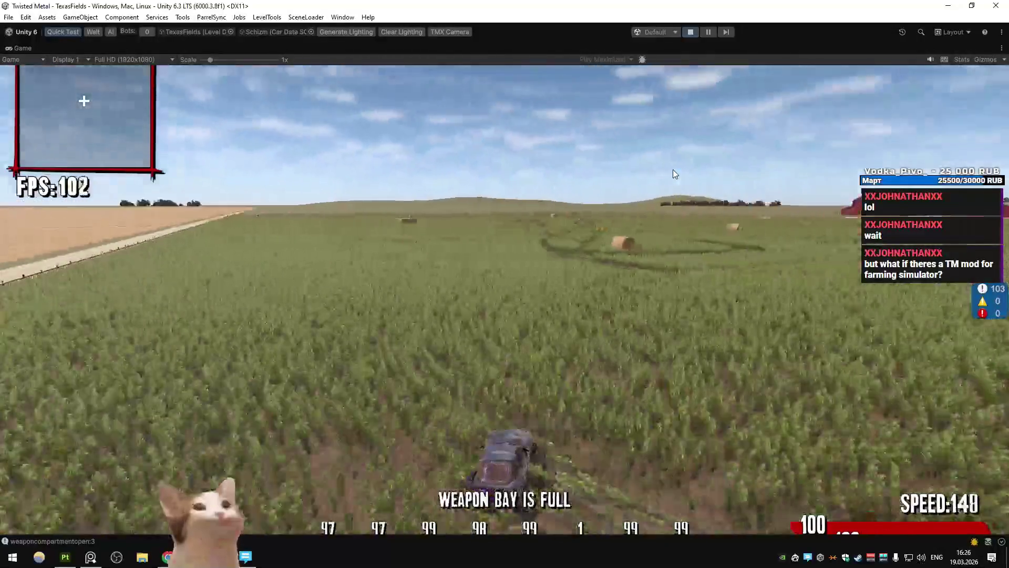
pyautogui.press('d')
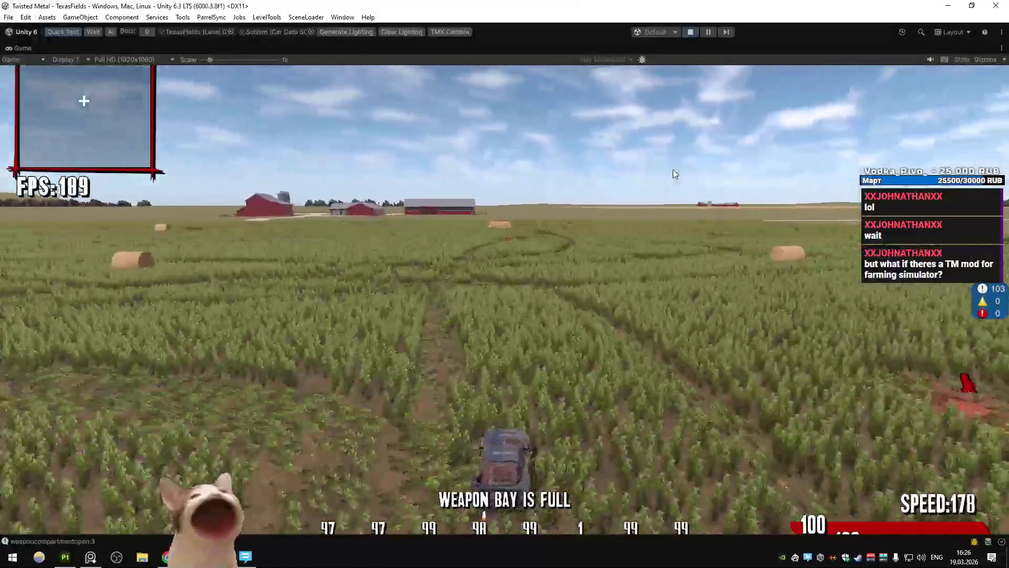
# Drift through a skidding right turn, head for the other barns and bring up the in-game console
pyautogui.press('a')
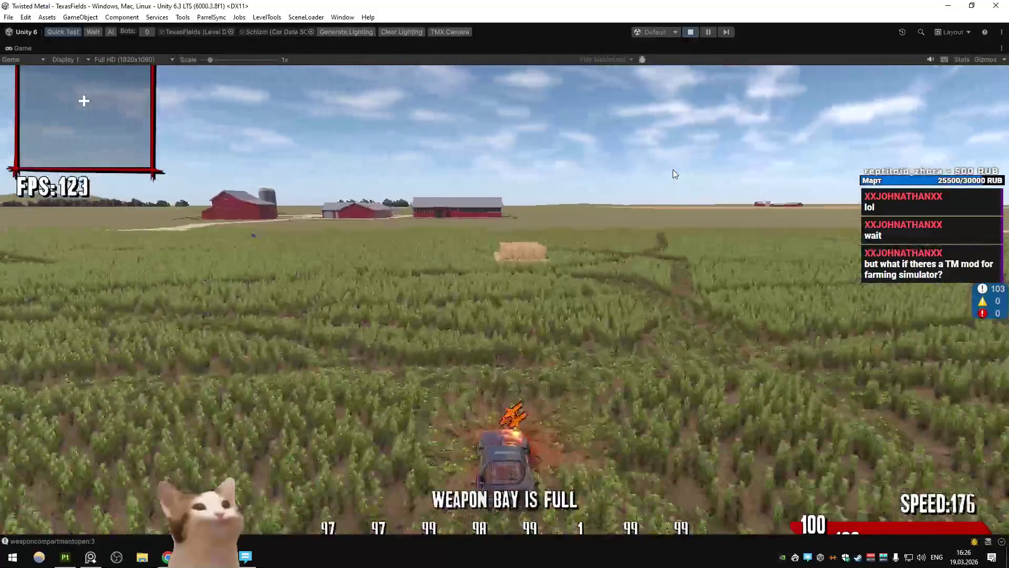
pyautogui.press('a')
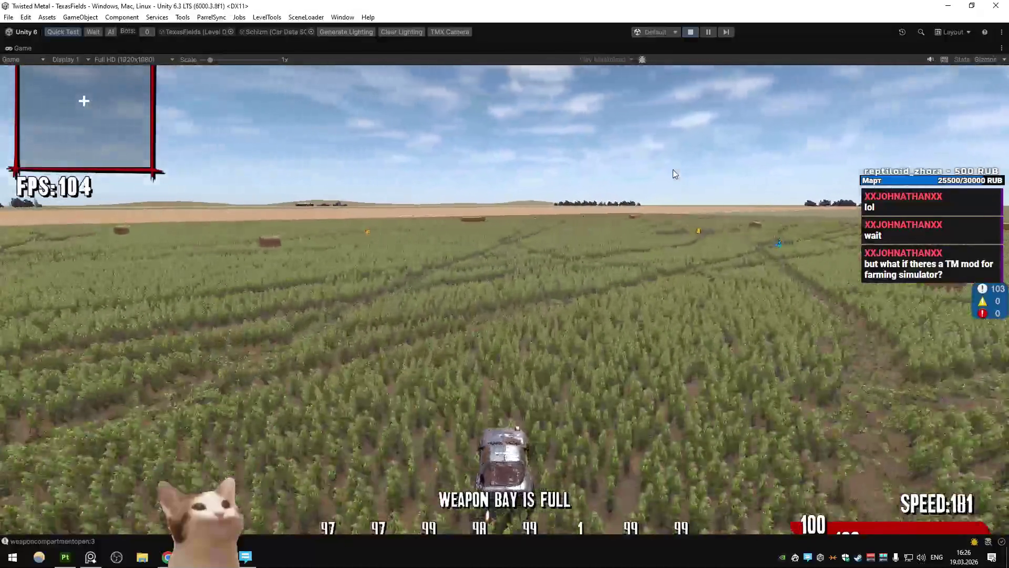
pyautogui.press('a')
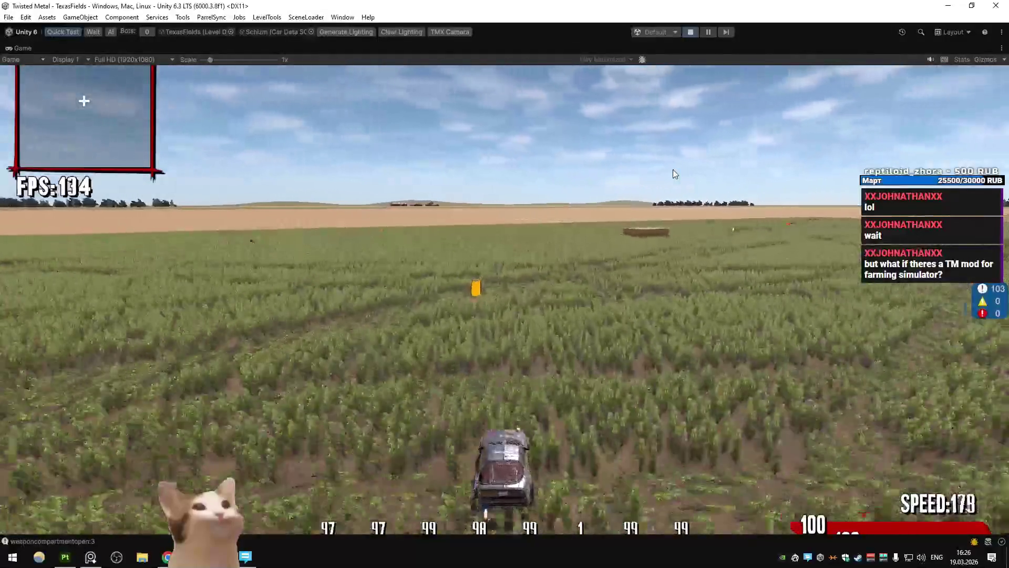
pyautogui.press('d')
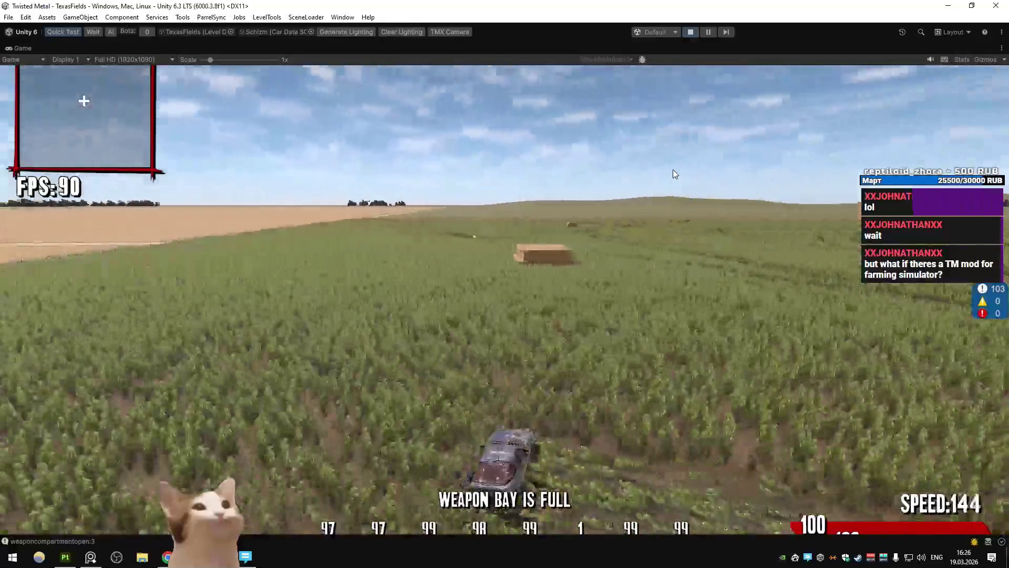
pyautogui.press('d')
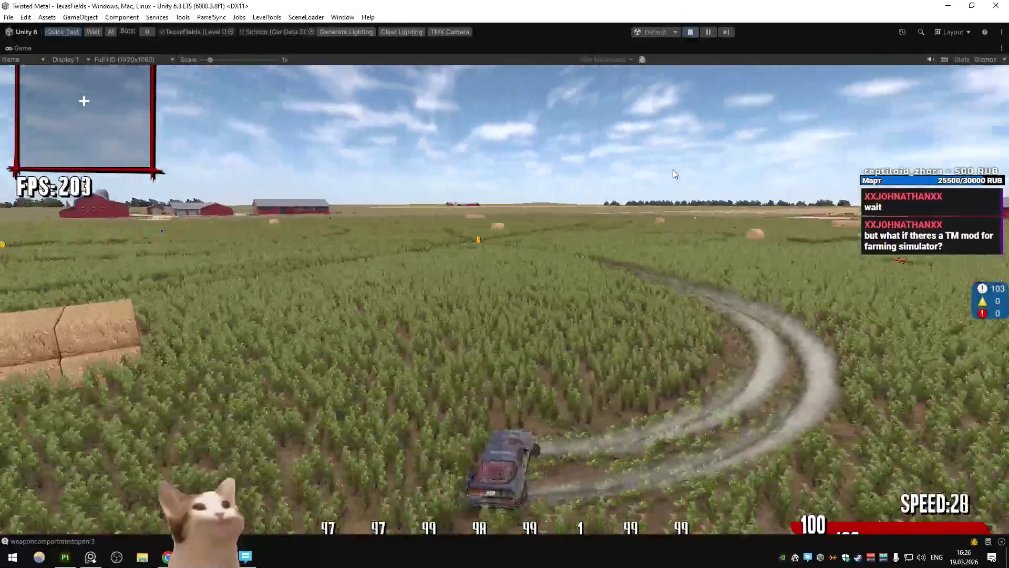
pyautogui.press('a')
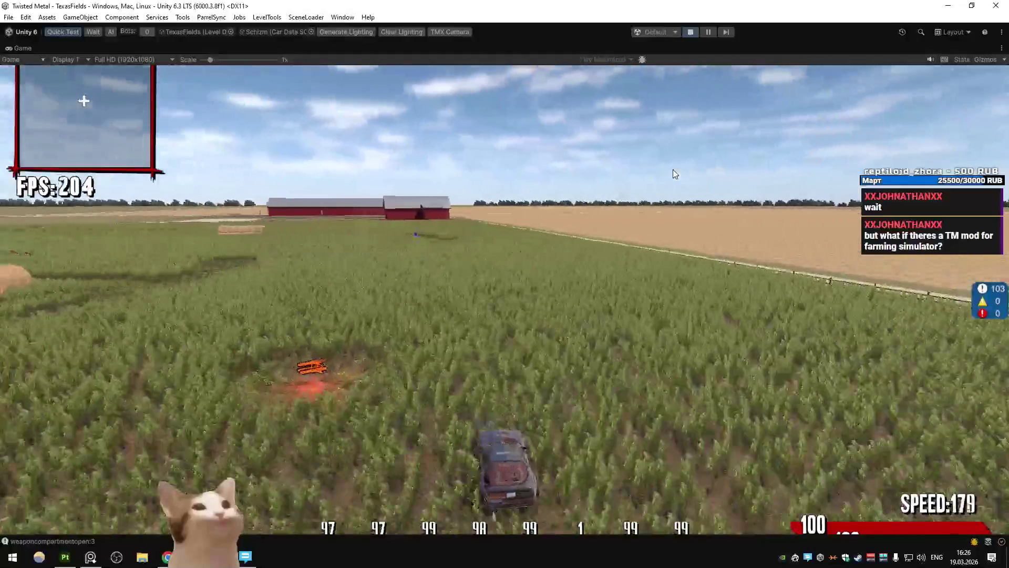
pyautogui.press('a')
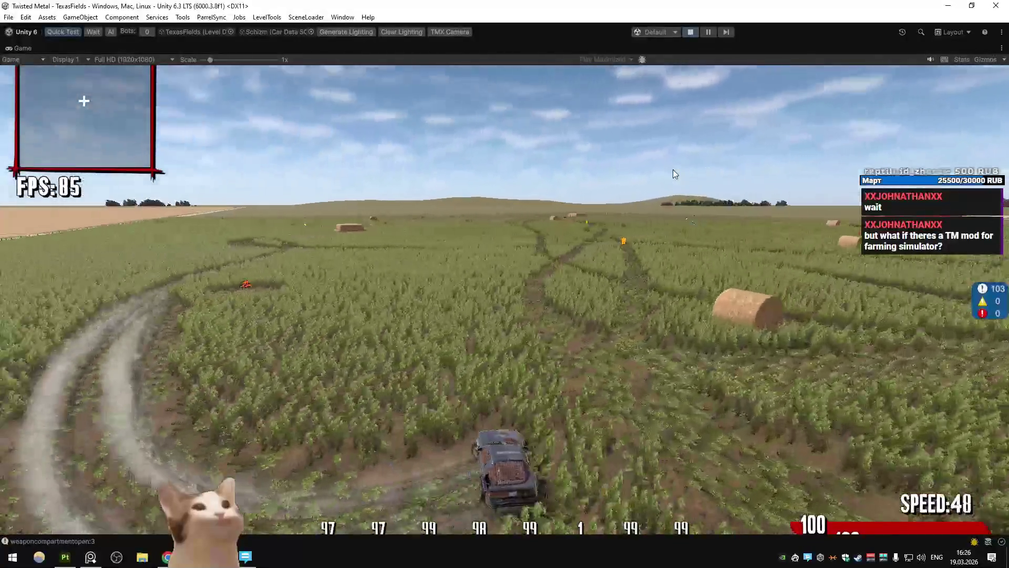
pyautogui.press('`')
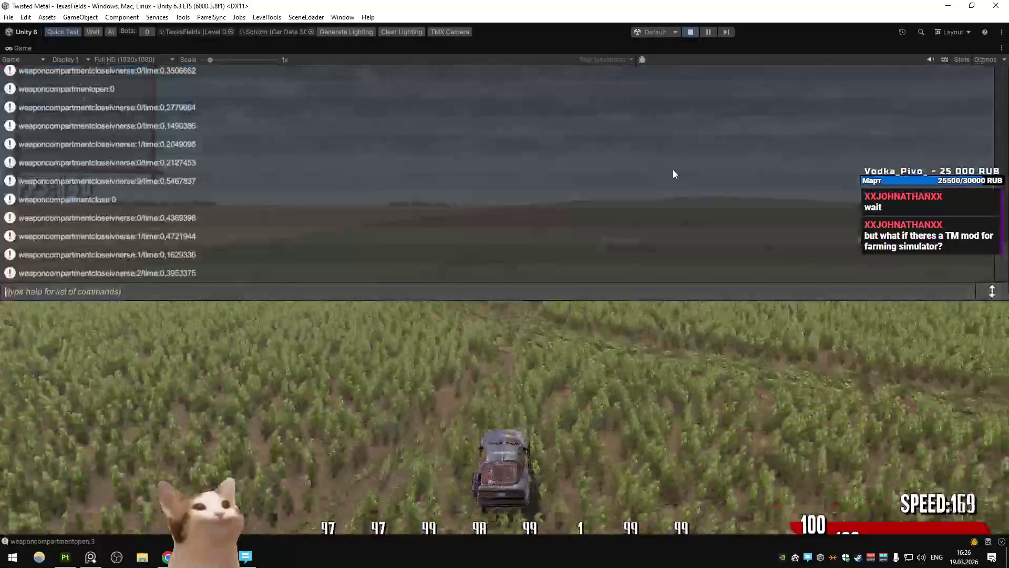
# Close the console and confirm 'EXIT TO LOBBY?' from the pause menu
pyautogui.press('`')
pyautogui.press('Escape')
pyautogui.press('Return')
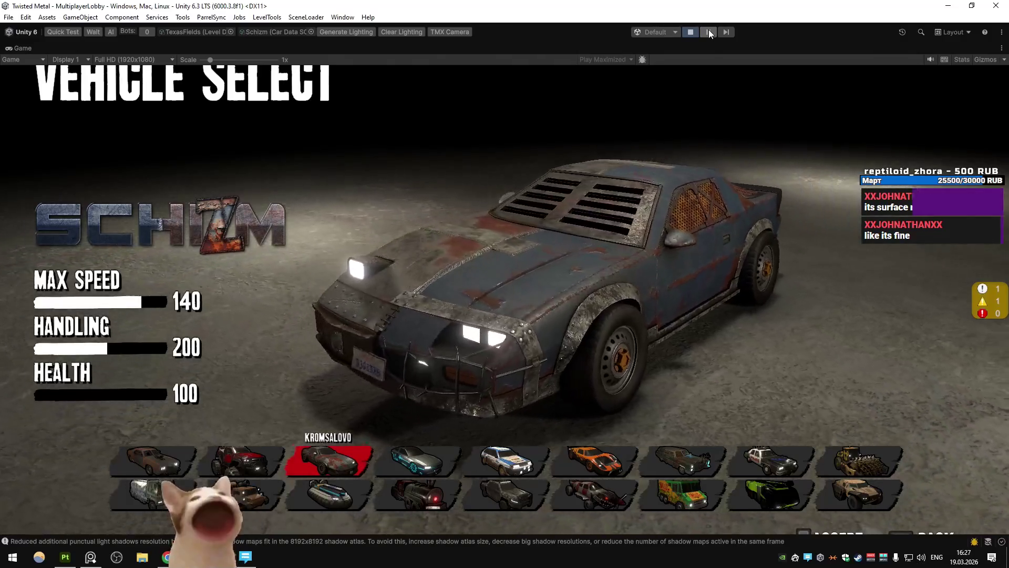
# Pause the game, view it inside the editor layout, then maximize the Game view again
pyautogui.click(709, 32)
pyautogui.click(23, 48)
pyautogui.click(62, 48)
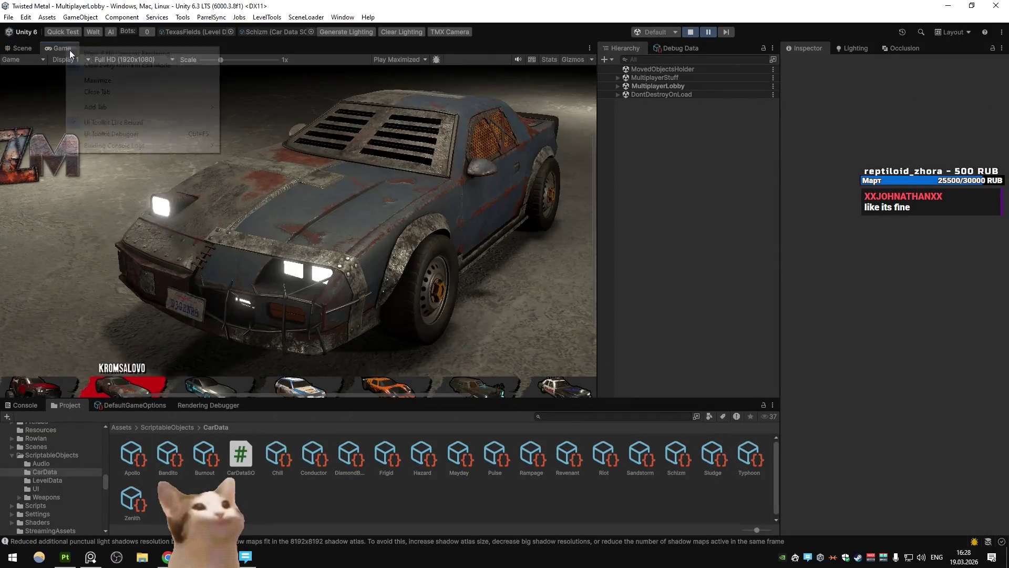
pyautogui.doubleClick(66, 47)
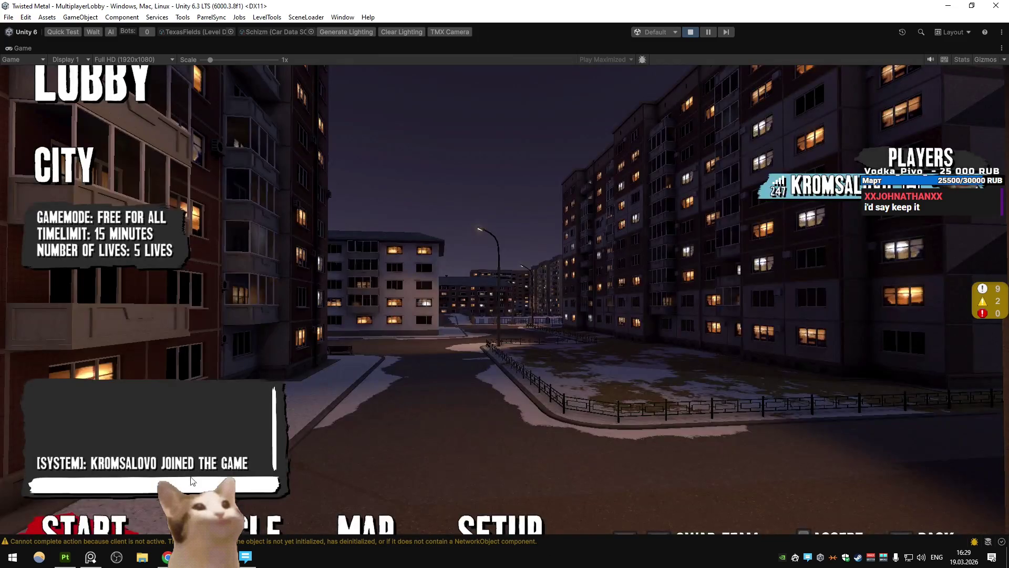
# Unpause the game to continue from the City lobby toward vehicle select
pyautogui.click(232, 526)
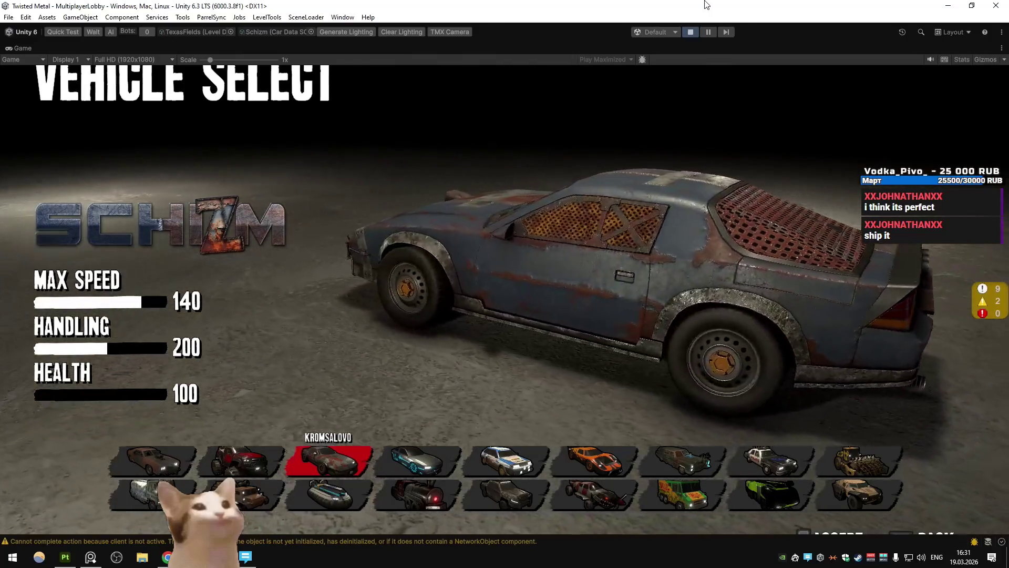
# Select the Apollo hovercraft in vehicle select, then bring Chrome to the front
pyautogui.press('Down')
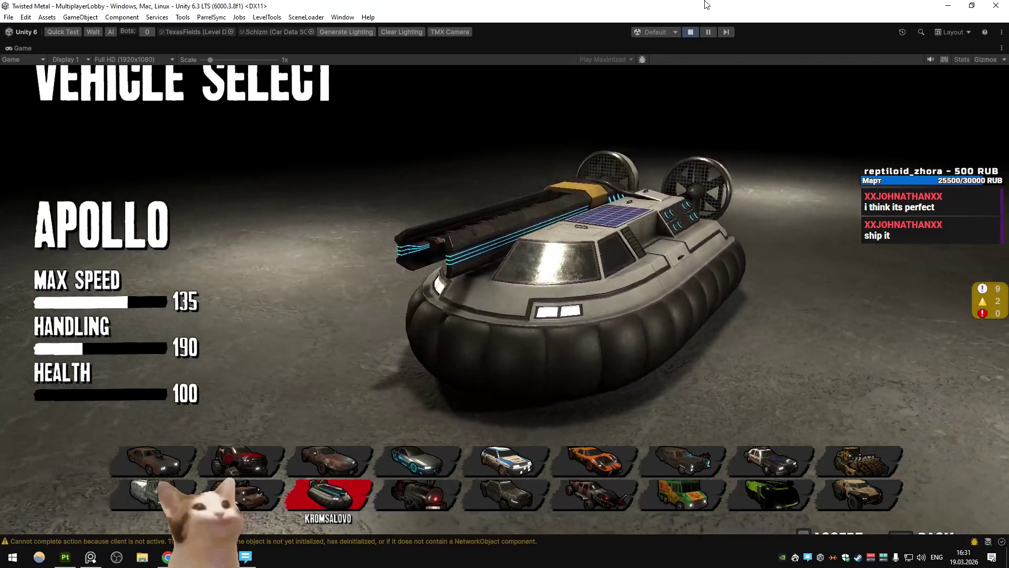
pyautogui.click(167, 557)
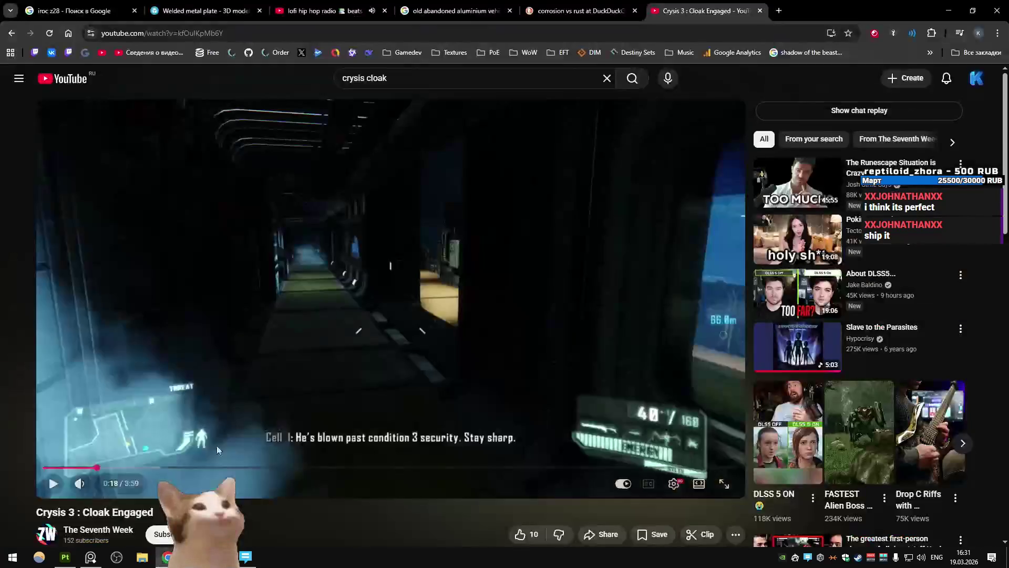
# Preview NASA's in-flight shuttle photo from a 'nasa space shuttle' image search, then pick Sandstorm in-game
pyautogui.click(778, 11)
pyautogui.write('nasa sp')
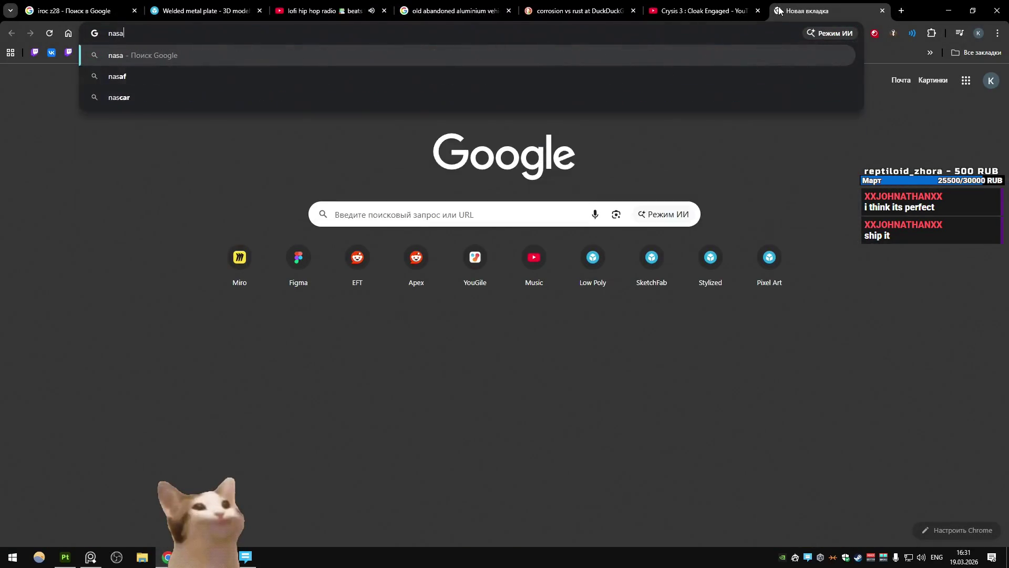
pyautogui.write('ace ')
pyautogui.write('shuttle')
pyautogui.press('Return')
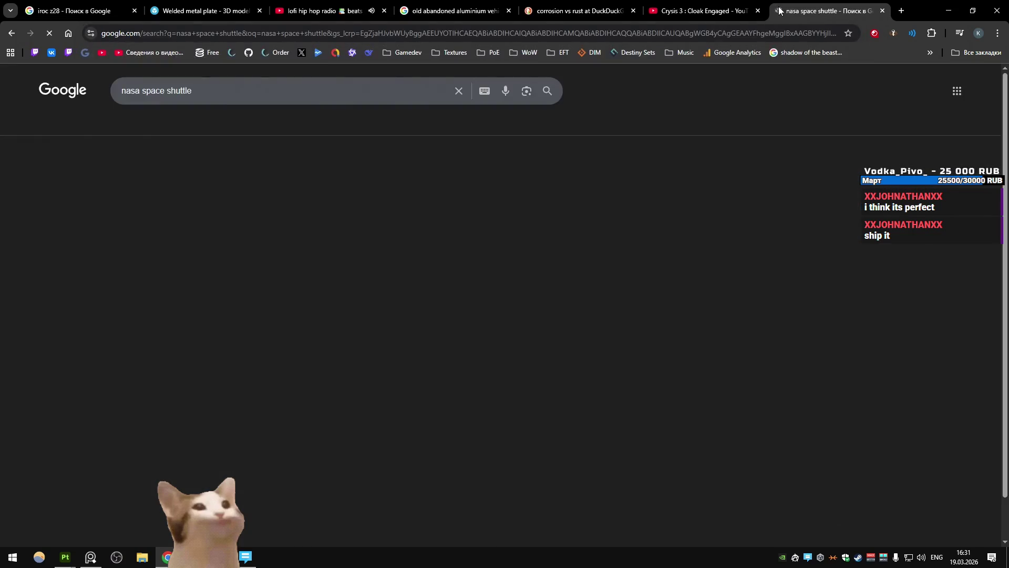
pyautogui.click(211, 125)
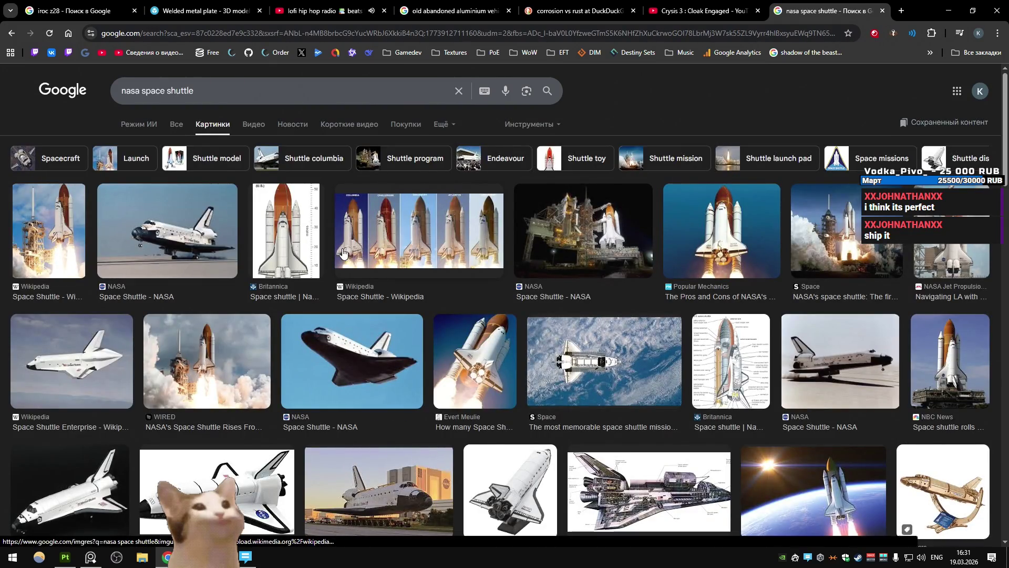
pyautogui.click(331, 335)
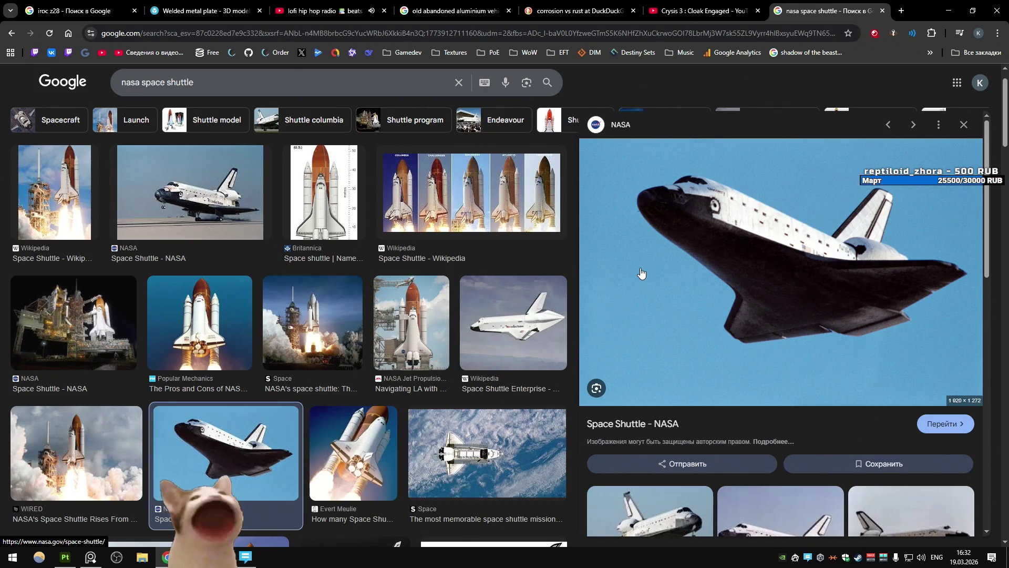
pyautogui.hotkey('alt', 'Tab')
pyautogui.click(522, 465)
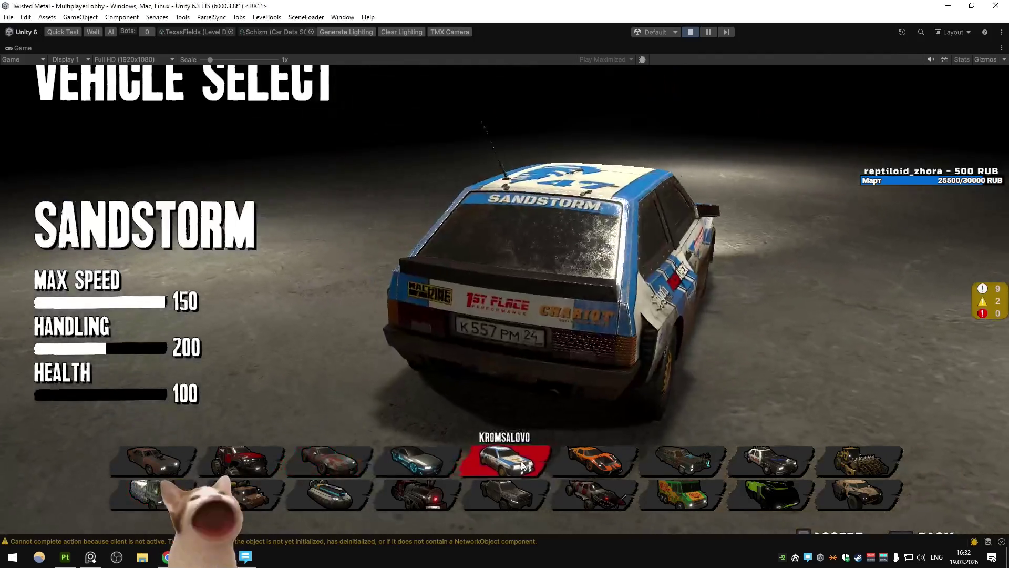
# Select the Apollo hovercraft and pause the game to freeze it
pyautogui.click(770, 461)
pyautogui.click(328, 494)
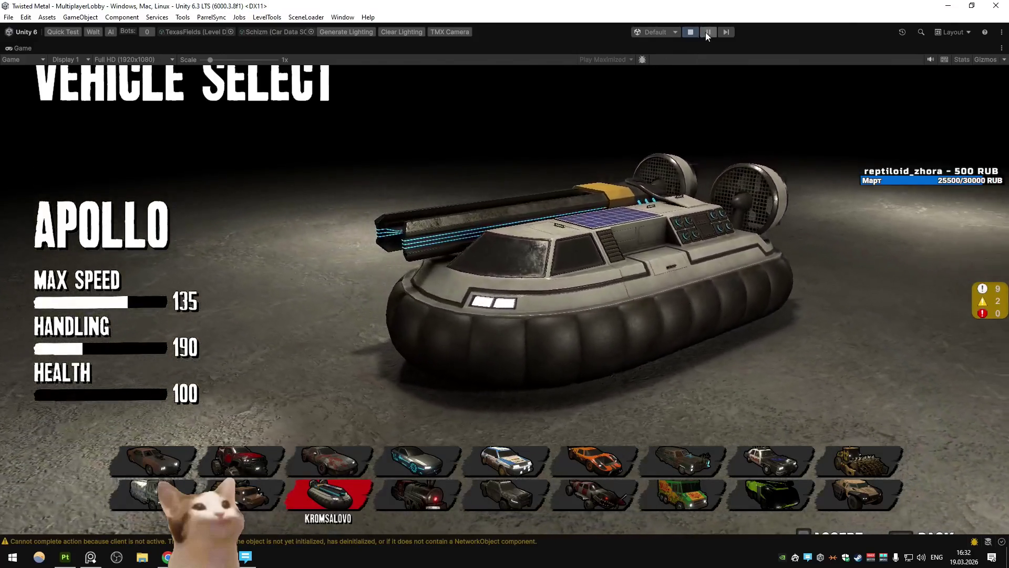
pyautogui.click(707, 33)
# Angle a full-size Scene view down on the hovercraft and paste the capture into Paint
pyautogui.rightClick(9, 45)
pyautogui.click(21, 79)
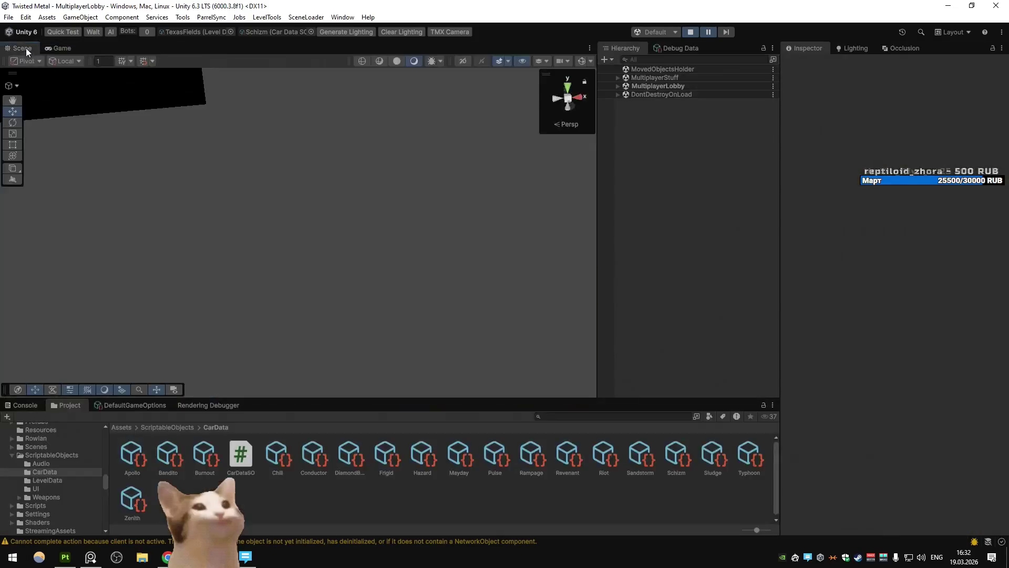
pyautogui.doubleClick(24, 48)
pyautogui.moveTo(318, 138); pyautogui.dragTo(307, 239)
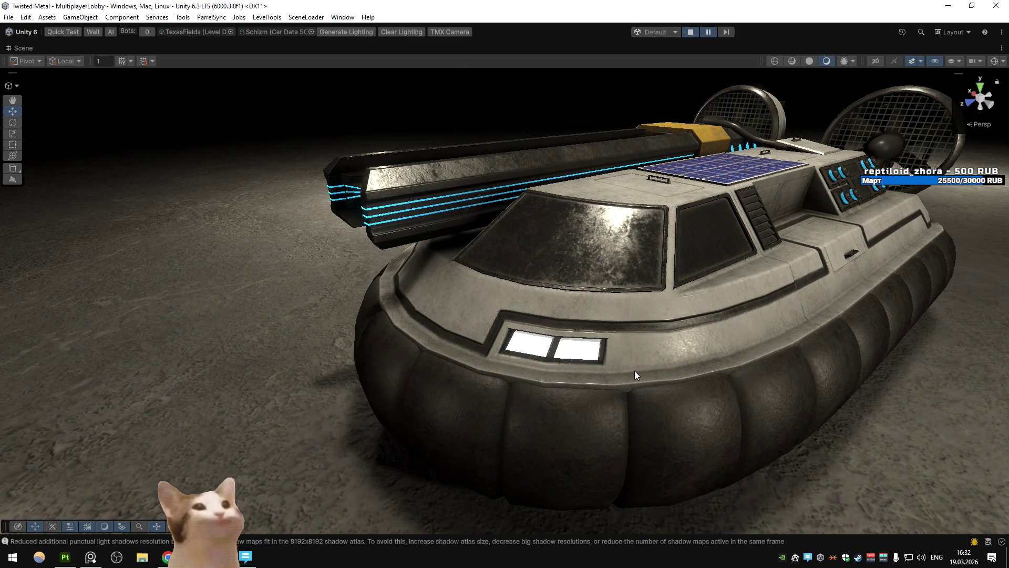
pyautogui.hotkey('ctrl', 'v')
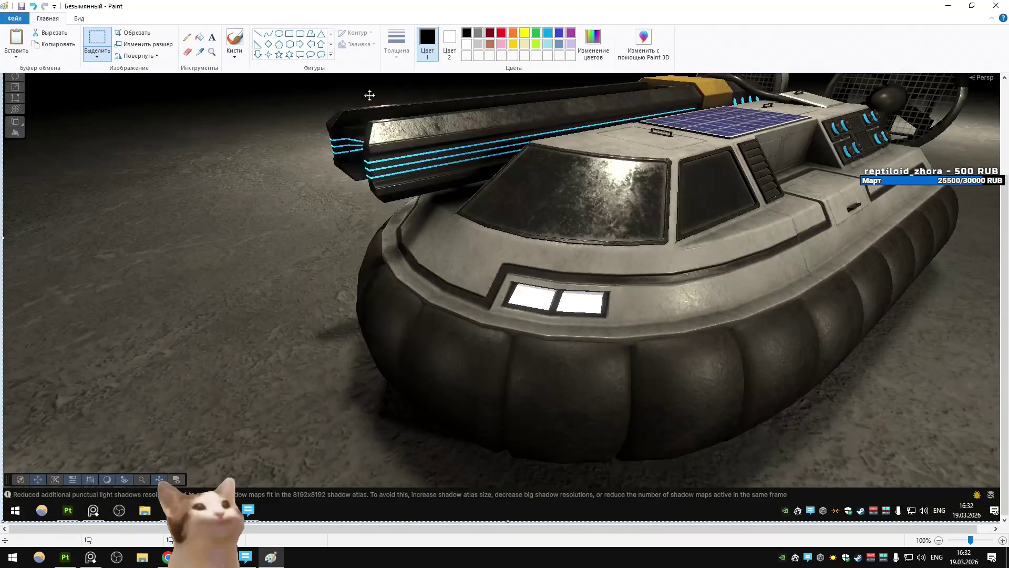
# Pick a thicker Pencil stroke and sketch green lines along the hovercraft's front trim and deck
pyautogui.click(192, 38)
pyautogui.click(407, 48)
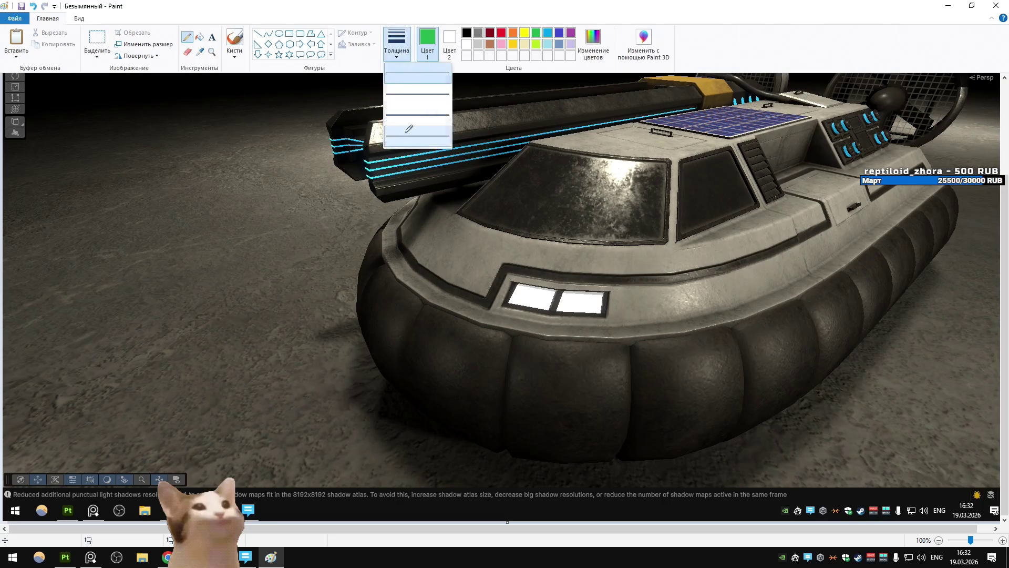
pyautogui.click(410, 127)
pyautogui.moveTo(410, 304); pyautogui.dragTo(647, 359)
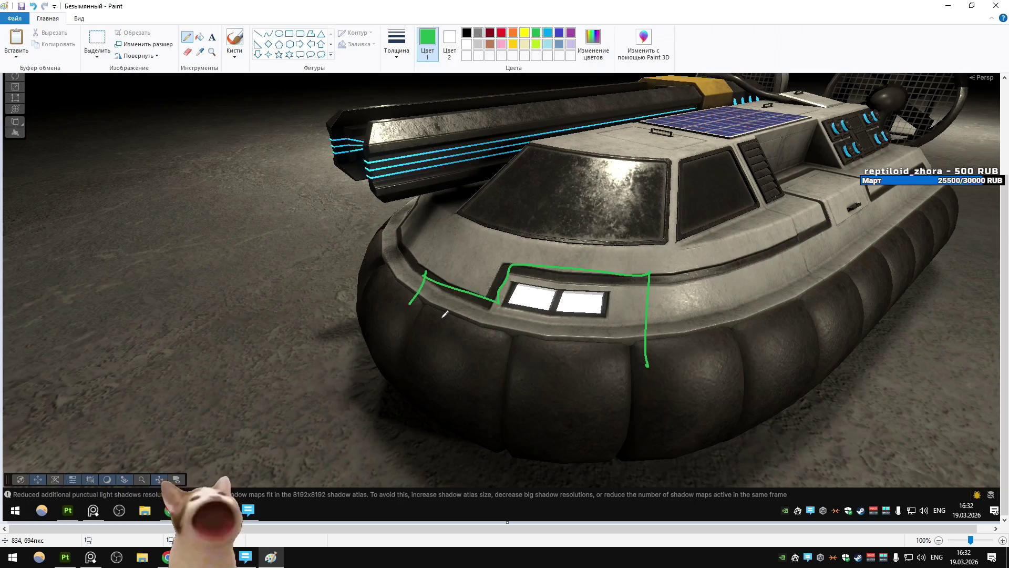
pyautogui.moveTo(472, 283); pyautogui.dragTo(526, 230)
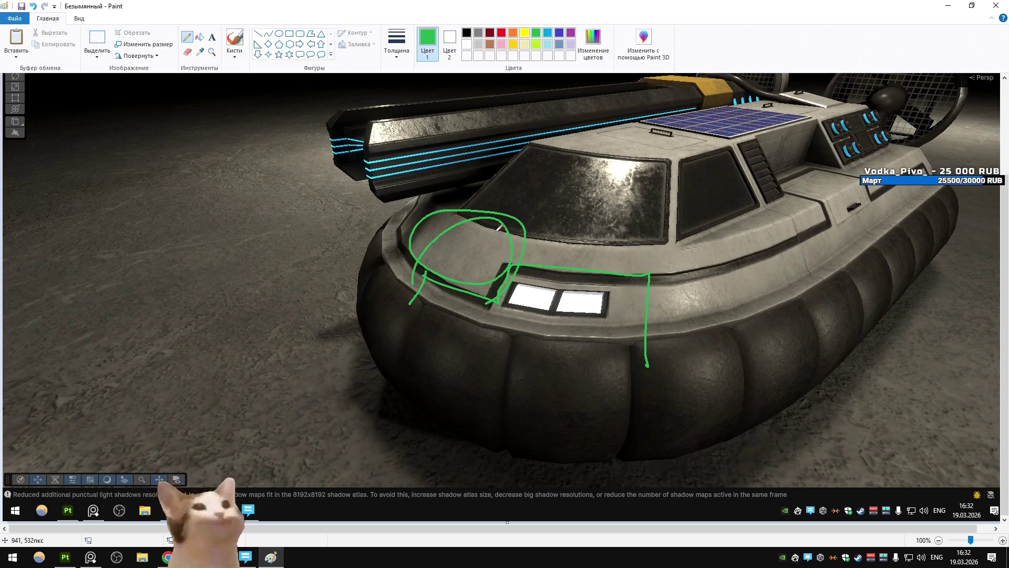
# Sketch a windshield line, compare it with the space shuttle references, then undo it
pyautogui.hotkey('ctrl', 'z')
pyautogui.moveTo(453, 209); pyautogui.dragTo(660, 237)
pyautogui.hotkey('alt', 'Tab')
pyautogui.hotkey('alt', 'Tab')
pyautogui.hotkey('alt', 'Tab')
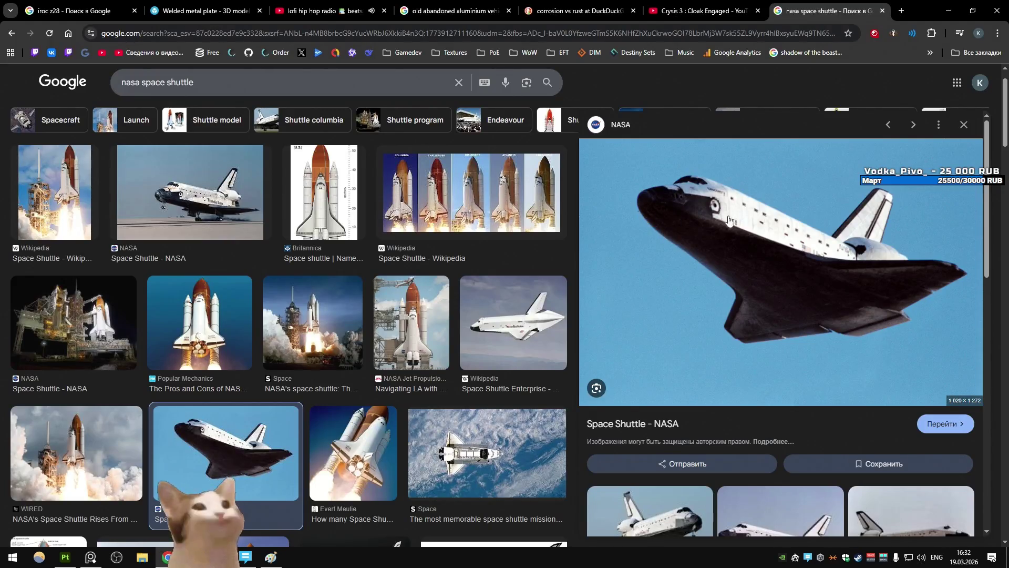
pyautogui.hotkey('alt', 'Tab')
pyautogui.hotkey('ctrl', 'z')
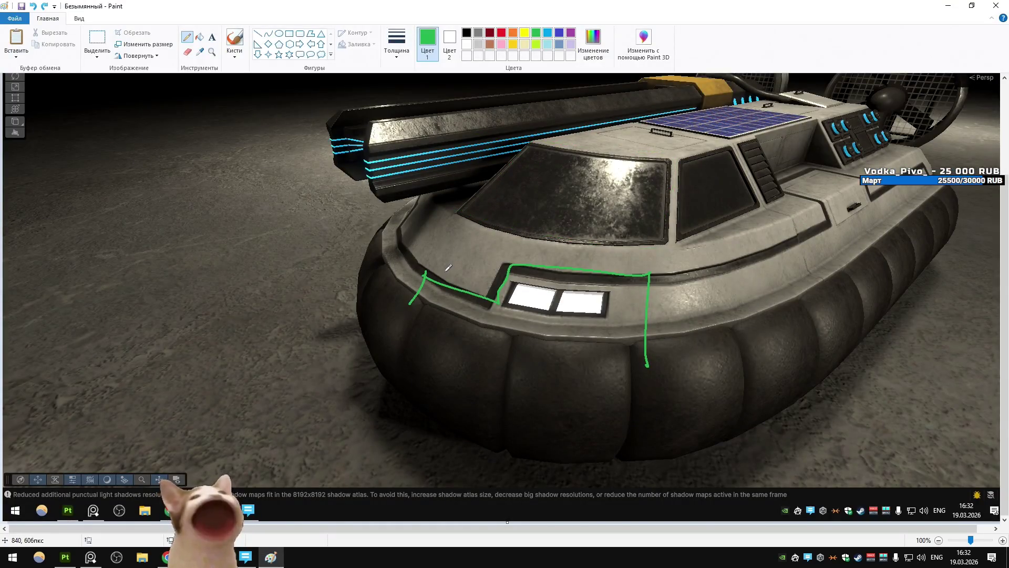
pyautogui.hotkey('alt', 'Tab')
pyautogui.hotkey('alt', 'Tab')
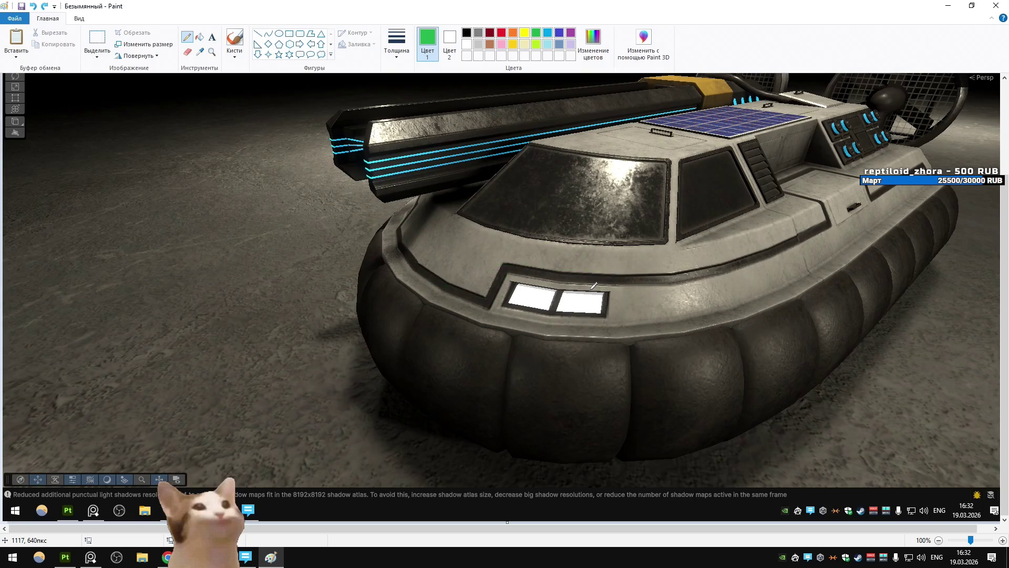
pyautogui.hotkey('alt', 'Tab')
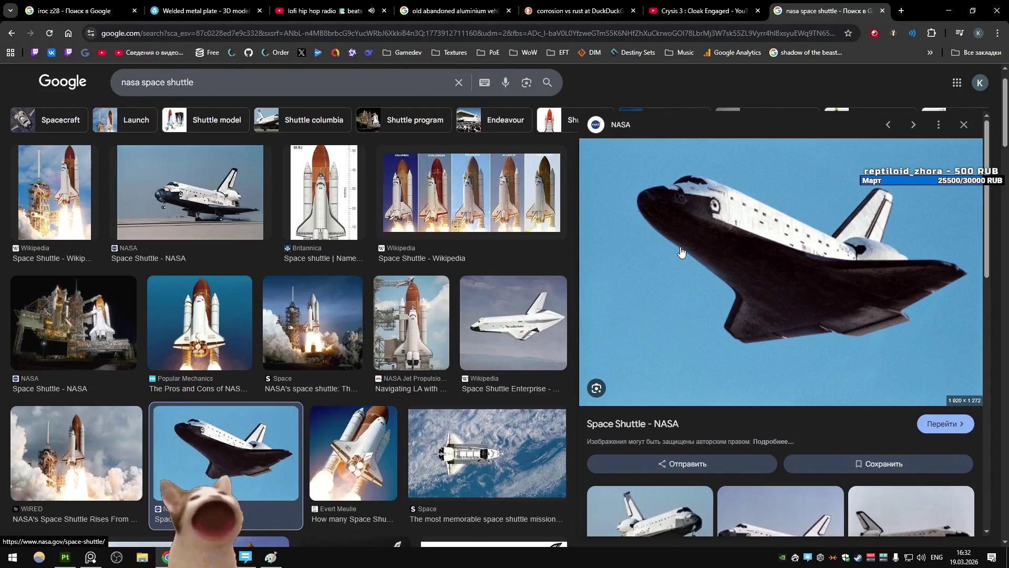
pyautogui.hotkey('alt', 'Tab')
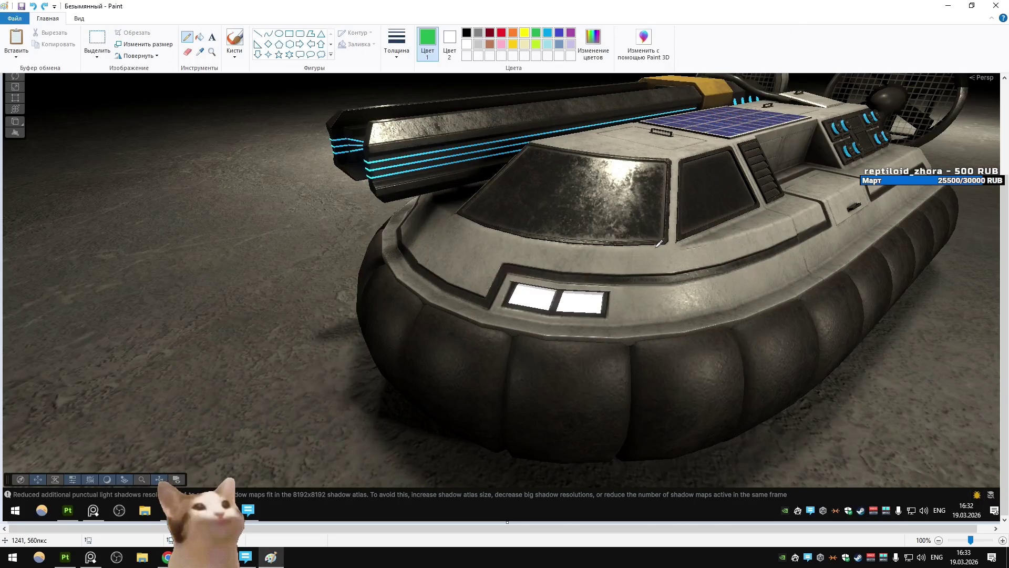
# Draw a green deck-edge curve, clear every stroke, and go back to Unity
pyautogui.moveTo(437, 241); pyautogui.dragTo(659, 343)
pyautogui.moveTo(431, 239); pyautogui.dragTo(424, 252)
pyautogui.hotkey('ctrl', 'z')
pyautogui.hotkey('ctrl', 'z')
pyautogui.hotkey('alt', 'Tab')
pyautogui.hotkey('alt', 'Tab')
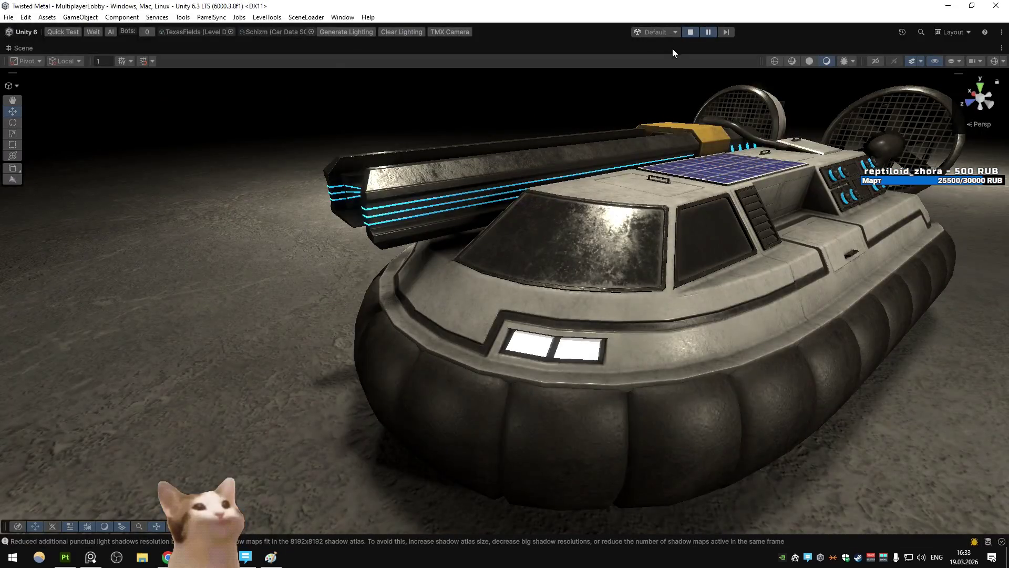
# Restore the full editor layout and start the game in Play mode
pyautogui.rightClick(23, 48)
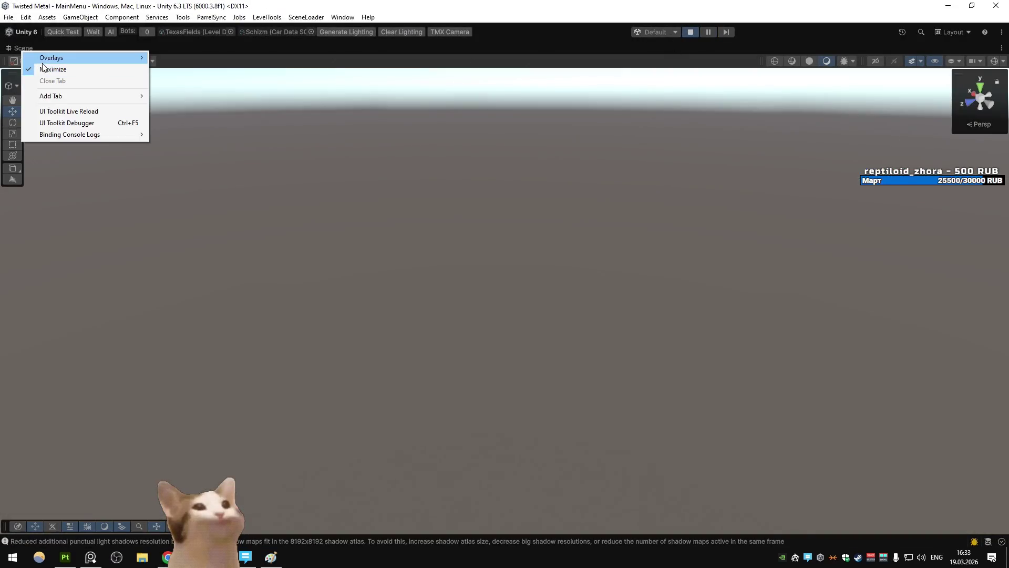
pyautogui.click(42, 67)
pyautogui.click(689, 32)
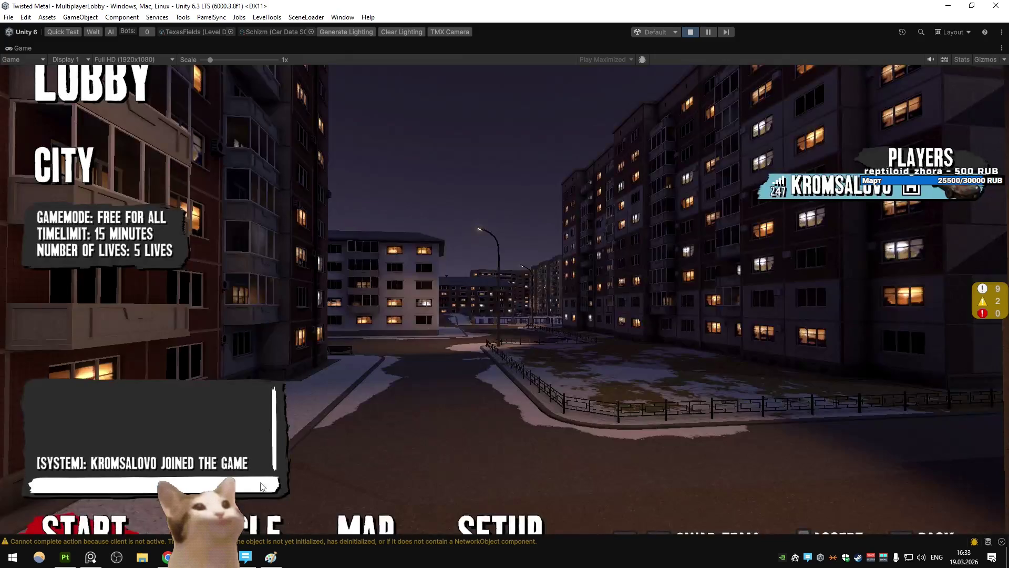
# On Vehicle Select, browse the roster back to Apollo, then preview Typhoon
pyautogui.click(329, 494)
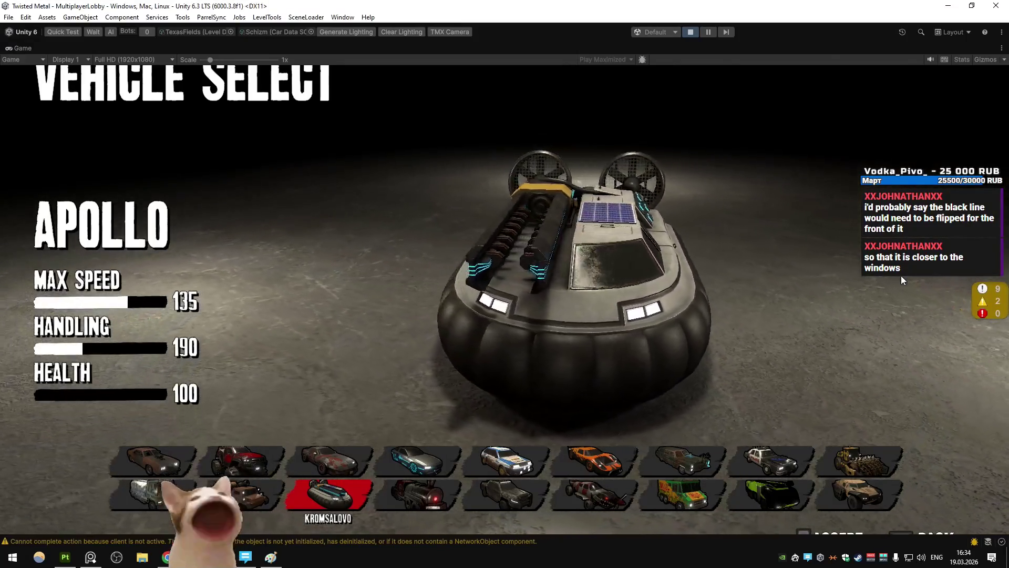
pyautogui.press('Up')
pyautogui.press('Down')
pyautogui.press('Left')
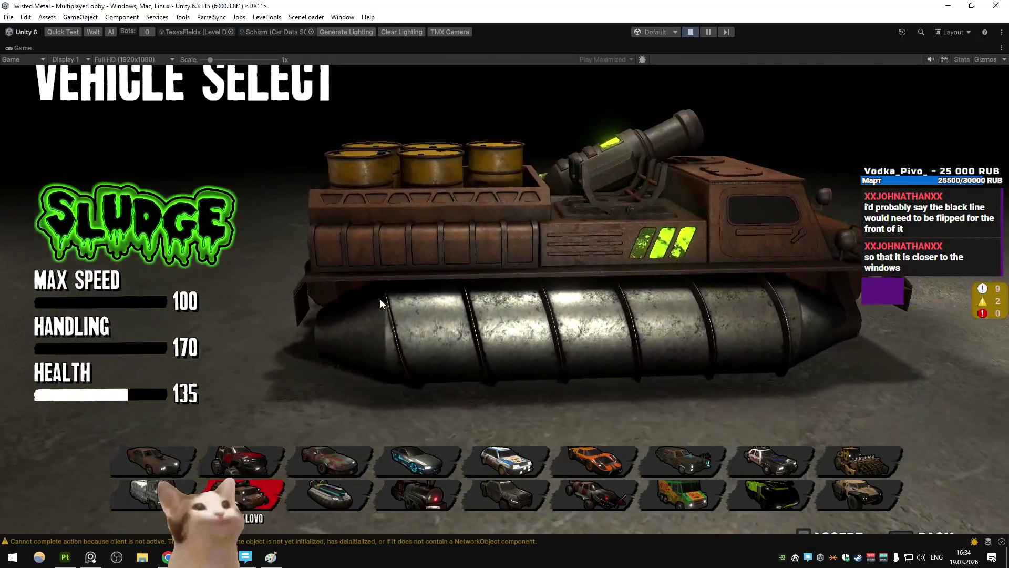
pyautogui.press('Right')
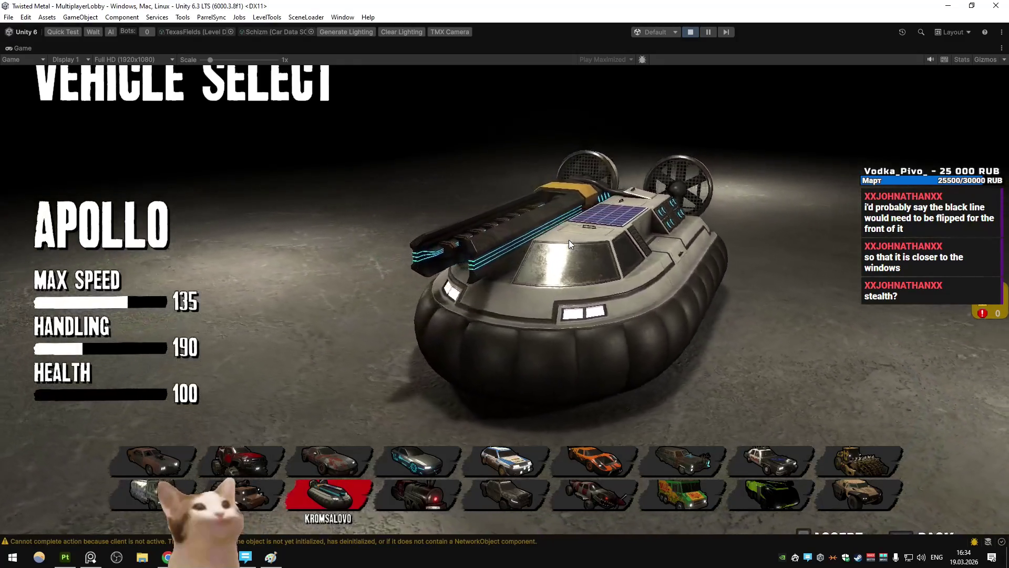
pyautogui.click(770, 494)
pyautogui.hotkey('alt', 'Tab')
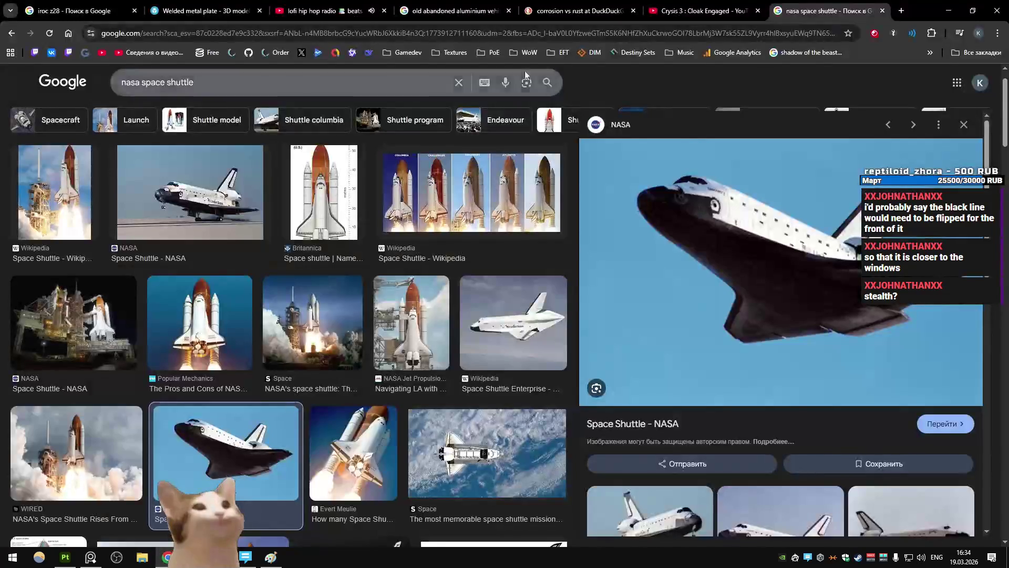
# Search Google Images for 'hovercraft' in a new browser tab
pyautogui.click(908, 14)
pyautogui.write('hovercraft')
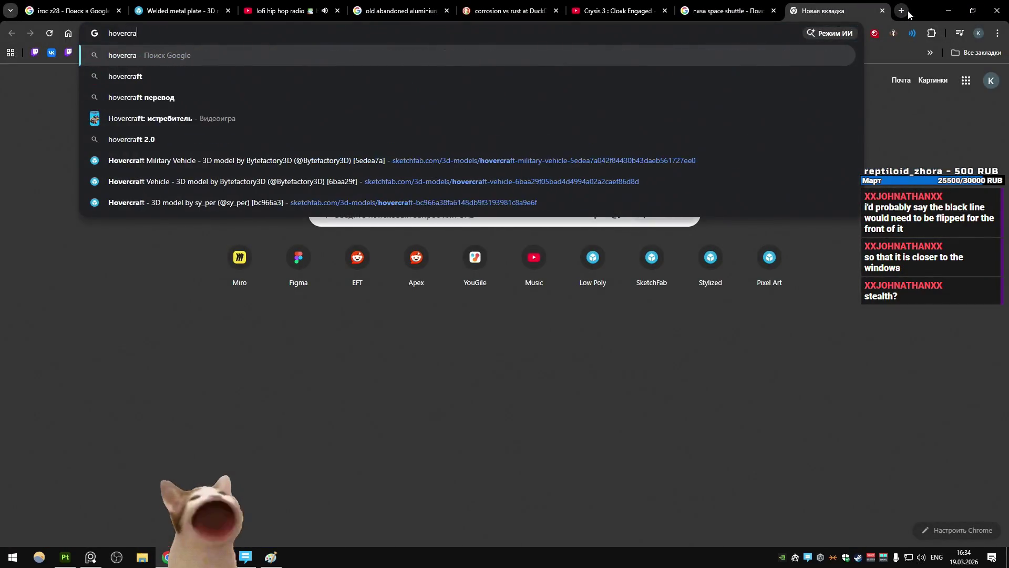
pyautogui.press('Return')
pyautogui.click(213, 126)
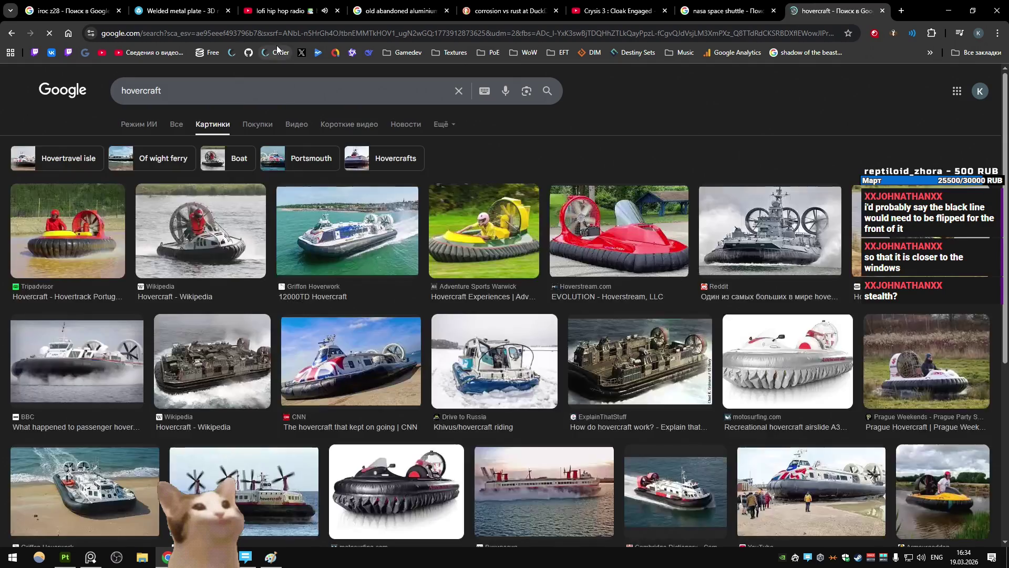
# Preview the 12000TD, Khivus and CNN hovercraft photos
pyautogui.click(332, 233)
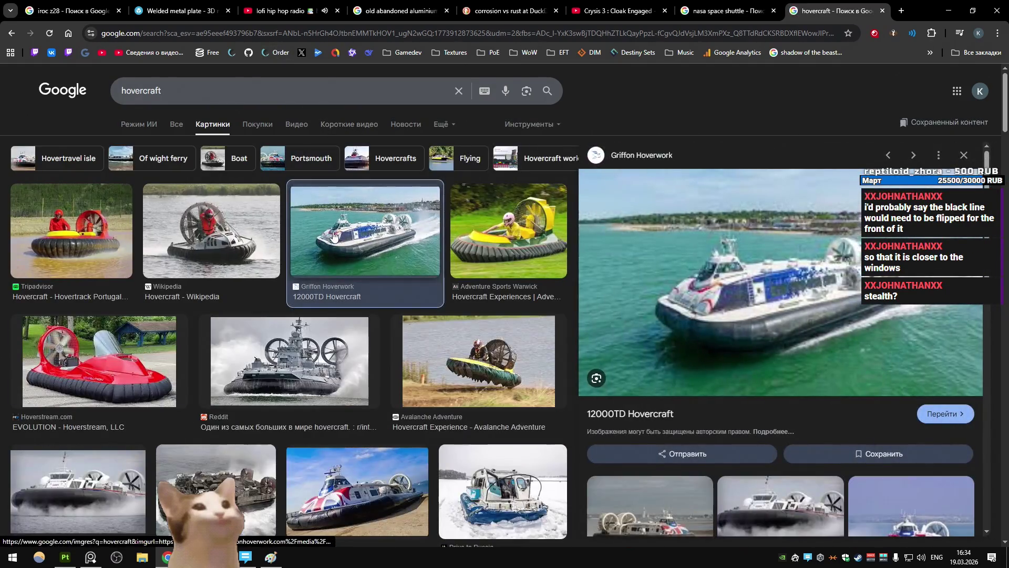
pyautogui.scroll(-3)
pyautogui.click(496, 298)
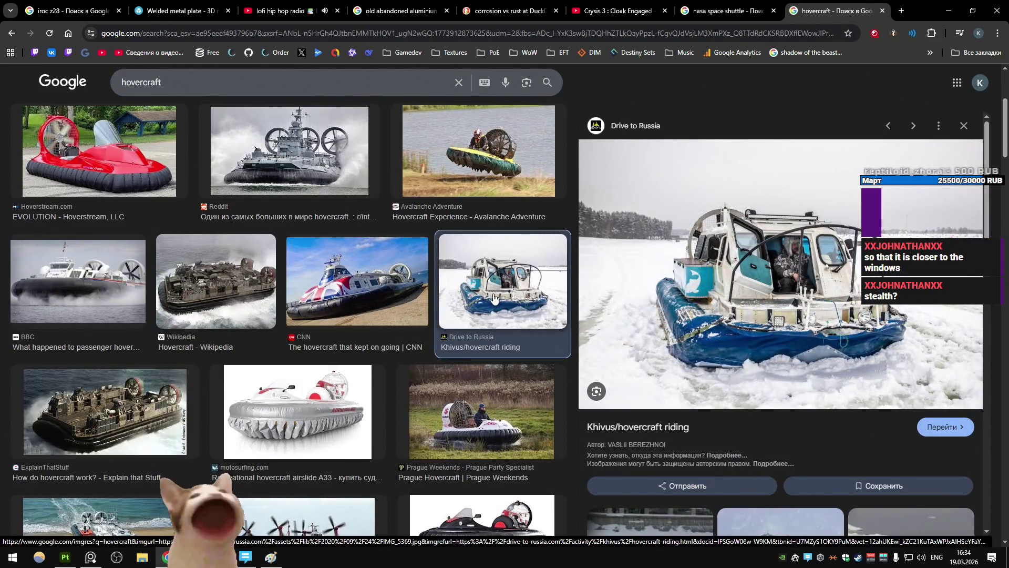
pyautogui.click(340, 293)
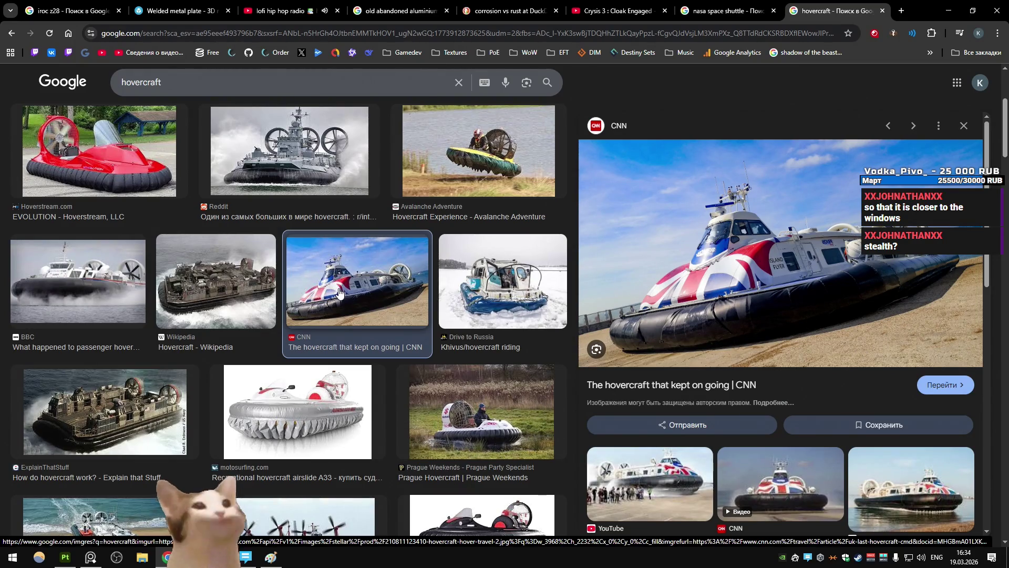
pyautogui.scroll(-3)
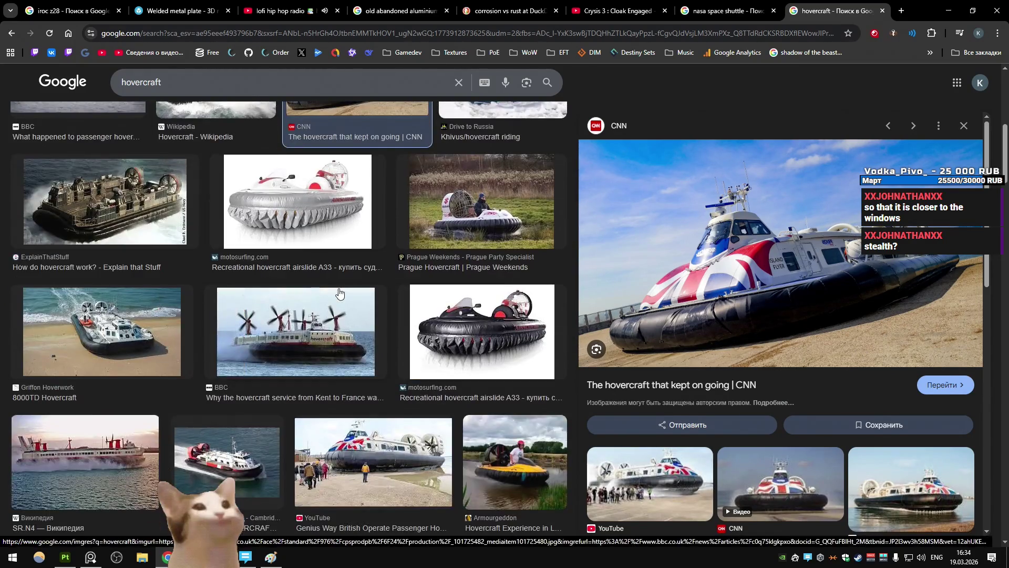
pyautogui.scroll(3)
# Preview the BBC, British passenger and Armourgeddon hovercraft photos
pyautogui.press('Left')
pyautogui.press('Left')
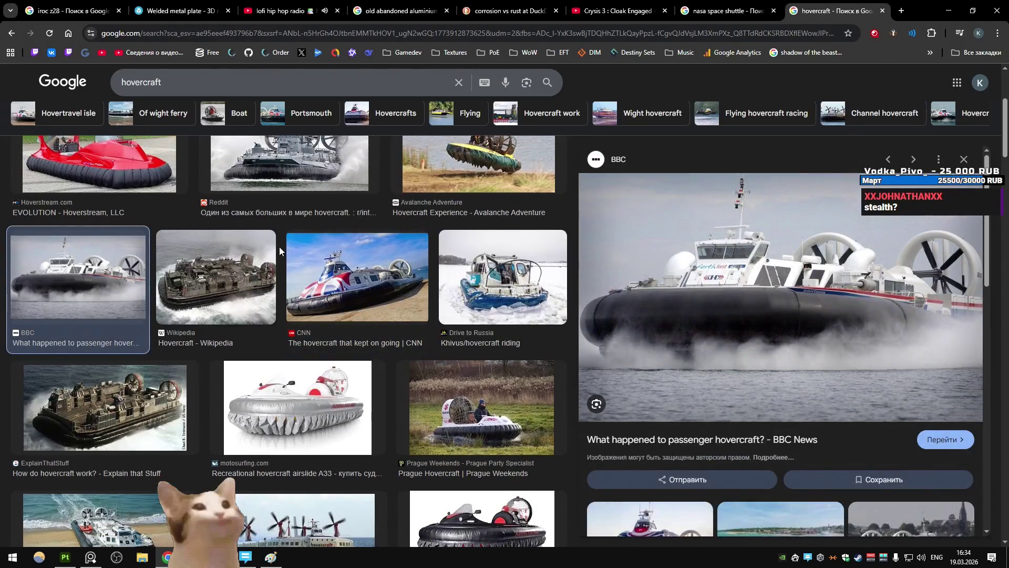
pyautogui.scroll(-3)
pyautogui.click(378, 285)
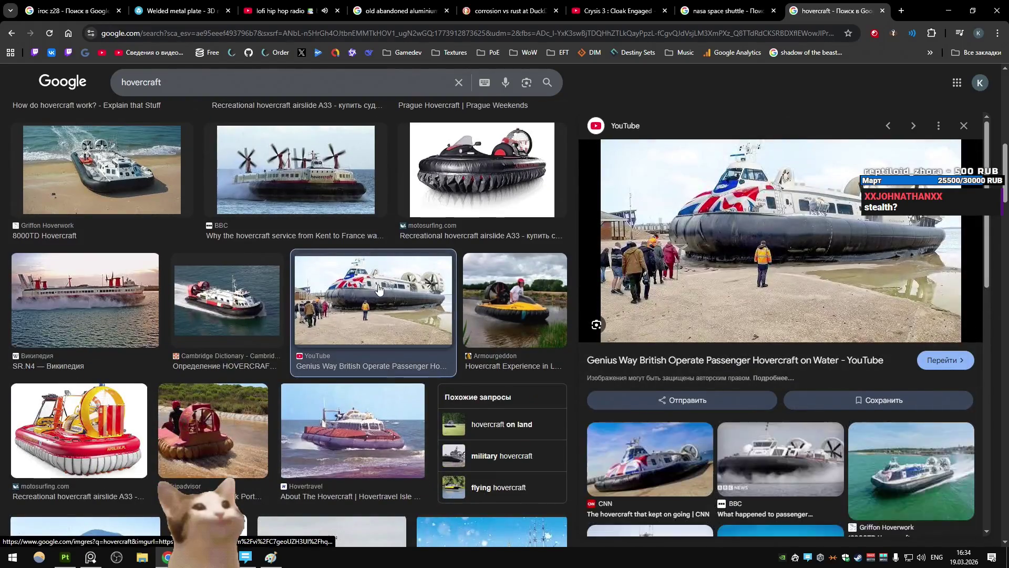
pyautogui.scroll(-3)
pyautogui.click(548, 190)
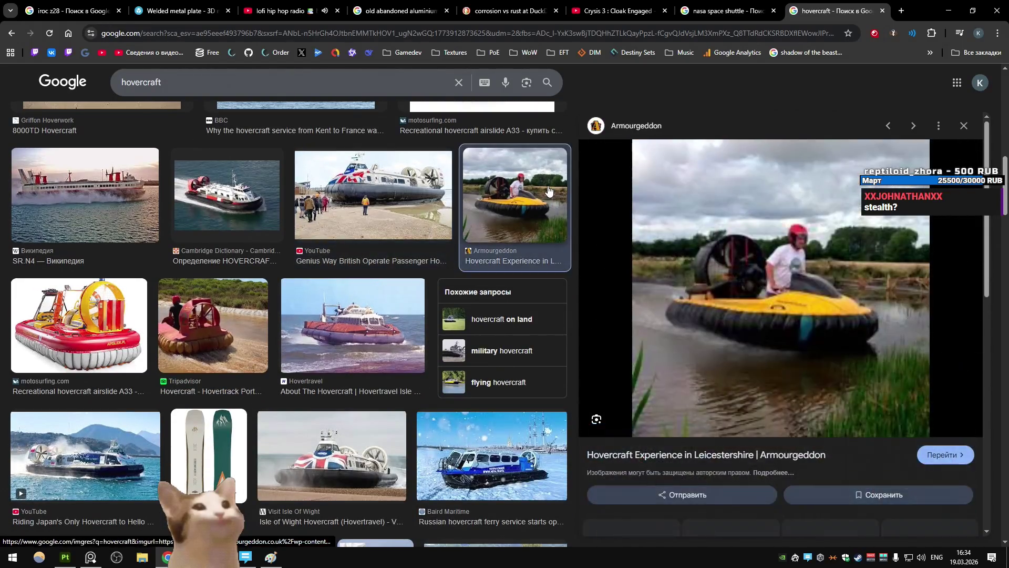
pyautogui.scroll(-3)
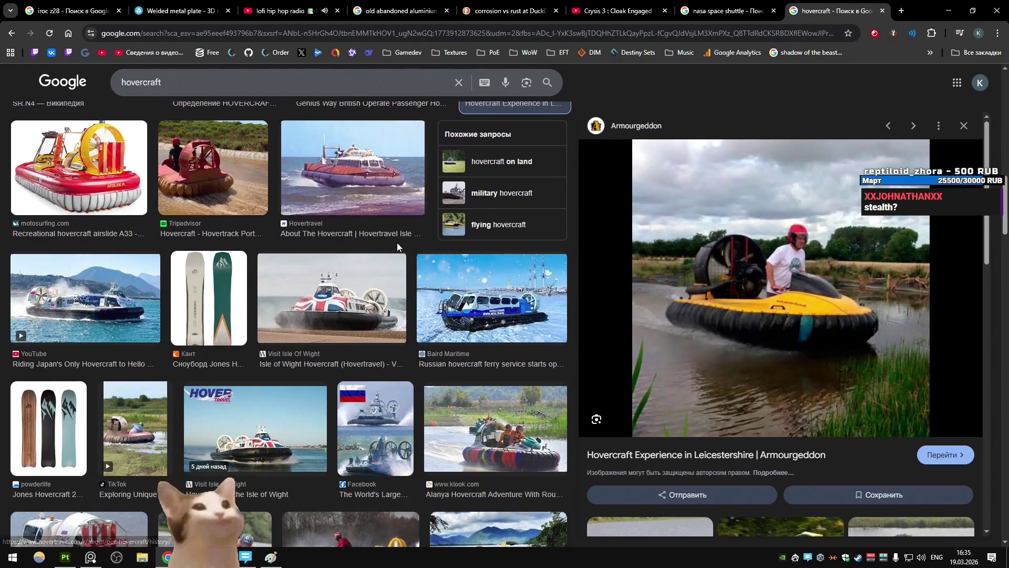
pyautogui.scroll(-3)
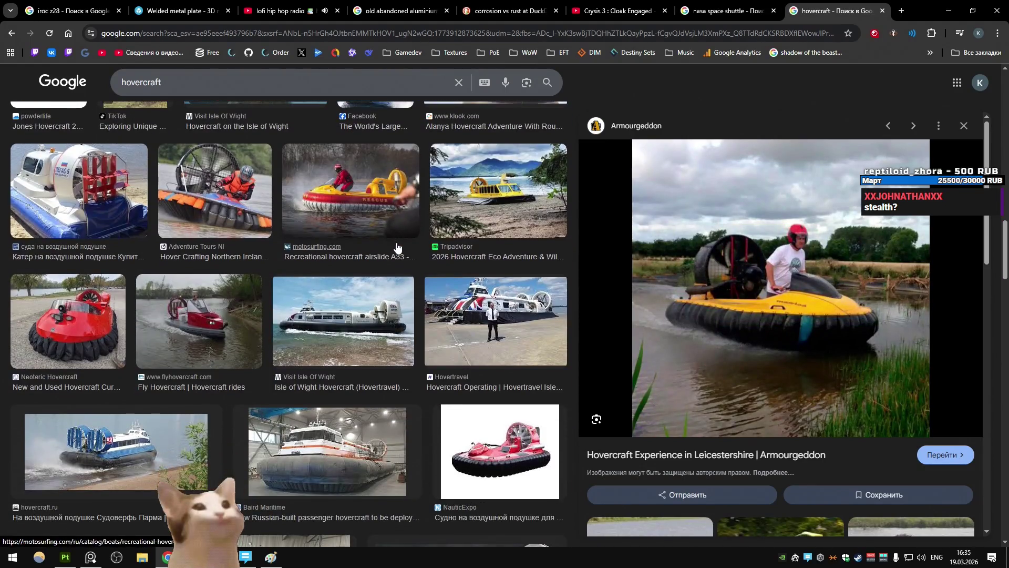
pyautogui.hotkey('alt', 'Tab')
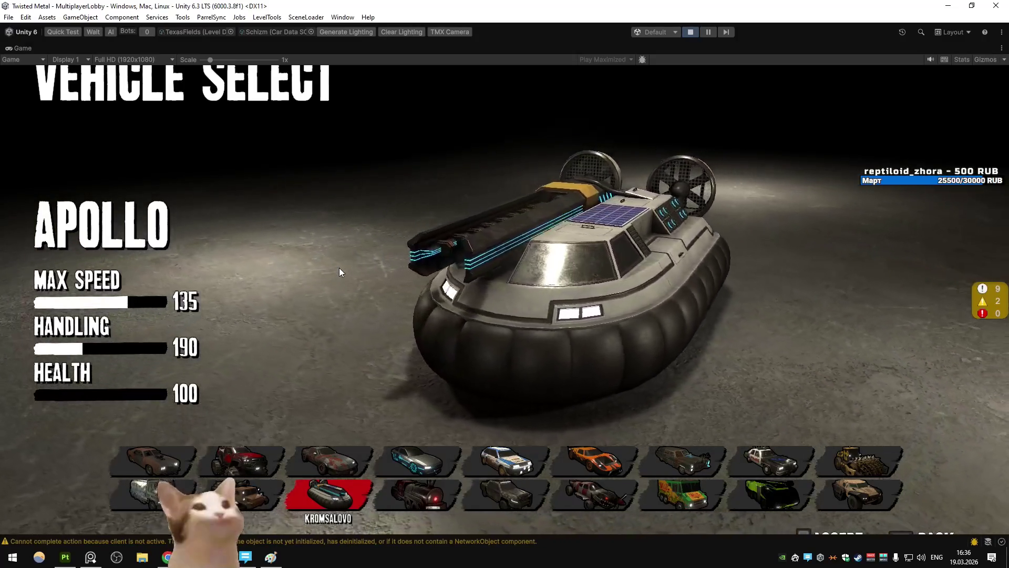
# Screenshot the game view and paste it into Paint
pyautogui.press('Print')
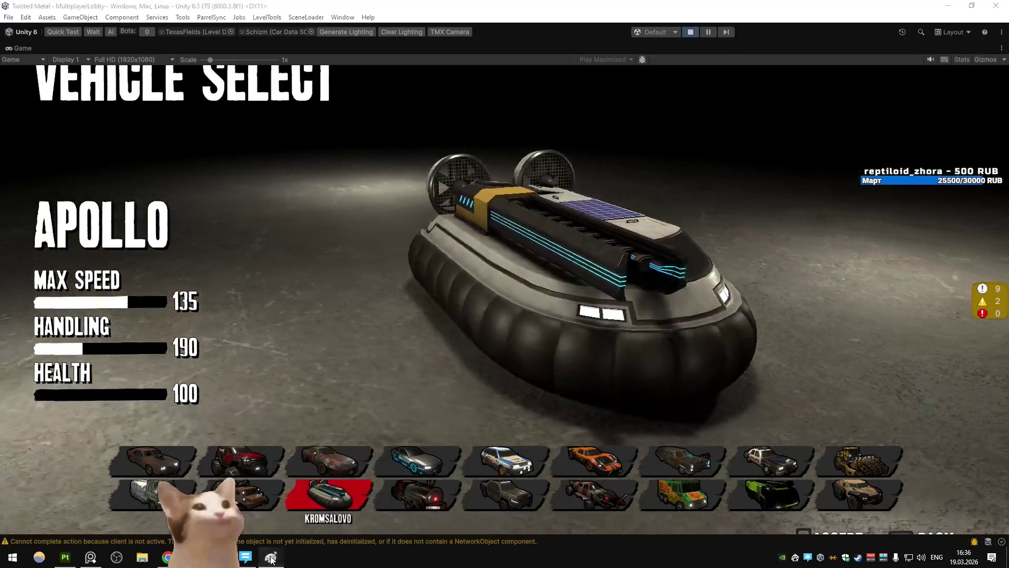
pyautogui.hotkey('alt', 'Tab')
pyautogui.hotkey('ctrl', 'v')
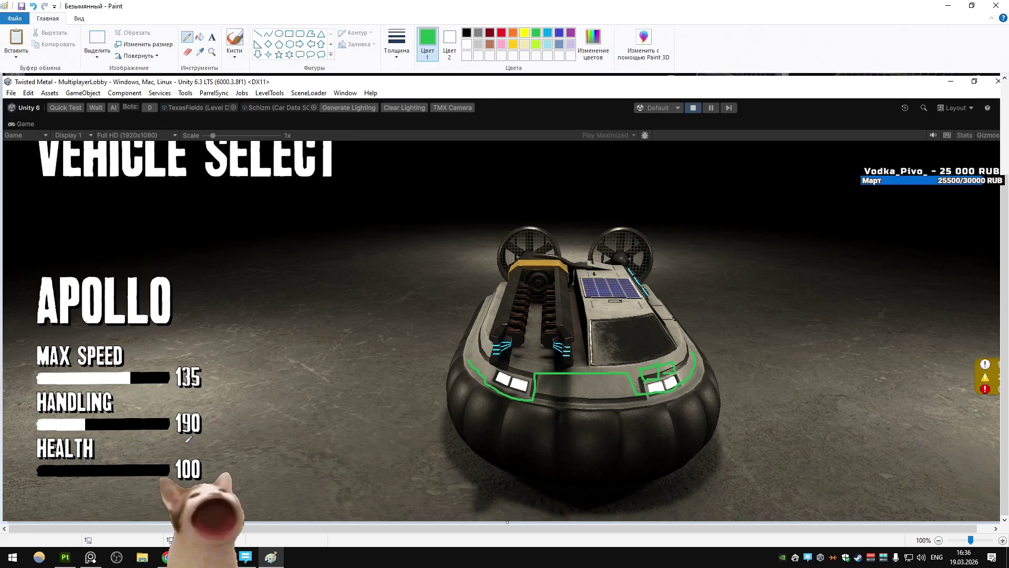
pyautogui.hotkey('alt', 'Tab')
pyautogui.hotkey('alt', 'Tab')
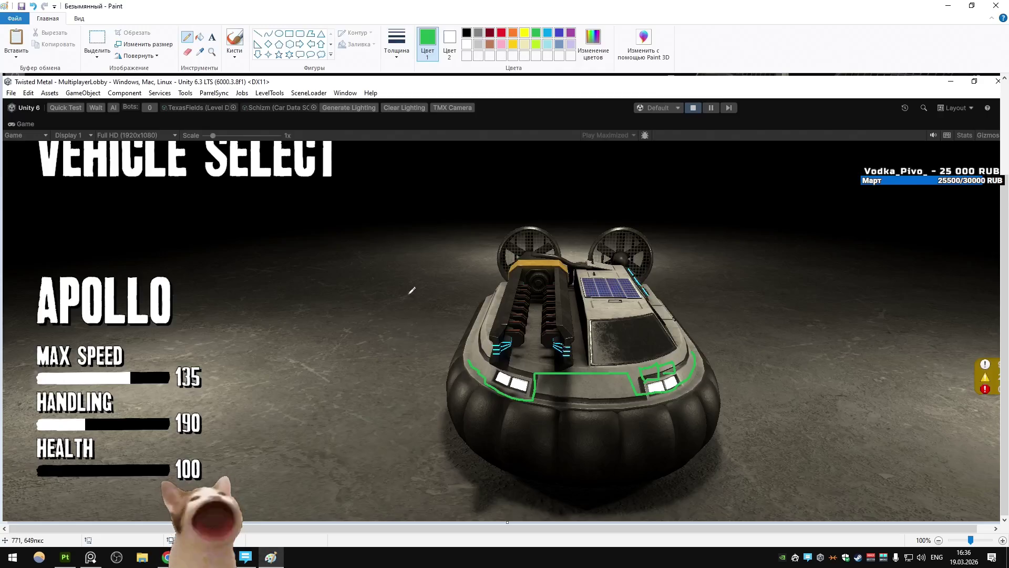
# Switch the vehicle choice to the Apollo hovercraft and restore the full editor layout
pyautogui.click(239, 561)
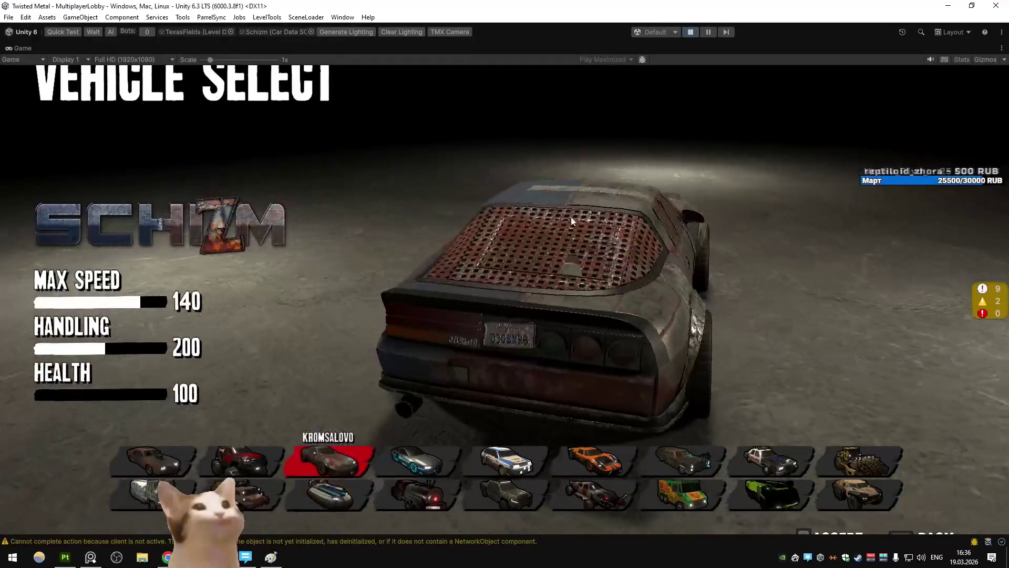
pyautogui.press('Down')
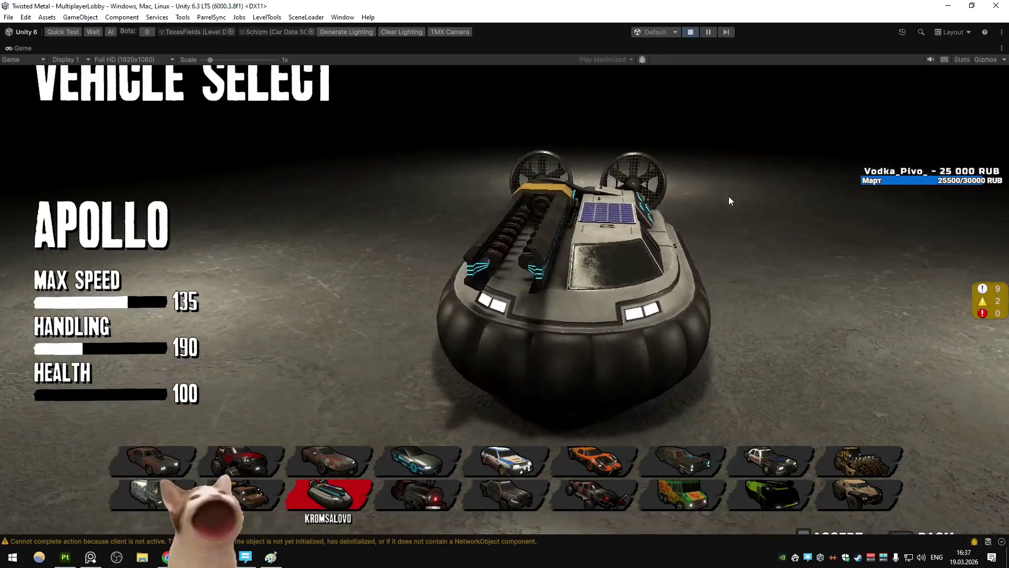
pyautogui.rightClick(30, 49)
pyautogui.click(62, 84)
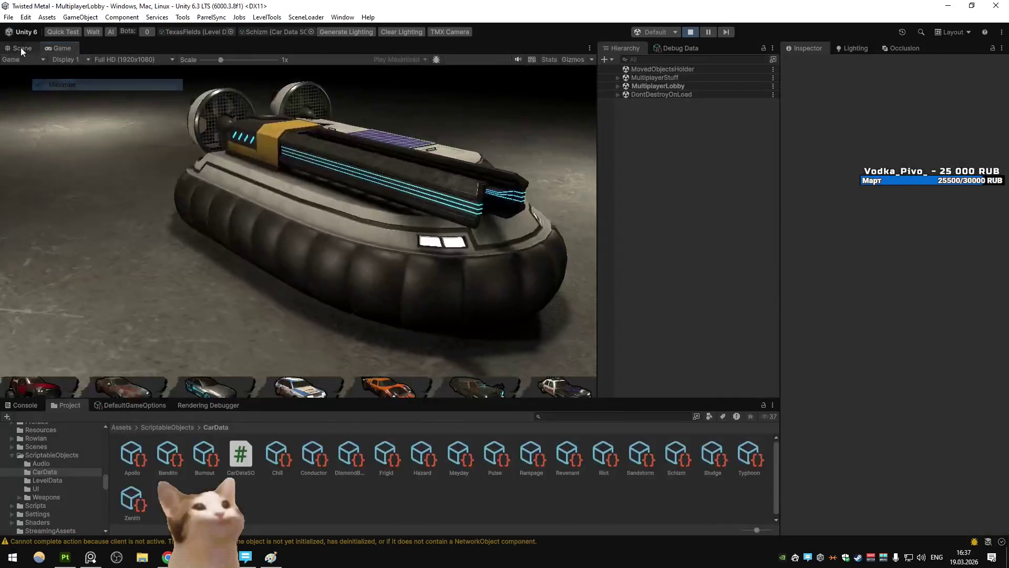
# Maximize the Scene view, frame the hovercraft with F, and orbit to a side view
pyautogui.click(21, 48)
pyautogui.hotkey('shift', 'space')
pyautogui.press('f')
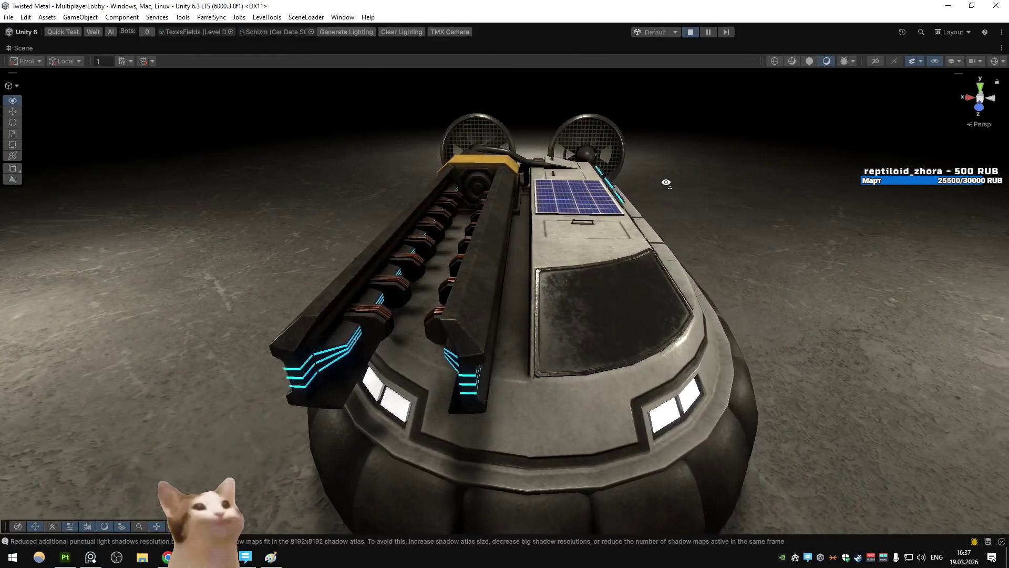
pyautogui.scroll(-3)
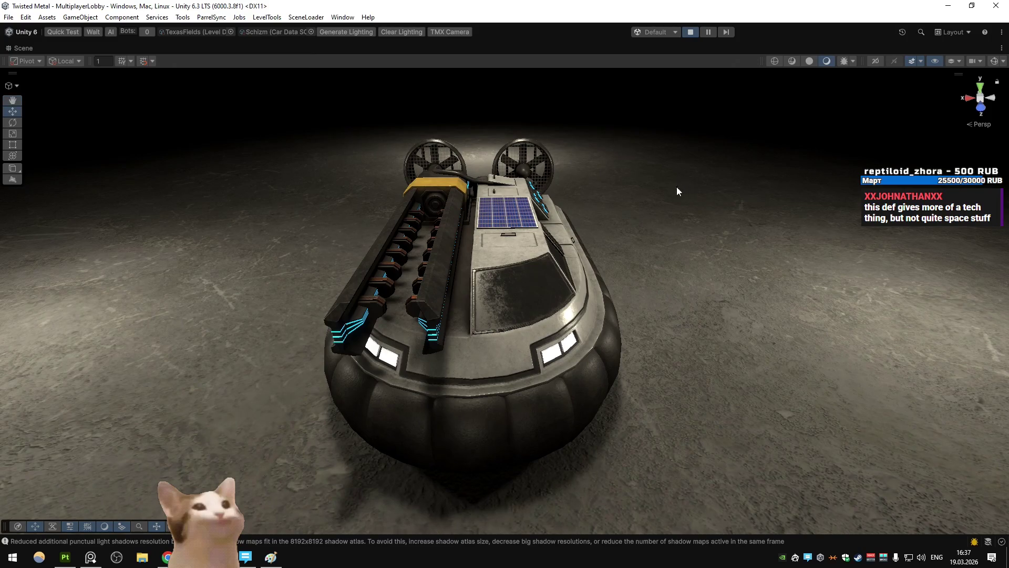
pyautogui.moveTo(679, 187); pyautogui.dragTo(422, 198)
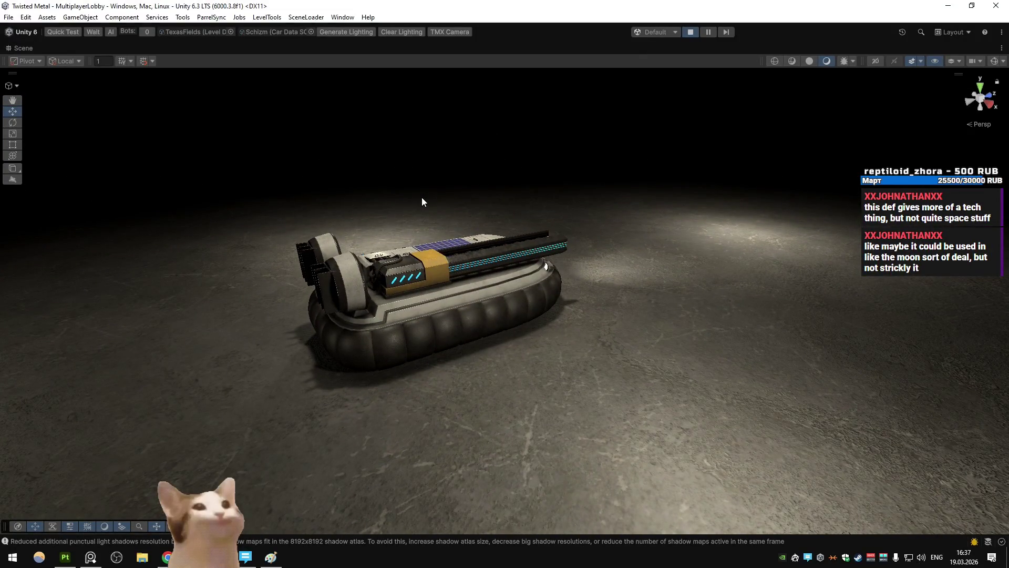
# Orbit to the hovercraft's front and a three-quarter view, zooming in and out
pyautogui.scroll(3)
pyautogui.moveTo(422, 202); pyautogui.dragTo(549, 191)
pyautogui.scroll(-3)
pyautogui.moveTo(647, 180); pyautogui.dragTo(394, 399)
pyautogui.scroll(3)
pyautogui.scroll(-3)
pyautogui.scroll(3)
pyautogui.hotkey('alt', 'Tab')
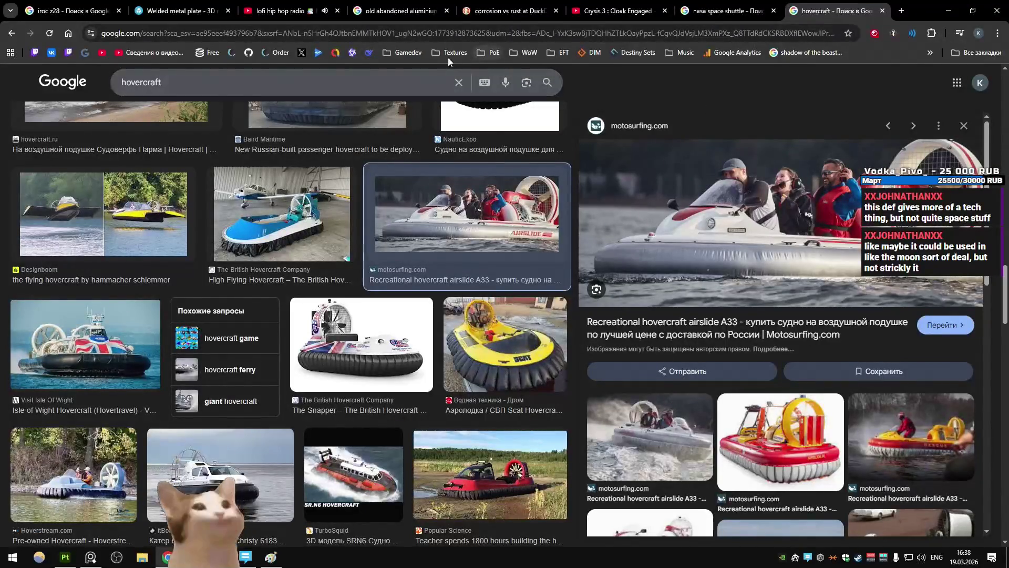
# Search Google Images for 'moonlanding shuttle'
pyautogui.press('/')
pyautogui.write('moonland')
pyautogui.write('ing s')
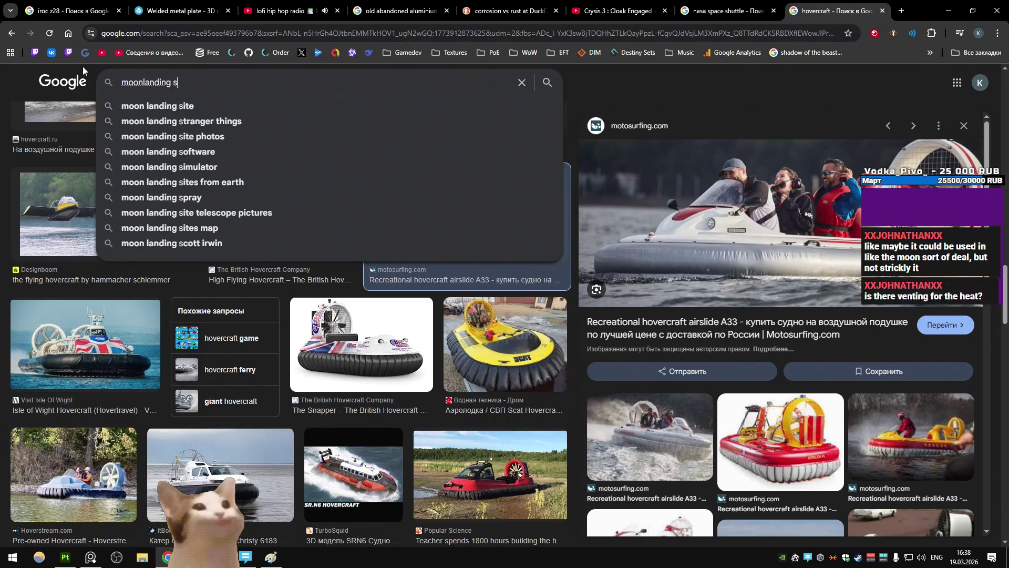
pyautogui.write('huttle')
pyautogui.press('Return')
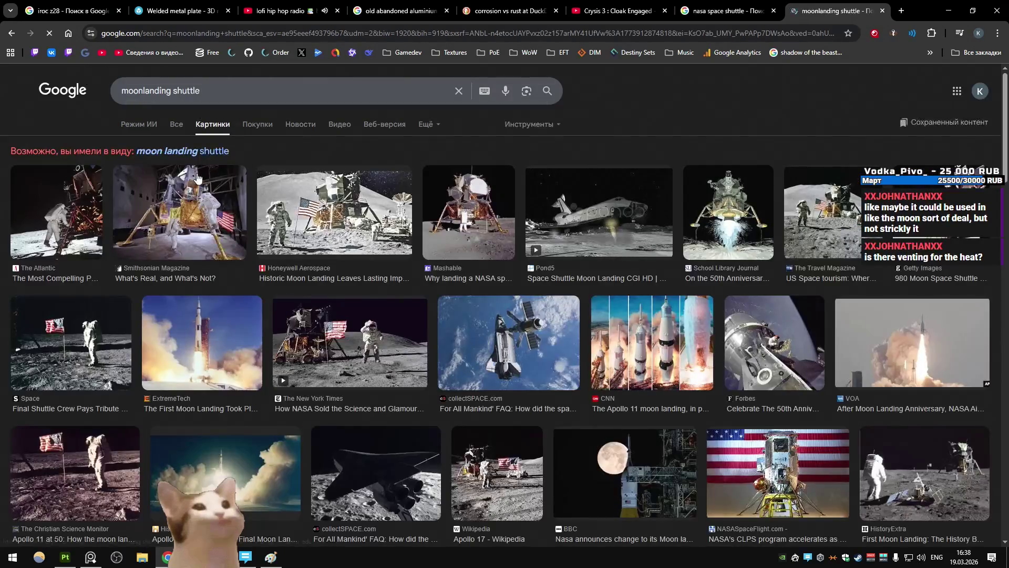
pyautogui.click(271, 98)
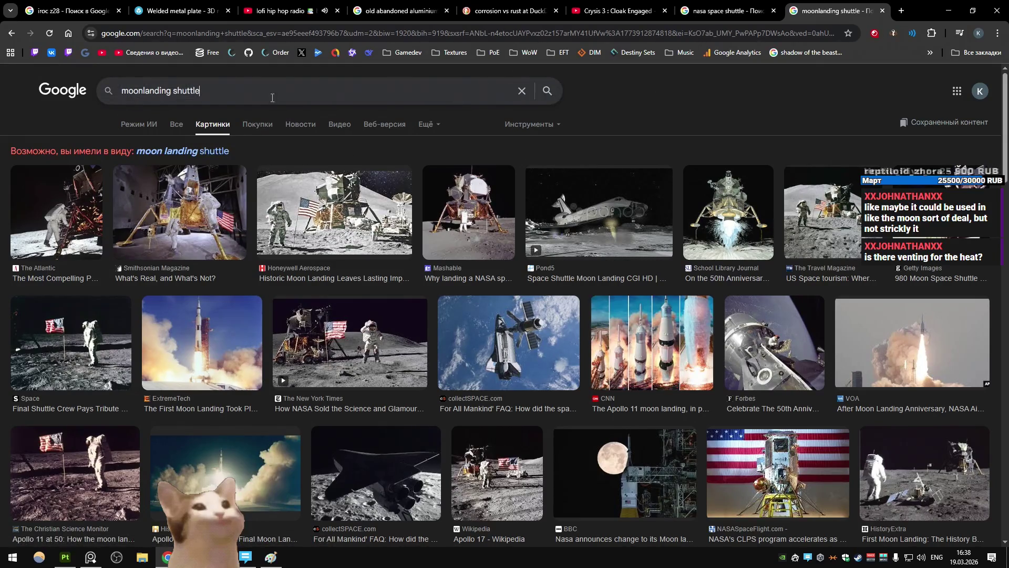
# Preview the Mashable, Smithsonian Magazine and other lunar lander images
pyautogui.click(469, 213)
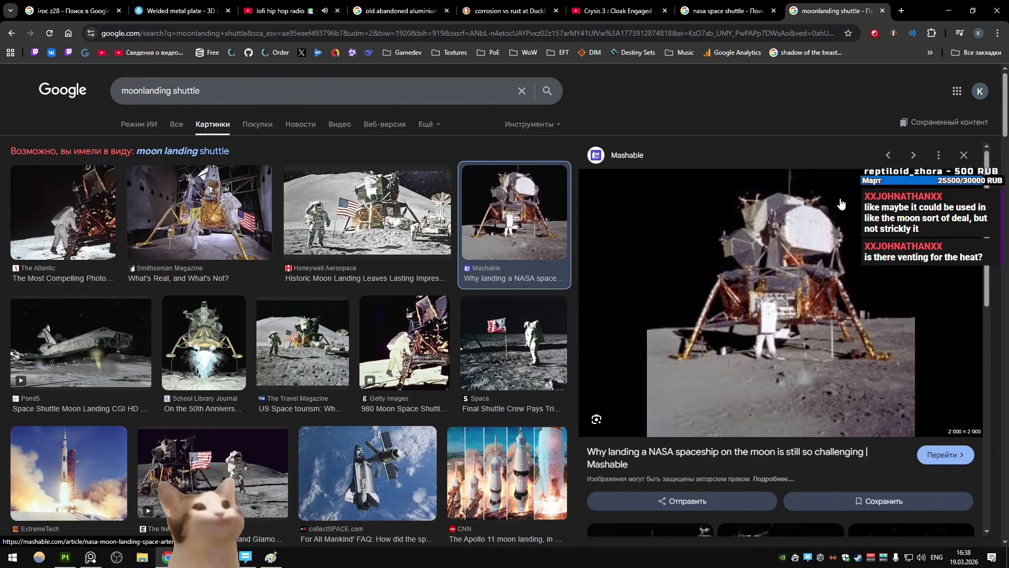
pyautogui.click(378, 224)
pyautogui.press('Left')
pyautogui.rightClick(507, 268)
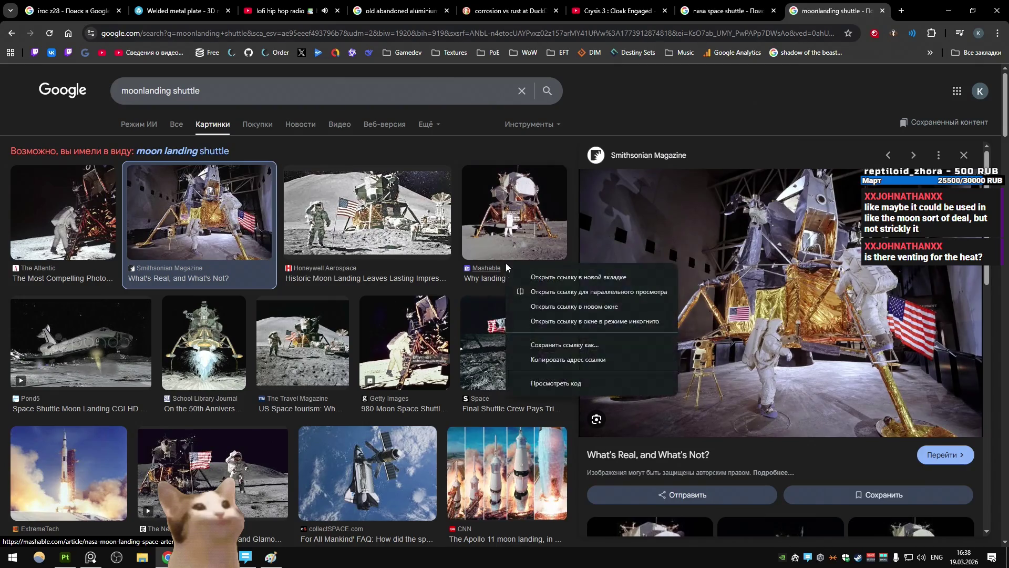
pyautogui.click(806, 15)
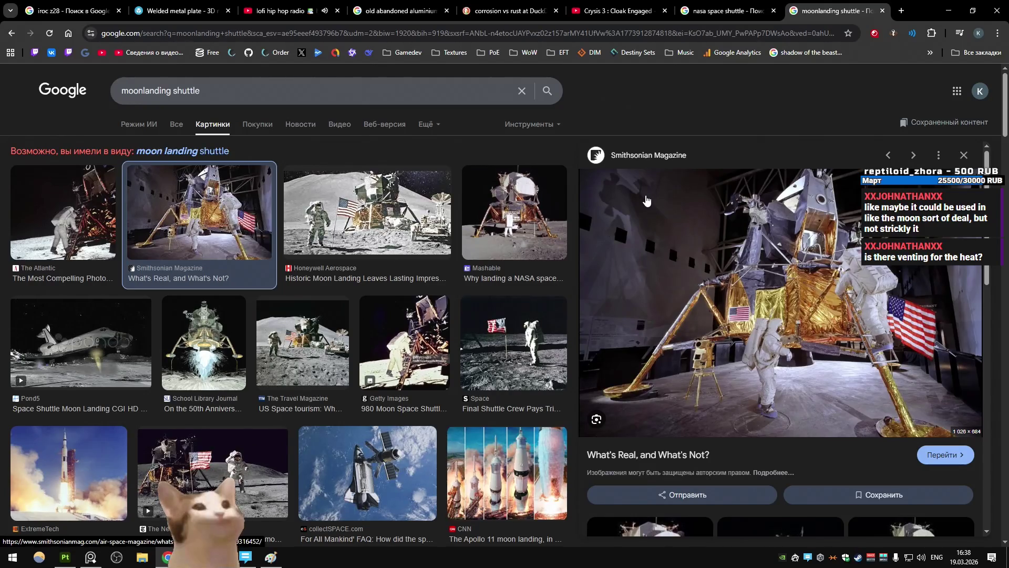
# Preview the NASASpaceFlight lander photo and scroll further through the results
pyautogui.scroll(-3)
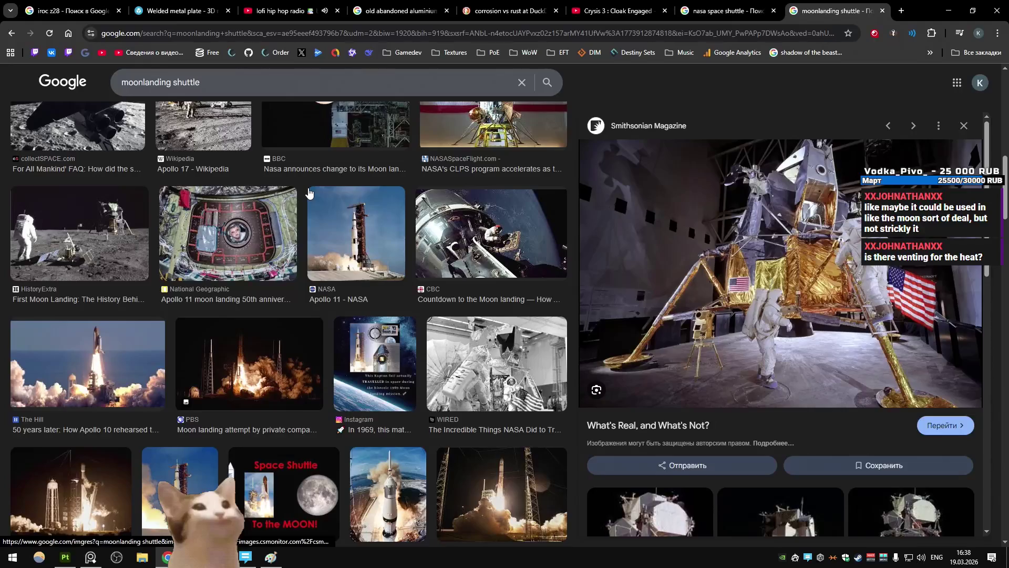
pyautogui.scroll(3)
pyautogui.click(445, 211)
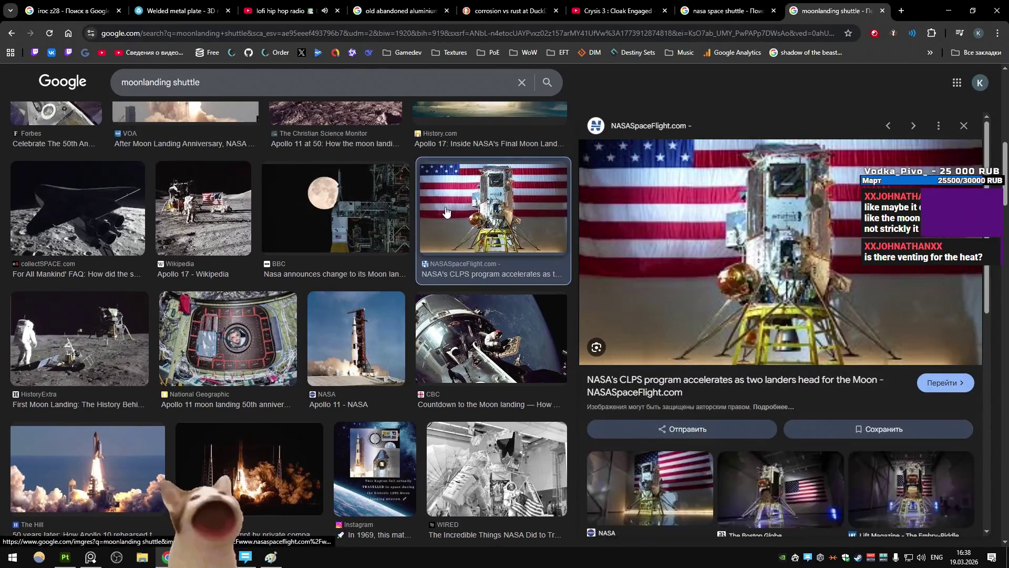
pyautogui.scroll(-3)
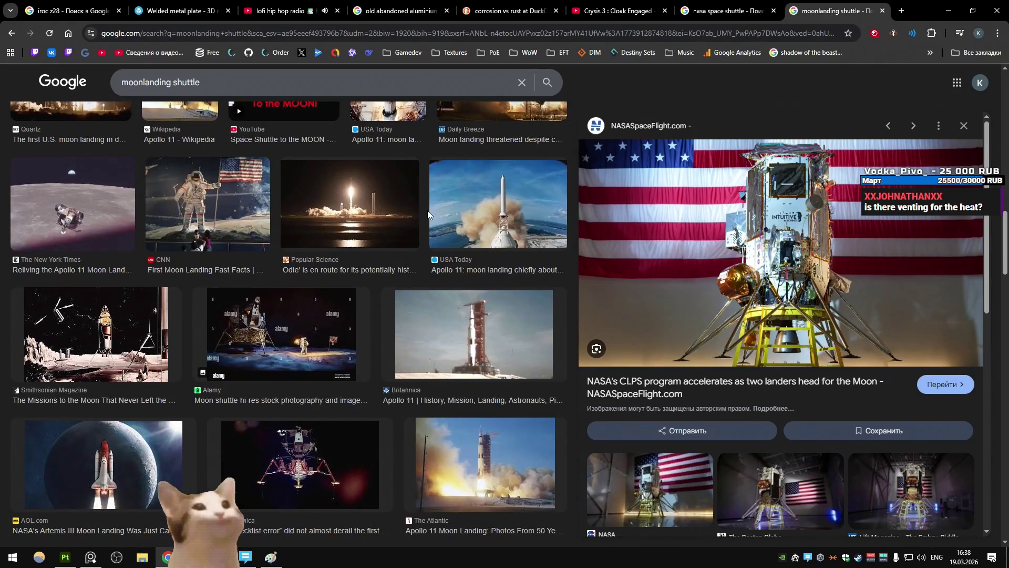
pyautogui.scroll(-3)
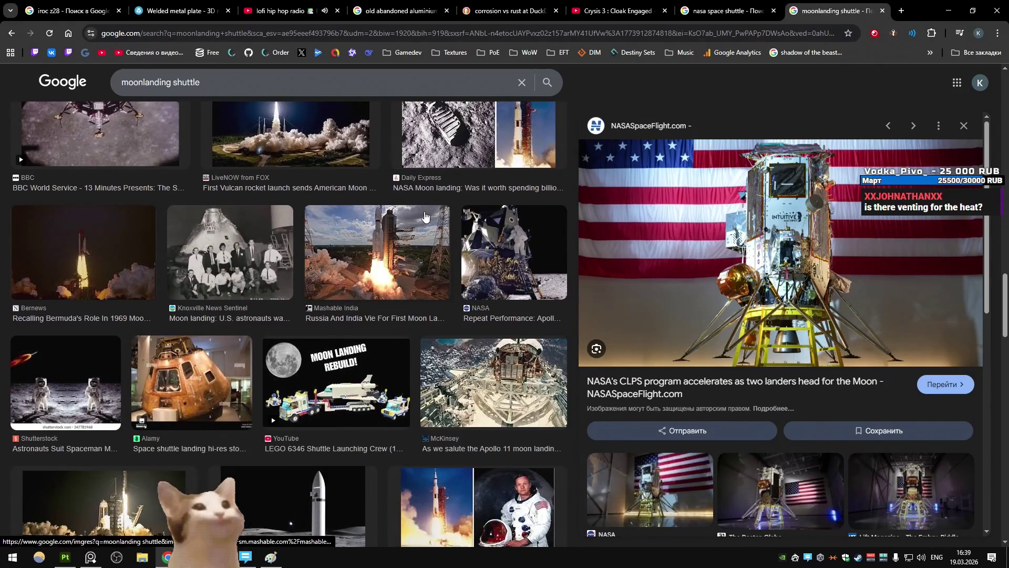
pyautogui.scroll(-3)
pyautogui.scroll(-3)
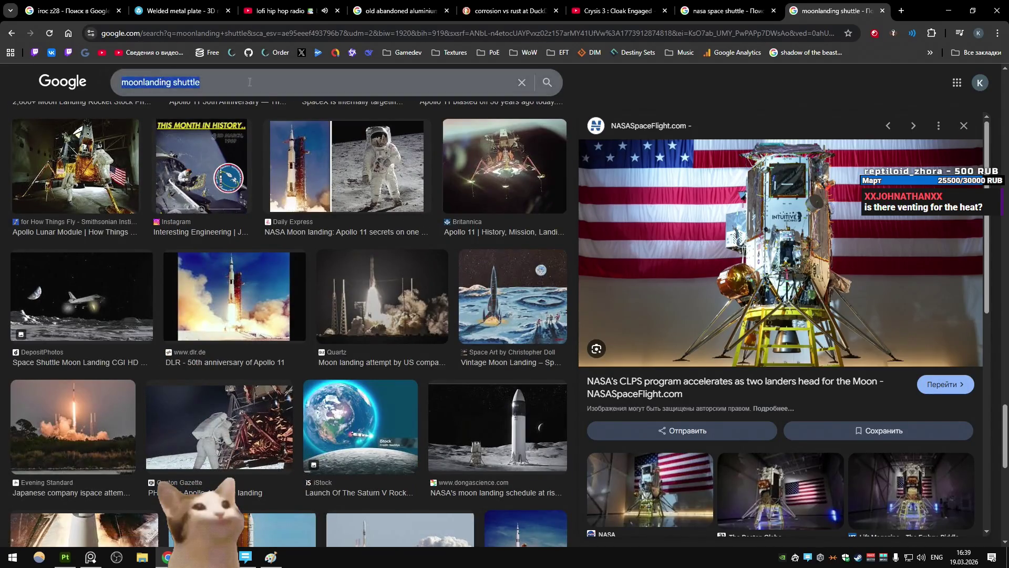
pyautogui.scroll(-3)
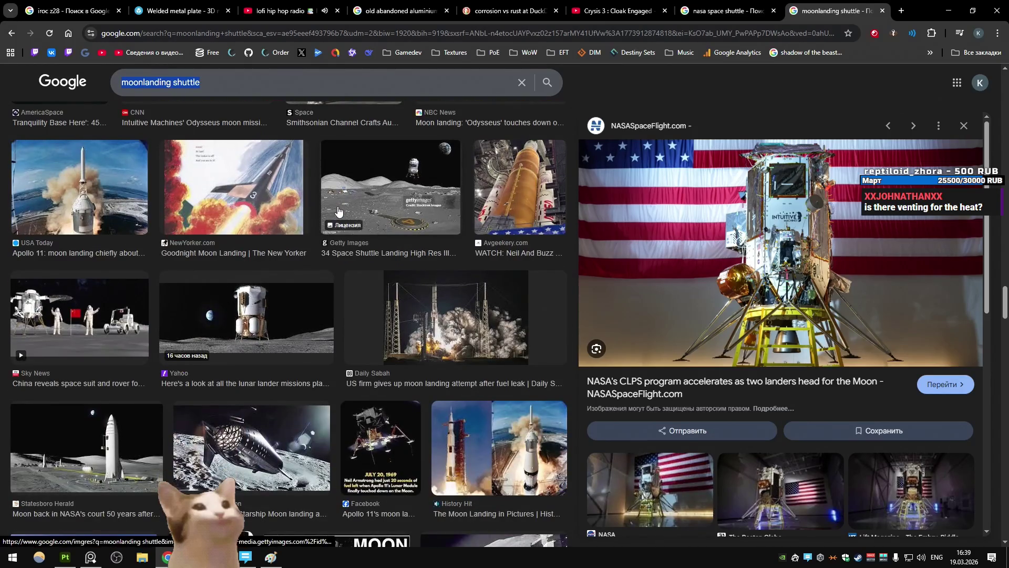
pyautogui.scroll(-3)
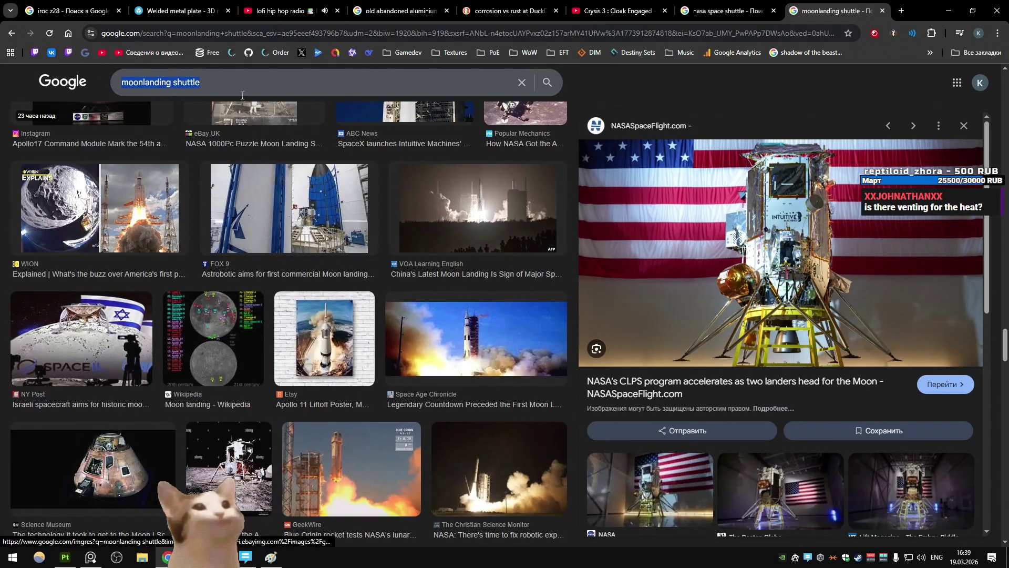
# Search Sketchfab for 'shuttle' in a new tab with Date set to All time
pyautogui.click(902, 11)
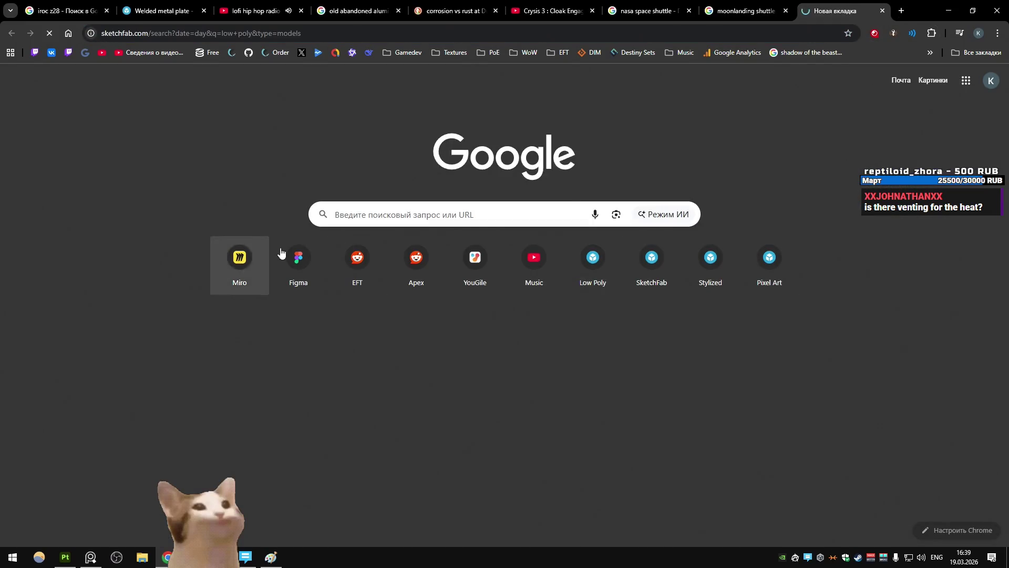
pyautogui.write('shuttle')
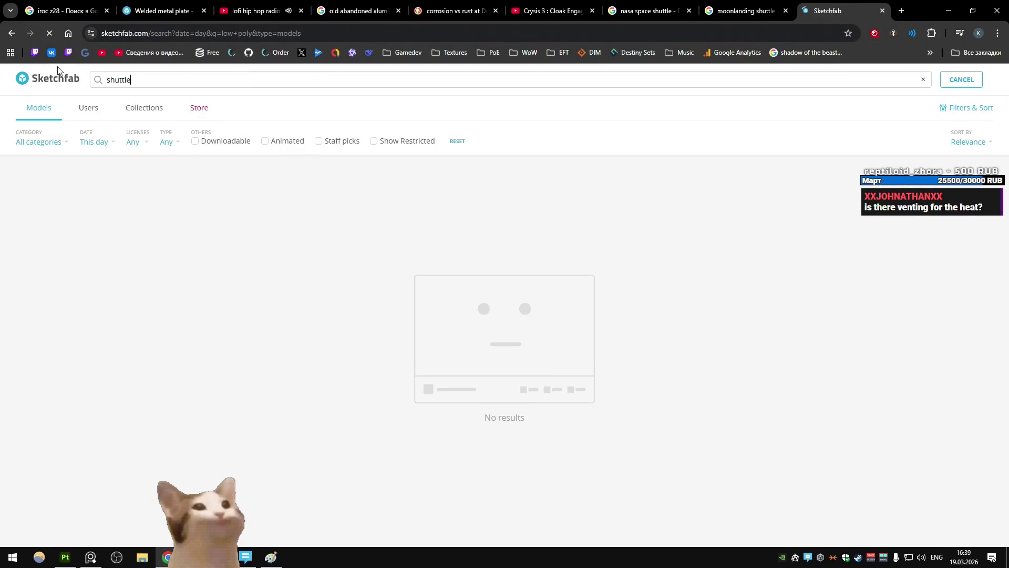
pyautogui.click(95, 142)
pyautogui.click(97, 162)
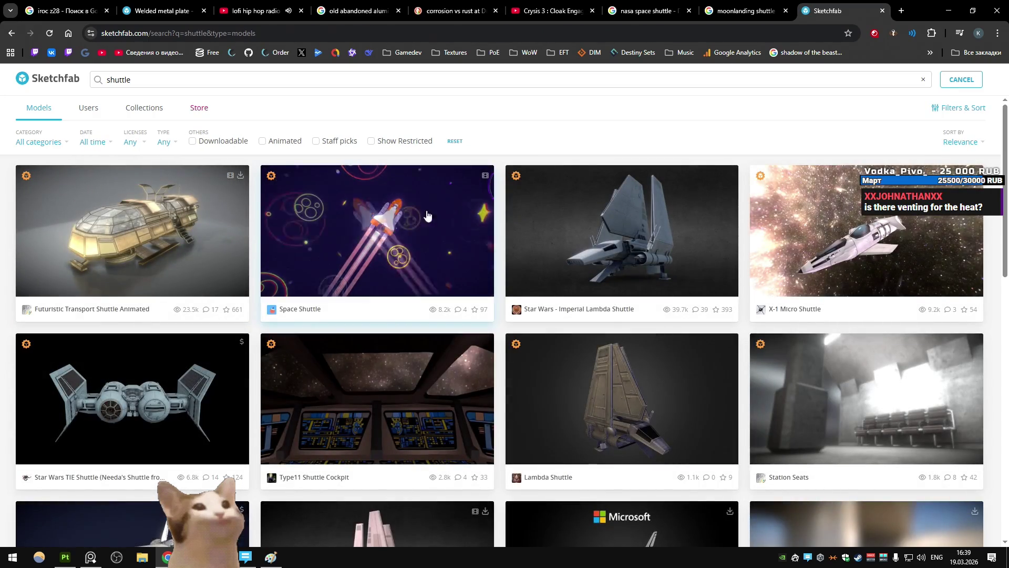
pyautogui.scroll(-3)
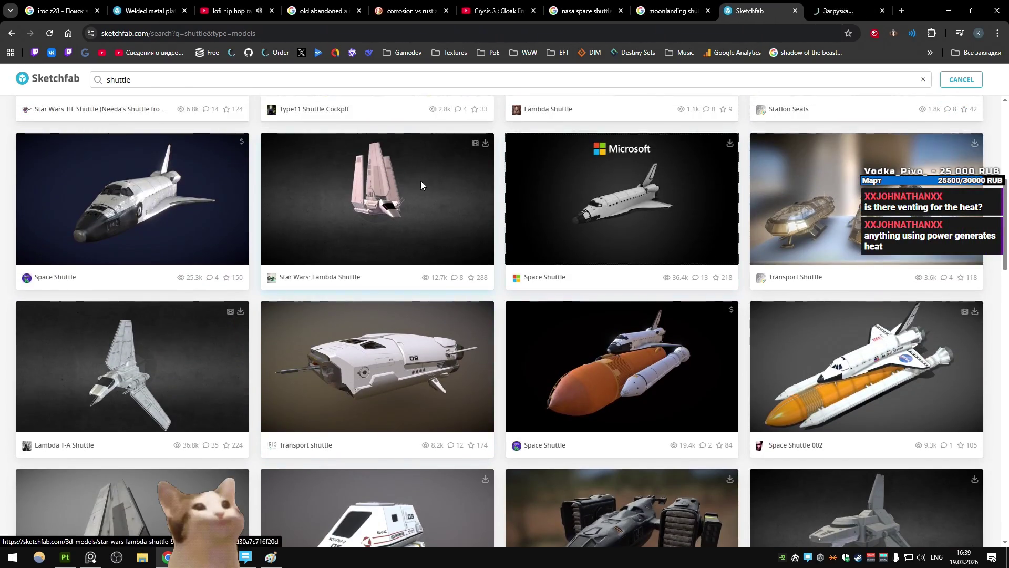
# Bring up the Space Shuttle model and rotate it to view the cockpit
pyautogui.click(857, 11)
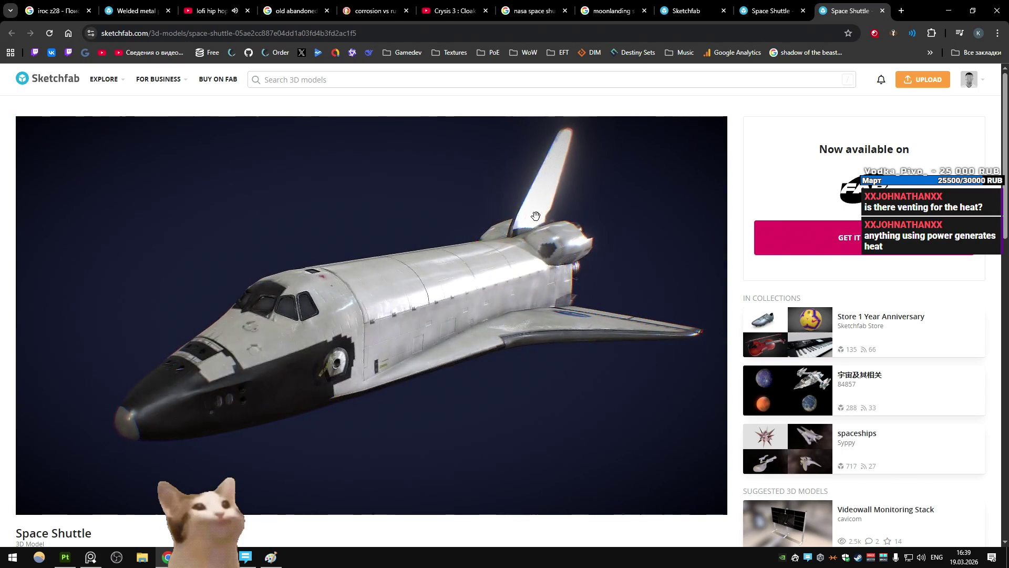
pyautogui.scroll(3)
pyautogui.moveTo(527, 210); pyautogui.dragTo(484, 229)
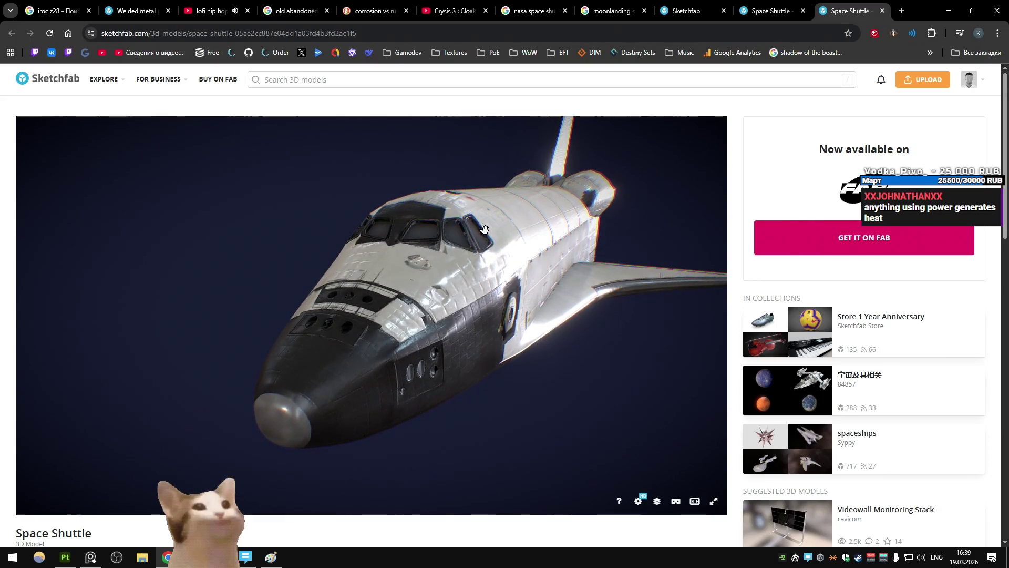
# Orbit the Unity hovercraft, compare it with the Sketchfab Space Shuttle, then close that page
pyautogui.hotkey('alt', 'Tab')
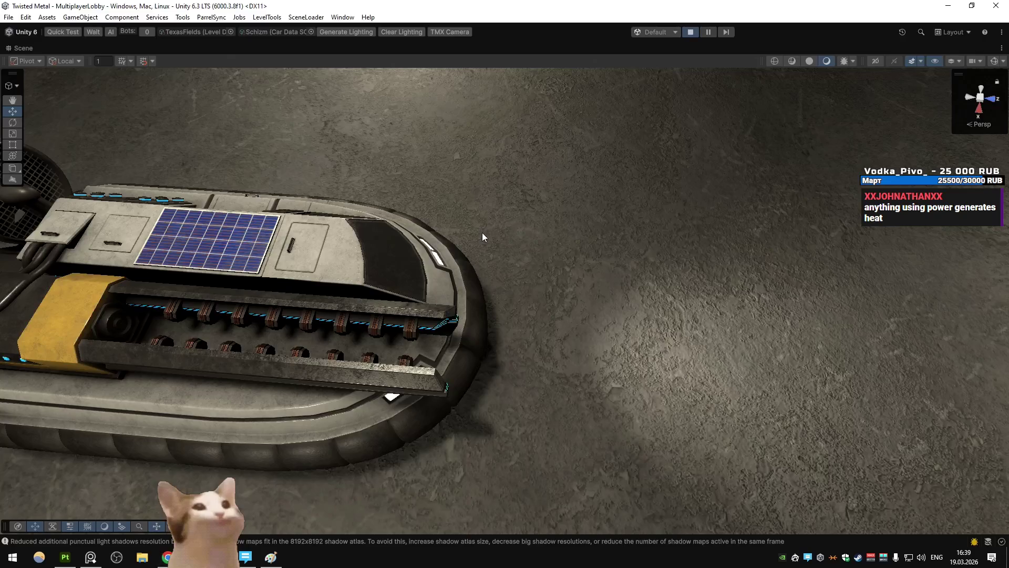
pyautogui.moveTo(669, 266); pyautogui.dragTo(365, 190)
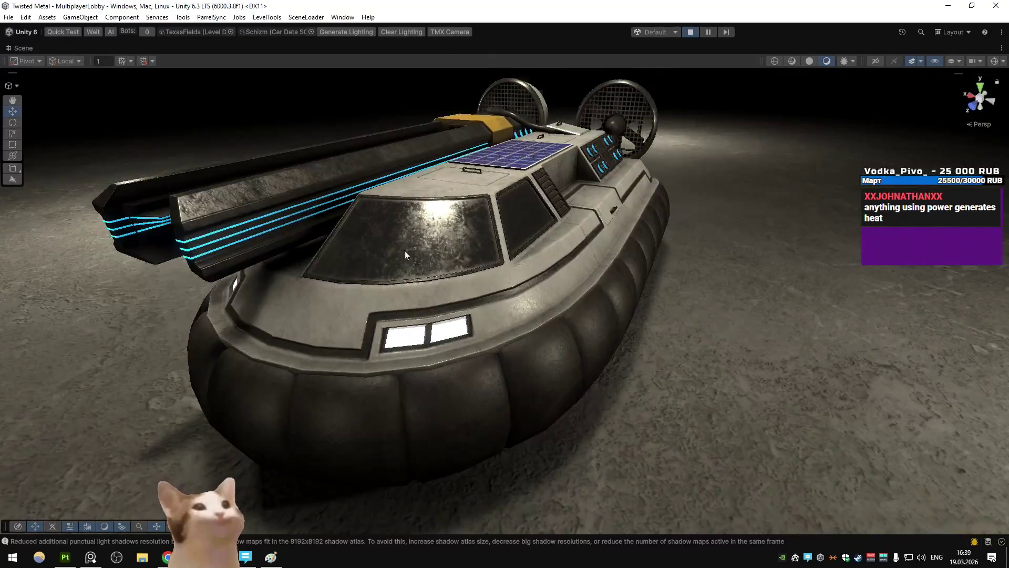
pyautogui.hotkey('alt', 'Tab')
pyautogui.hotkey('alt', 'Tab')
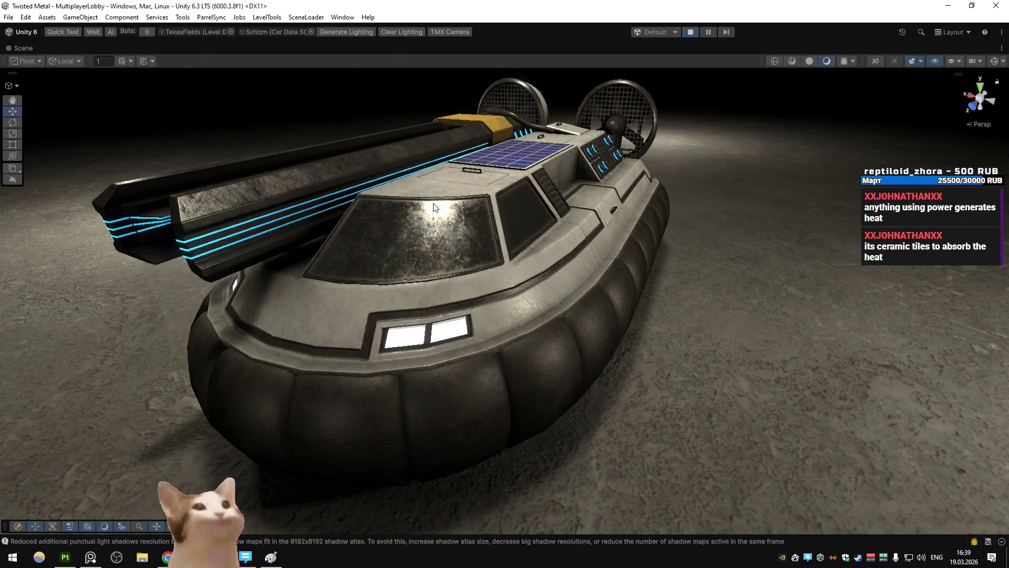
pyautogui.hotkey('alt', 'Tab')
pyautogui.hotkey('alt', 'Tab')
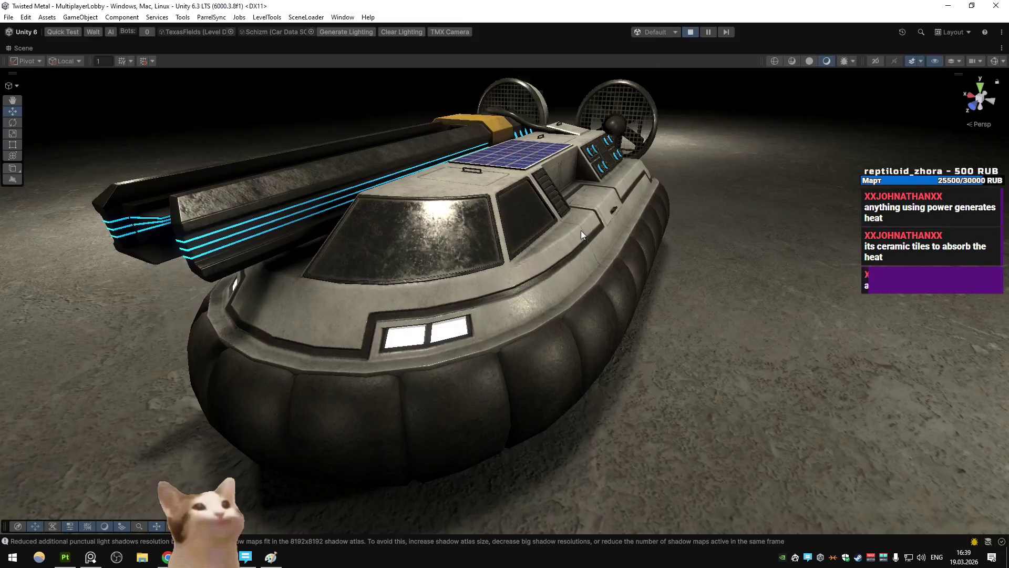
pyautogui.hotkey('alt', 'Tab')
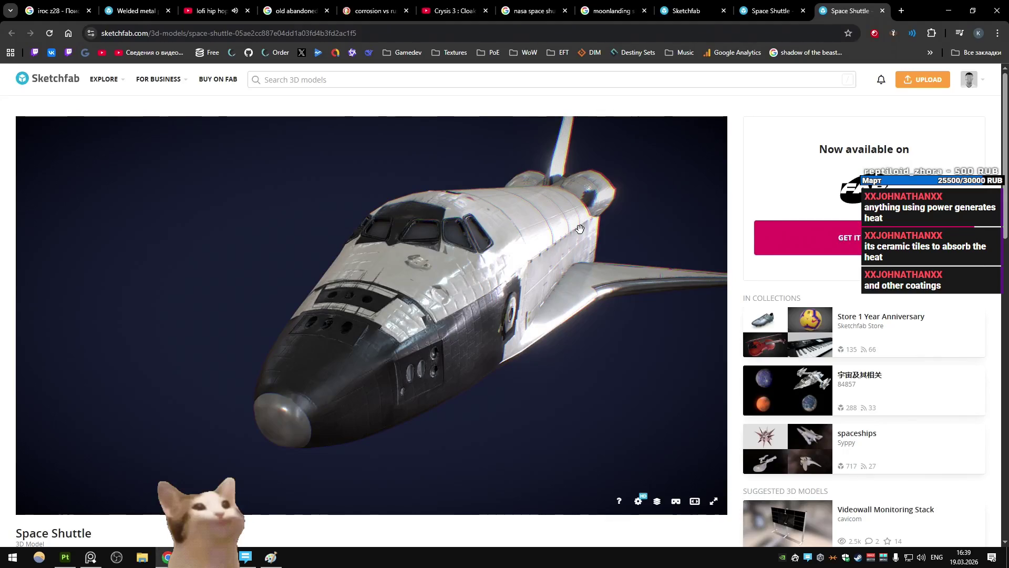
pyautogui.hotkey('alt', 'Tab')
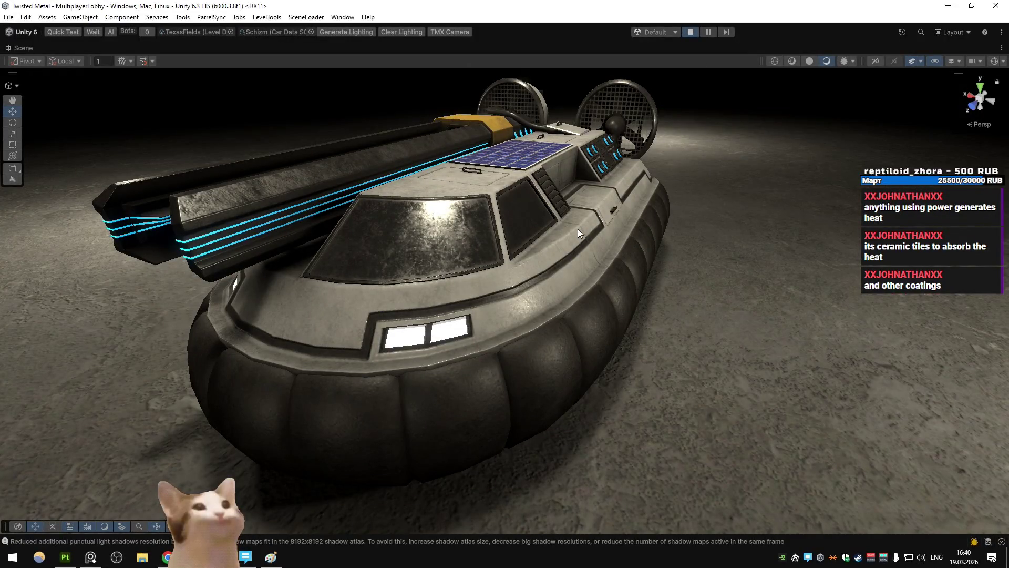
pyautogui.hotkey('alt', 'Tab')
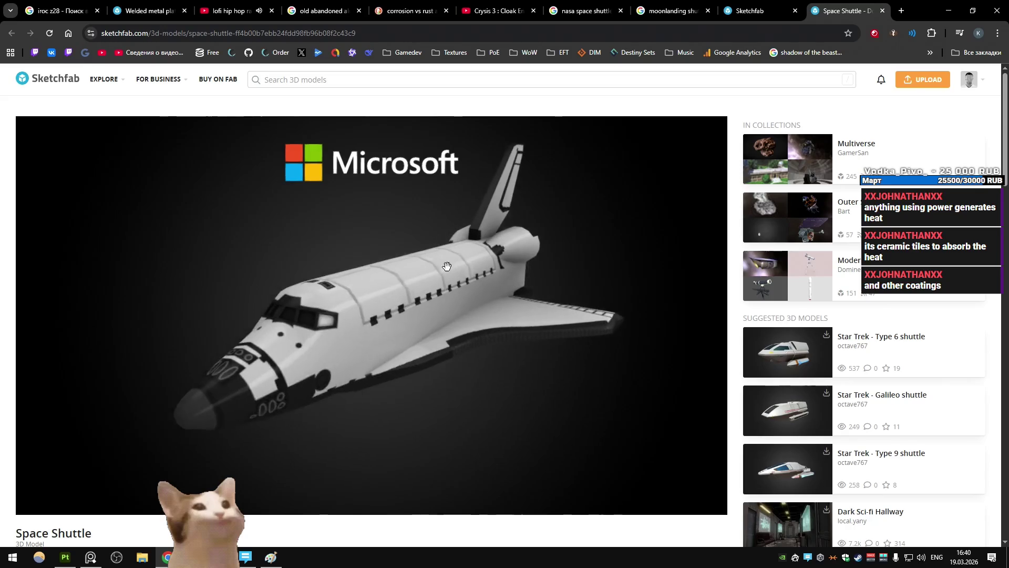
pyautogui.hotkey('ctrl', 'w')
# Scroll the shuttle results and open two shuttle models in background tabs
pyautogui.scroll(-3)
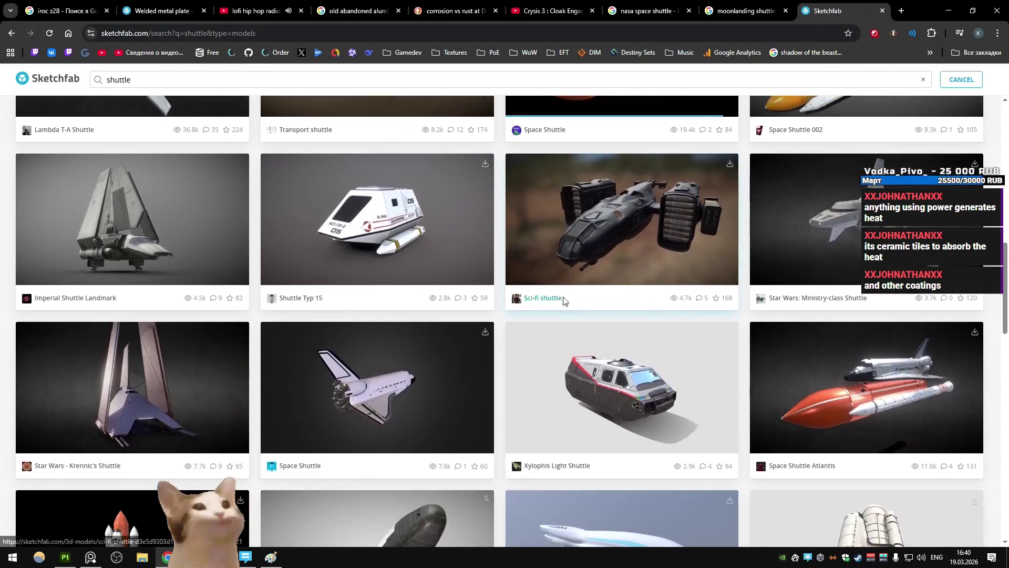
pyautogui.scroll(-3)
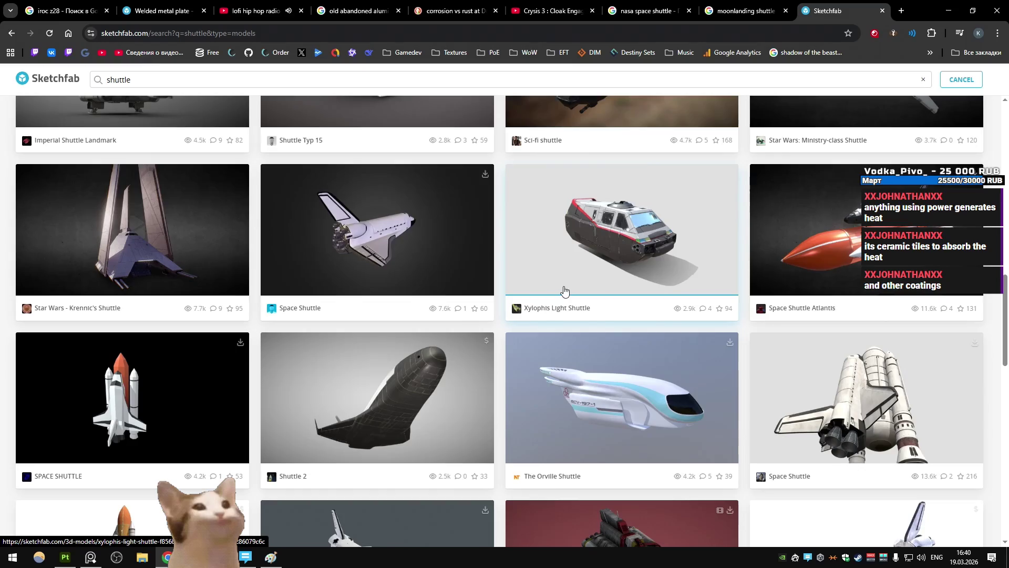
pyautogui.scroll(-3)
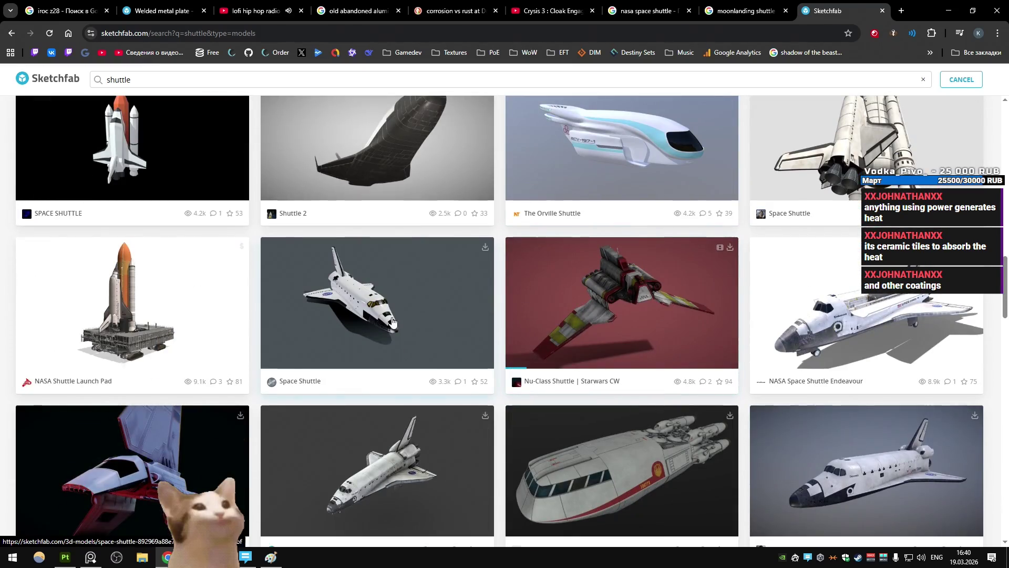
pyautogui.middleClick(393, 321)
pyautogui.scroll(-3)
pyautogui.middleClick(852, 368)
# Scroll through the rest of the shuttle results, then close the results page
pyautogui.scroll(-3)
pyautogui.scroll(-3)
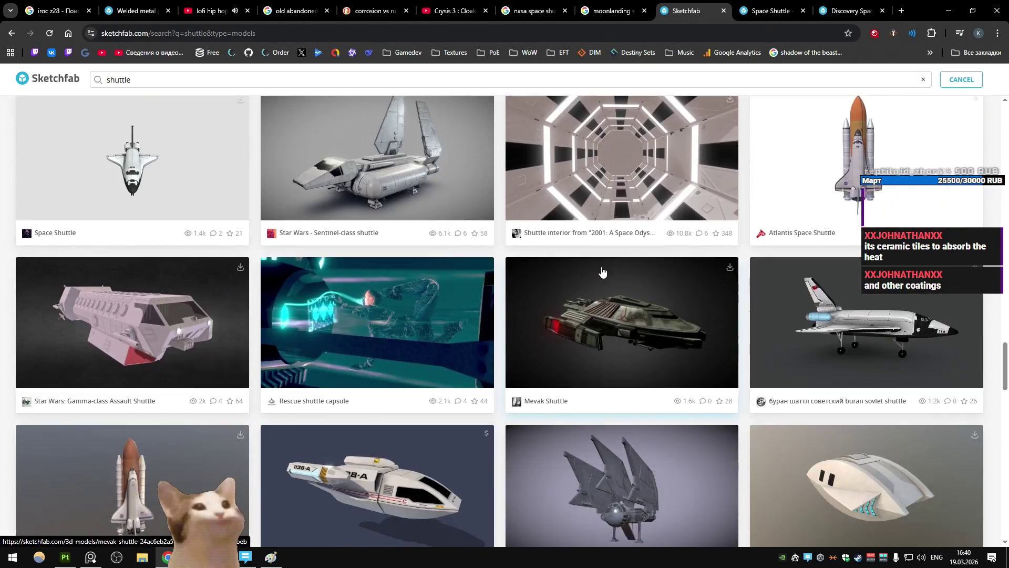
pyautogui.scroll(-3)
pyautogui.scroll(-3)
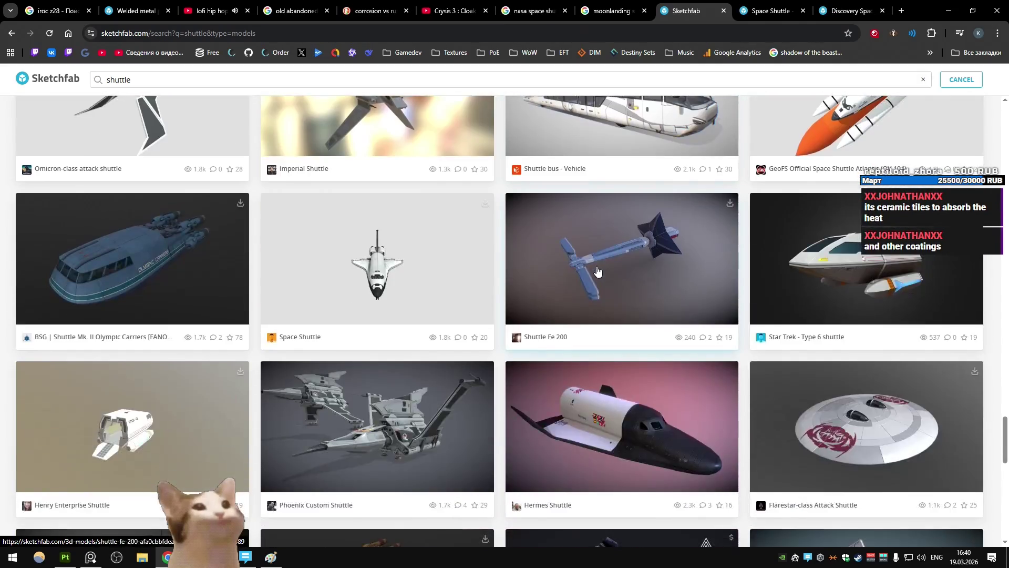
pyautogui.scroll(-3)
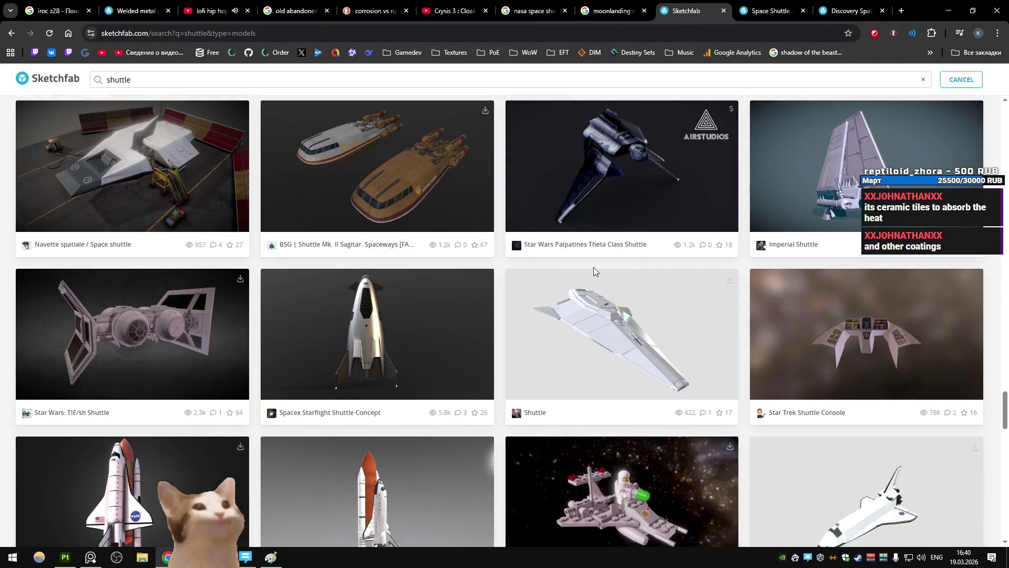
pyautogui.scroll(-3)
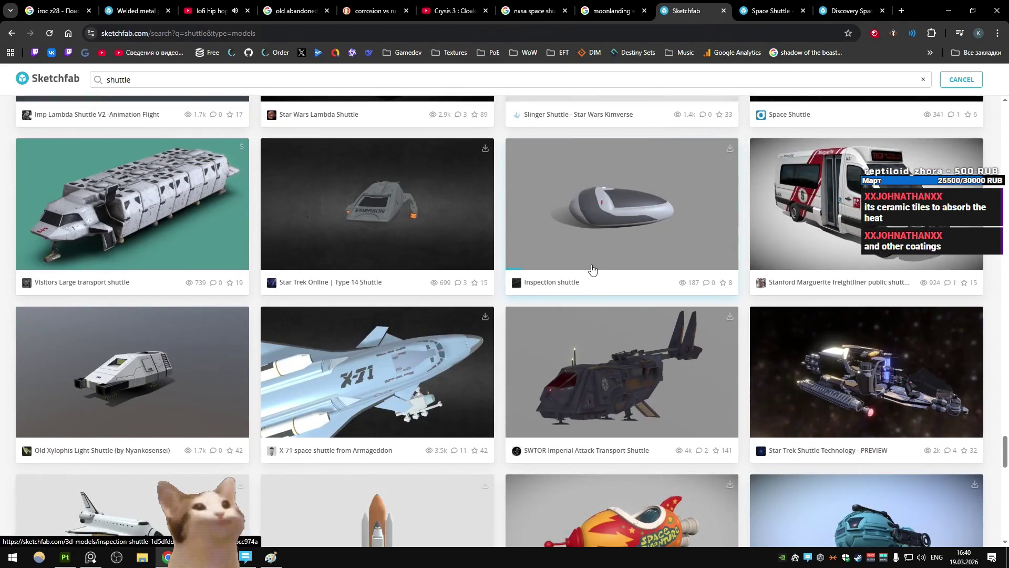
pyautogui.hotkey('ctrl', 'w')
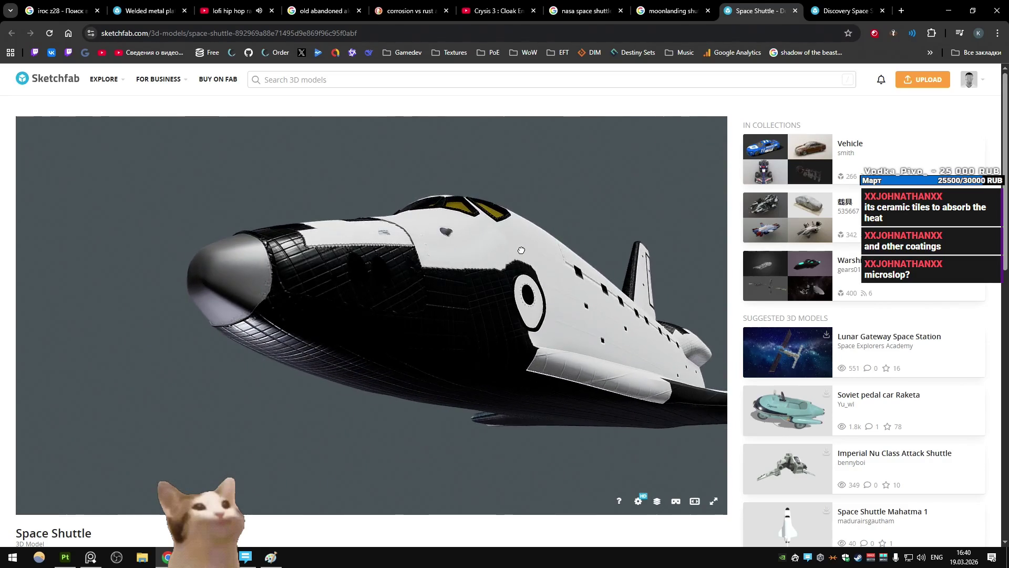
# Orbit the shuttle's rear engines and Discovery's nose, close both, and restore Unity's layout
pyautogui.moveTo(603, 297); pyautogui.dragTo(462, 274)
pyautogui.hotkey('ctrl', 'w')
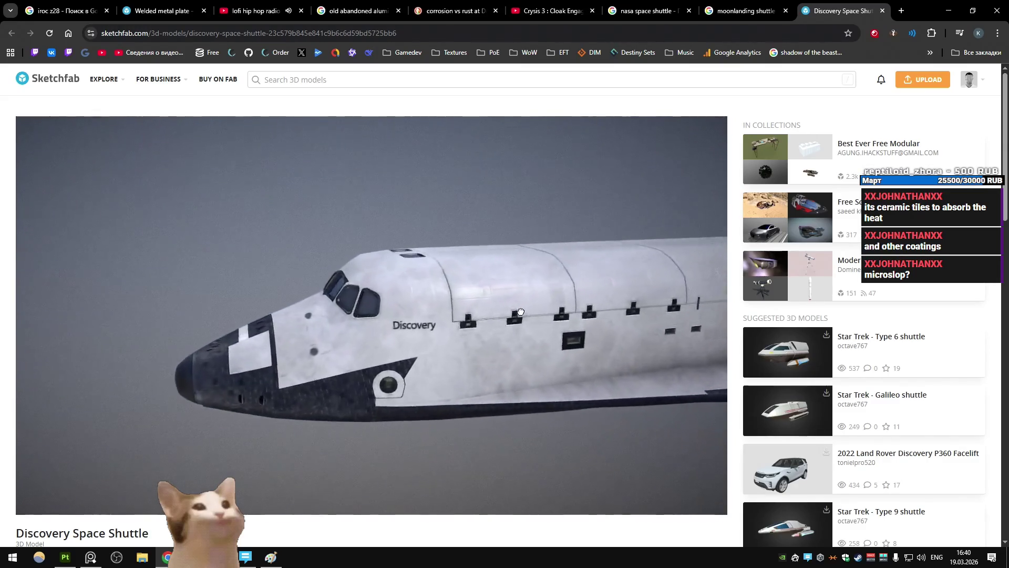
pyautogui.moveTo(575, 303); pyautogui.dragTo(559, 318)
pyautogui.scroll(3)
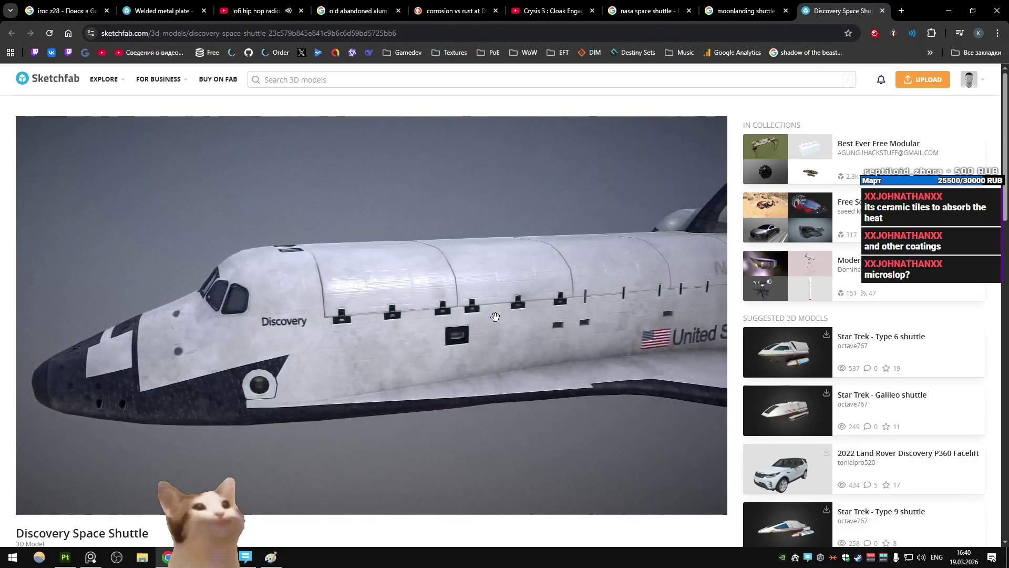
pyautogui.moveTo(522, 309); pyautogui.dragTo(430, 187)
pyautogui.hotkey('ctrl', 'w')
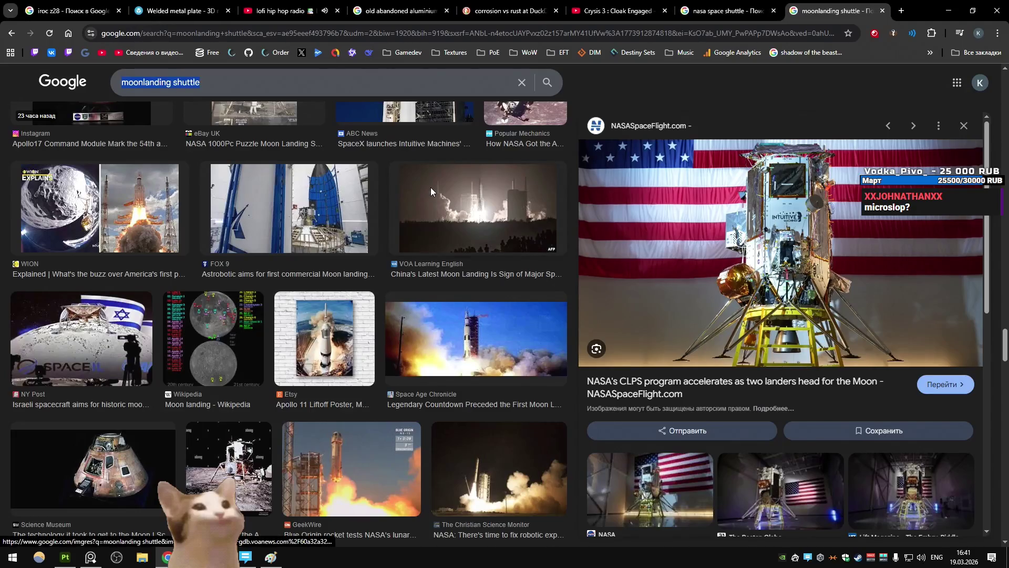
pyautogui.hotkey('alt', 'Tab')
pyautogui.hotkey('shift', 'space')
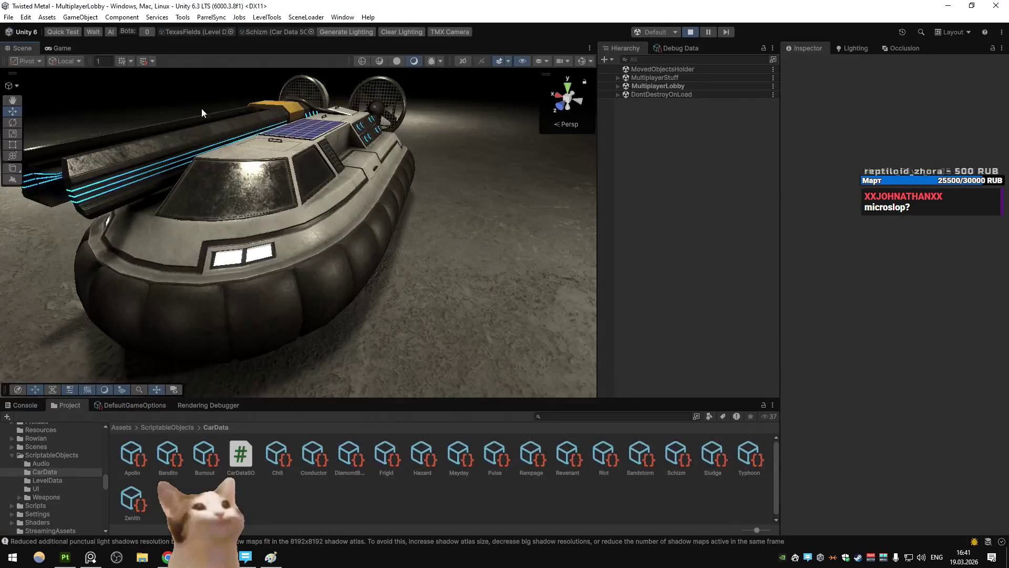
# Maximize the Game view and start the TexasFields level with the Schizm car
pyautogui.click(63, 48)
pyautogui.rightClick(68, 52)
pyautogui.click(376, 181)
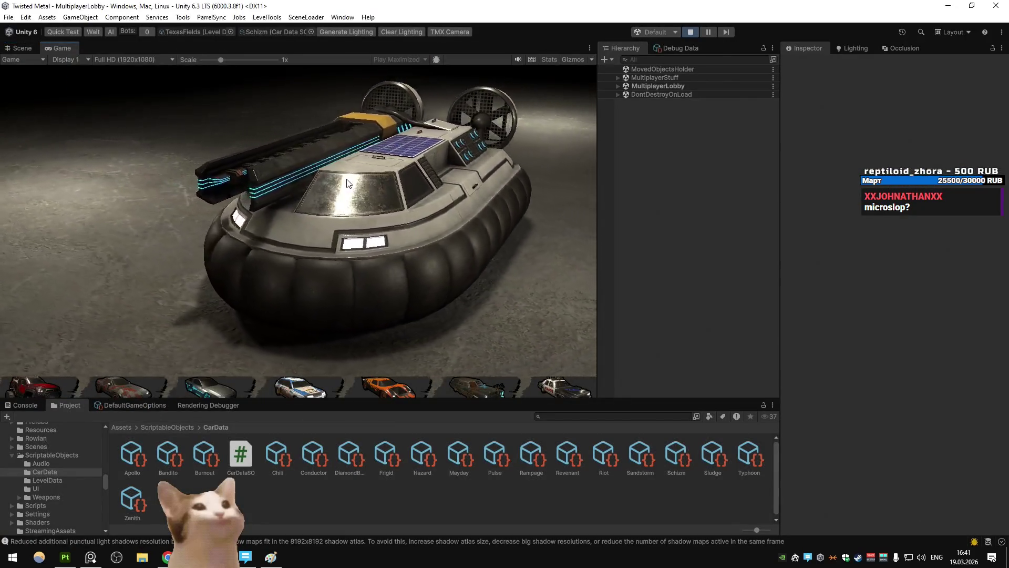
pyautogui.rightClick(65, 51)
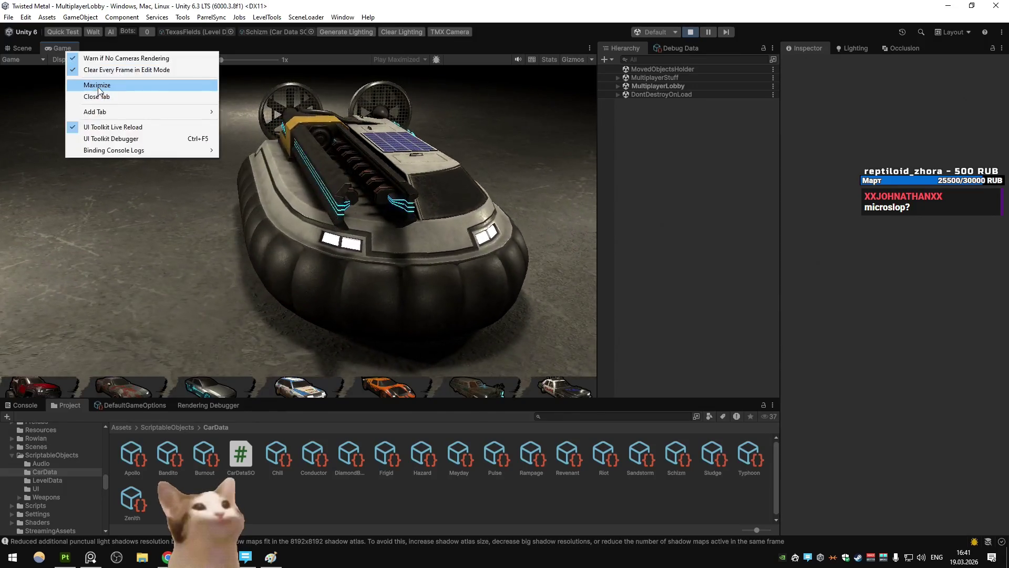
pyautogui.click(89, 83)
pyautogui.press('Return')
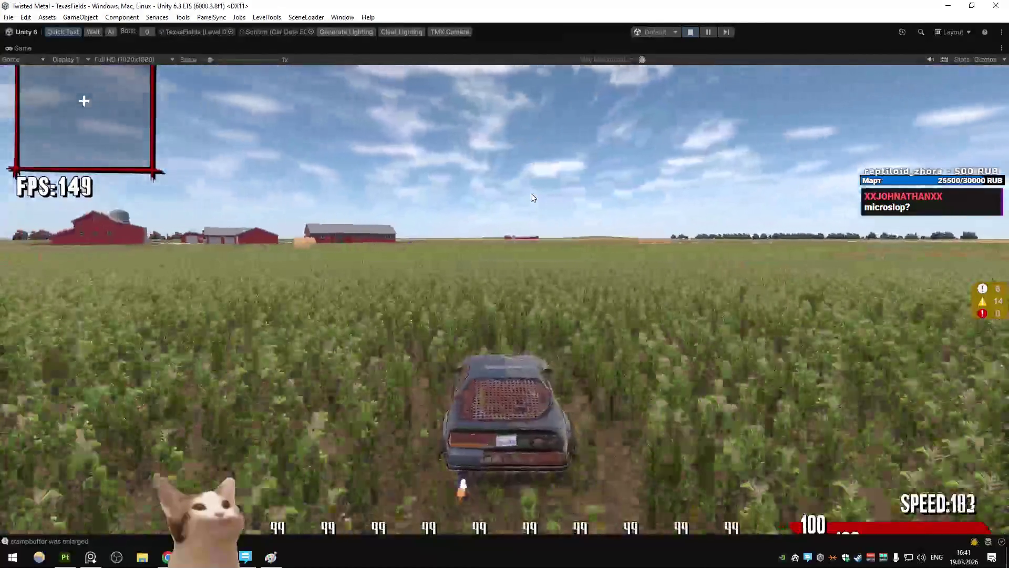
# Drive the car through the cornfield with a sharp right turn and left turns, then brake to a stop
pyautogui.press('w')
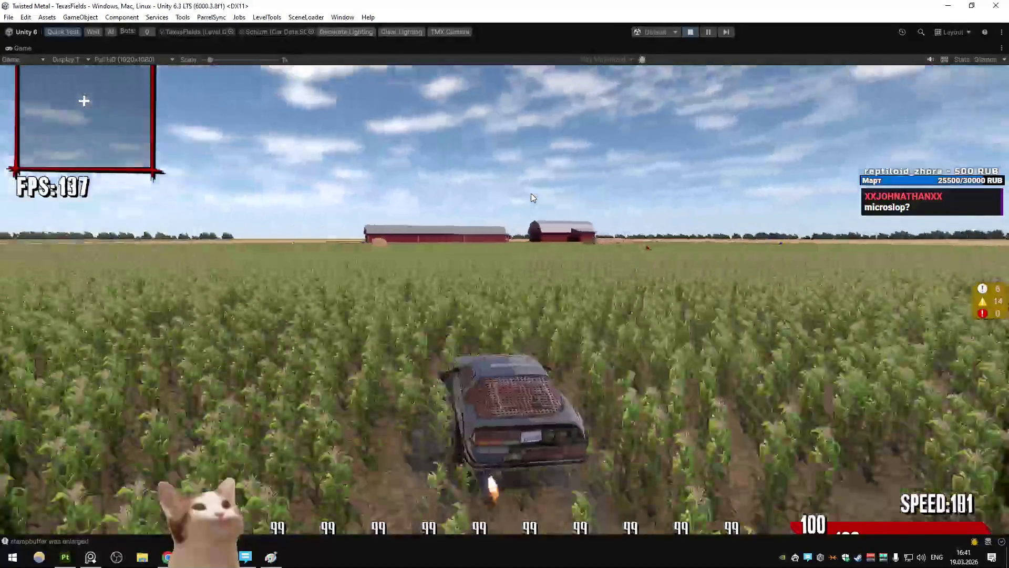
pyautogui.press('d')
pyautogui.press('space')
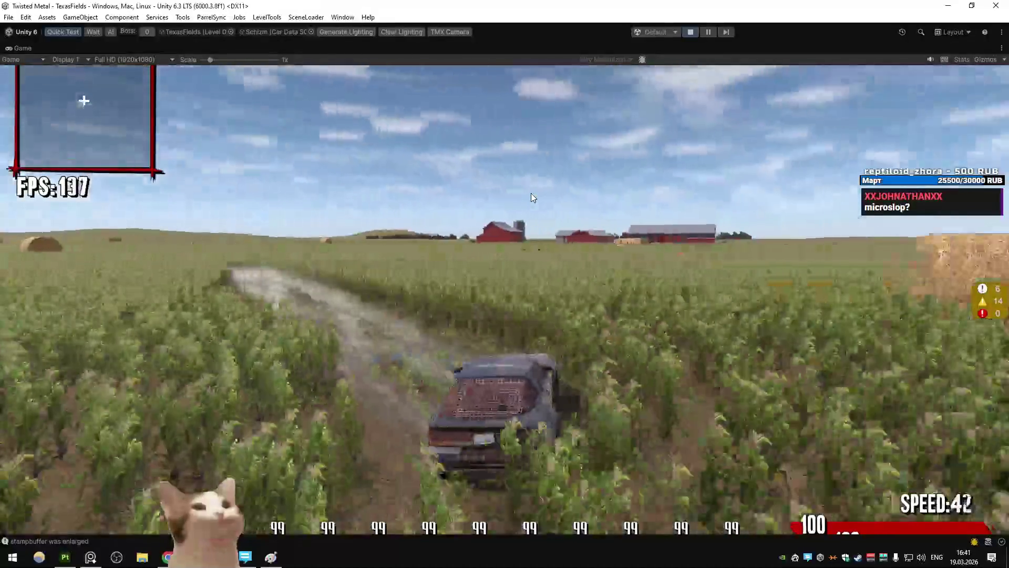
pyautogui.press('w')
pyautogui.press('a')
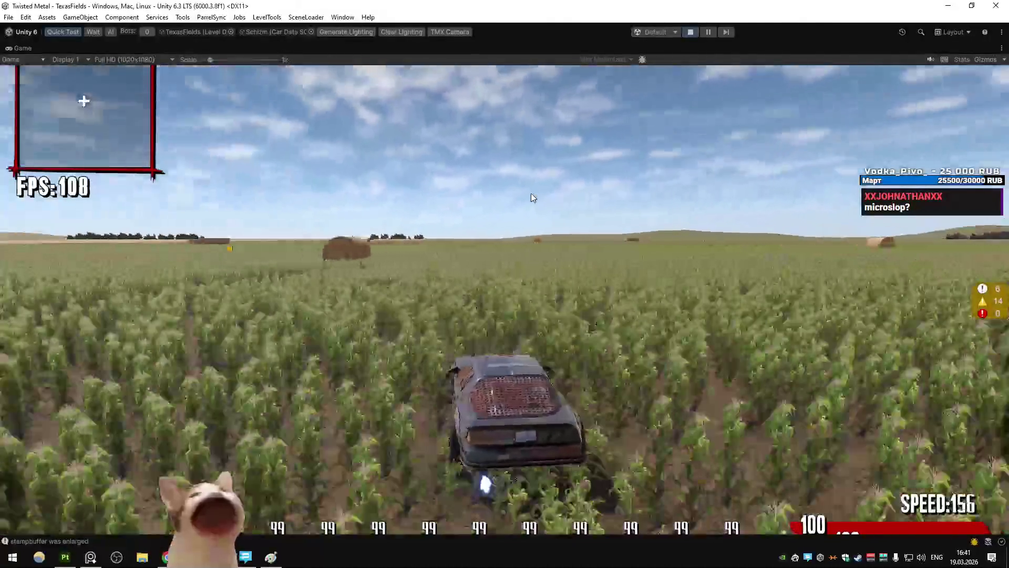
pyautogui.press('w')
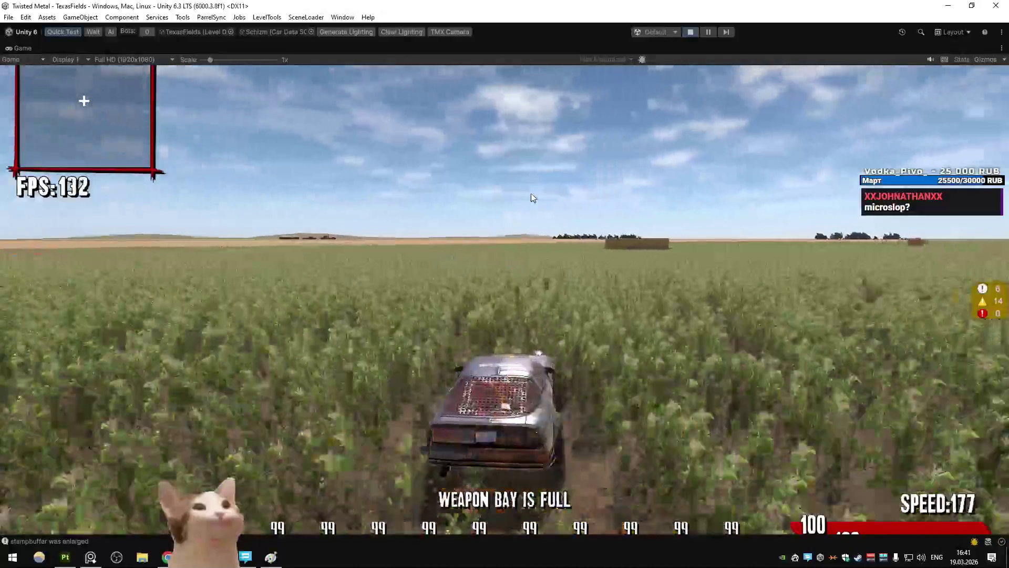
pyautogui.press('a')
pyautogui.press('w')
pyautogui.press('a')
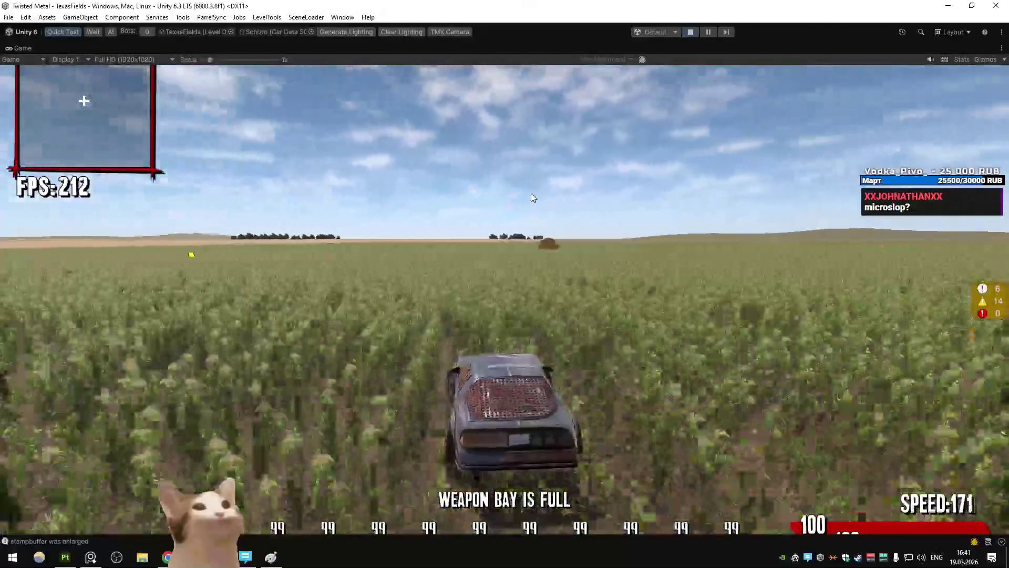
pyautogui.press('s')
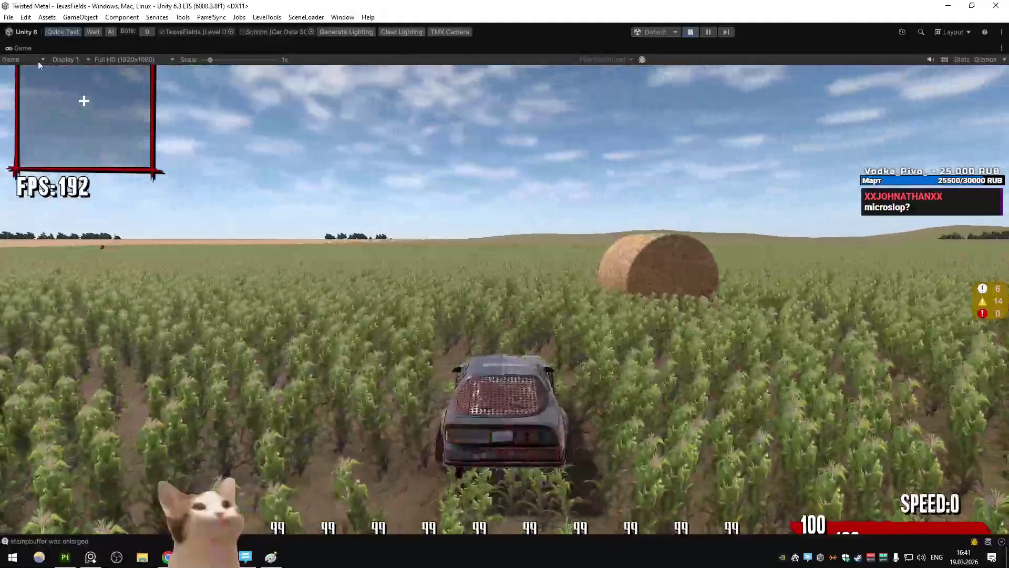
# Leave the game view, maximize the Scene view and fly the camera to the car among the corn rows
pyautogui.click(46, 79)
pyautogui.doubleClick(33, 47)
pyautogui.moveTo(414, 213); pyautogui.dragTo(540, 270)
pyautogui.press('w')
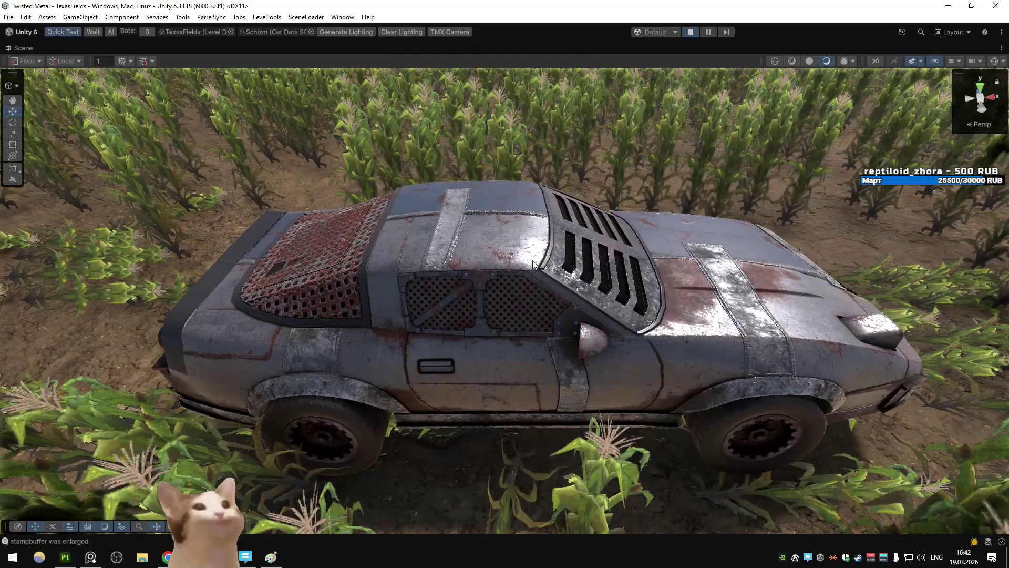
# Restore the normal editor layout, then maximize the Game view to keep driving
pyautogui.hotkey('shift', 'space')
pyautogui.click(62, 48)
pyautogui.click(107, 79)
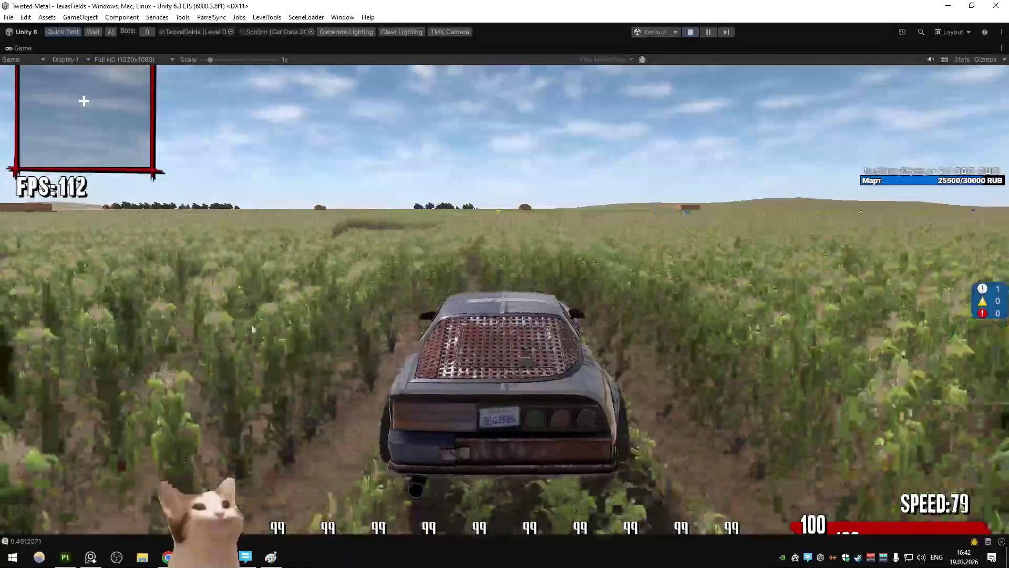
# In Blender, revert the last car edit and hide the Z28Plane.013 part
pyautogui.hotkey('alt', 'Tab')
pyautogui.hotkey('ctrl', 'z')
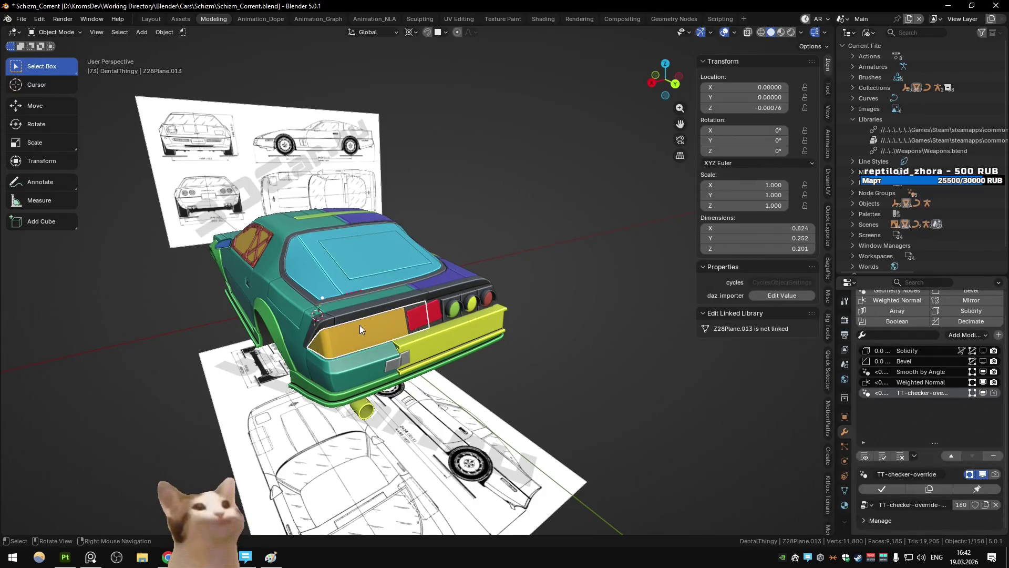
pyautogui.hotkey('ctrl', 'shift', 'z')
pyautogui.hotkey('ctrl', 'z')
pyautogui.hotkey('ctrl', 'z')
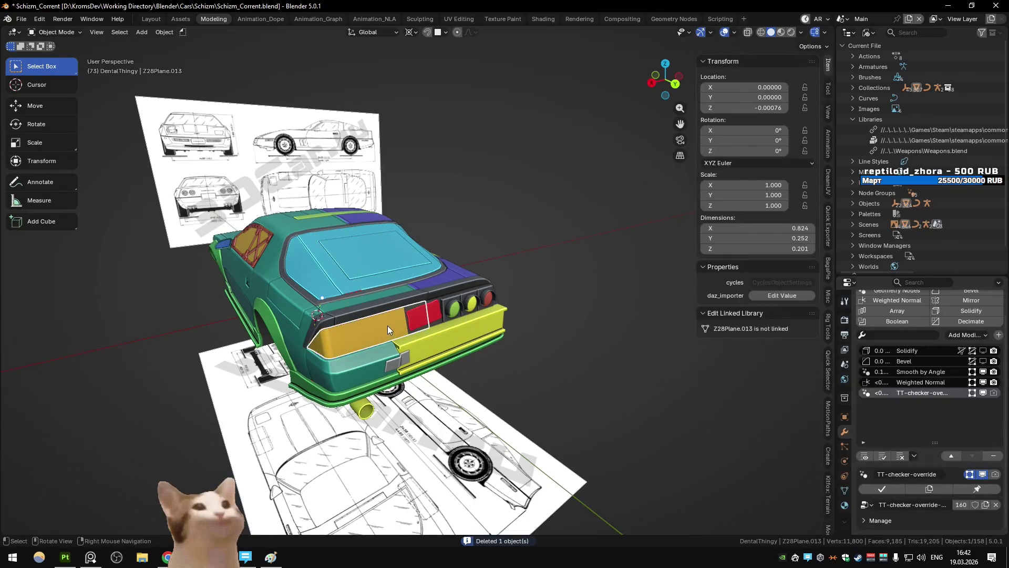
pyautogui.click(377, 326)
pyautogui.press('h')
# Select the Z28Plane.052 part, then return to Unity and restore its full editor layout
pyautogui.click(377, 326)
pyautogui.click(377, 326)
pyautogui.hotkey('alt', 'Tab')
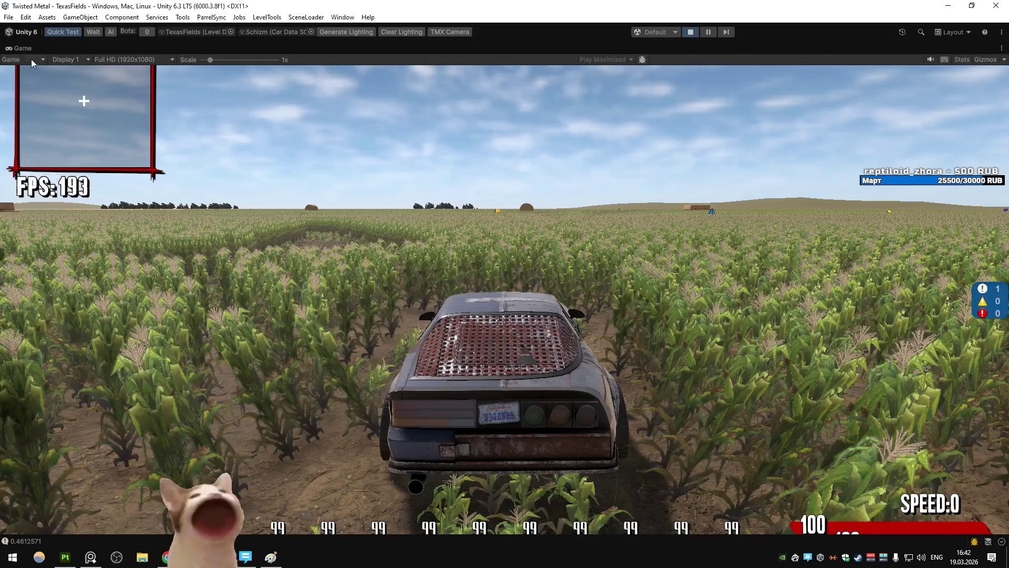
pyautogui.click(56, 78)
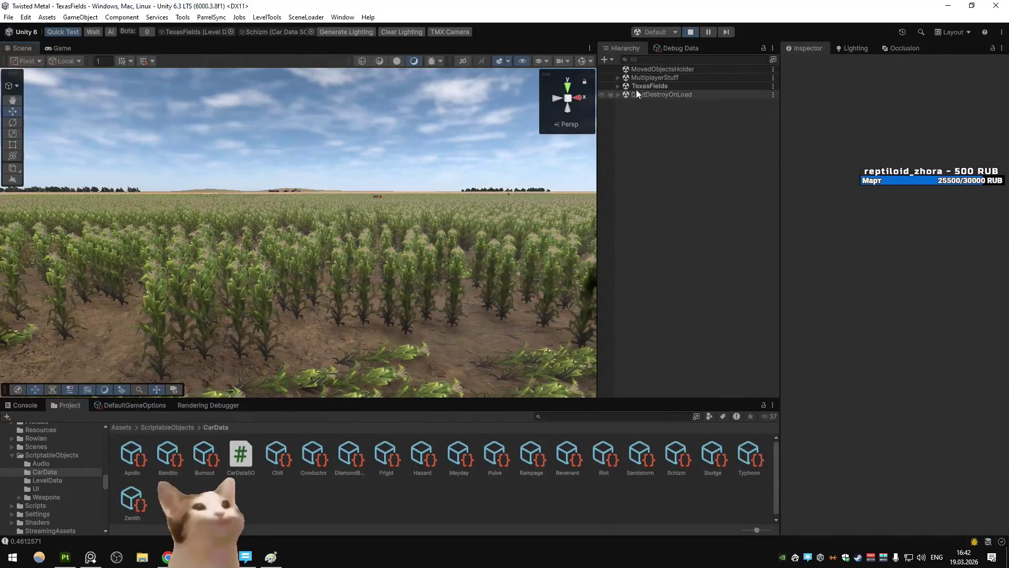
# Select Car_Schizm(Clone), expand Body > MeshPivot to the Schizm model and toggle it off to compare
pyautogui.click(628, 205)
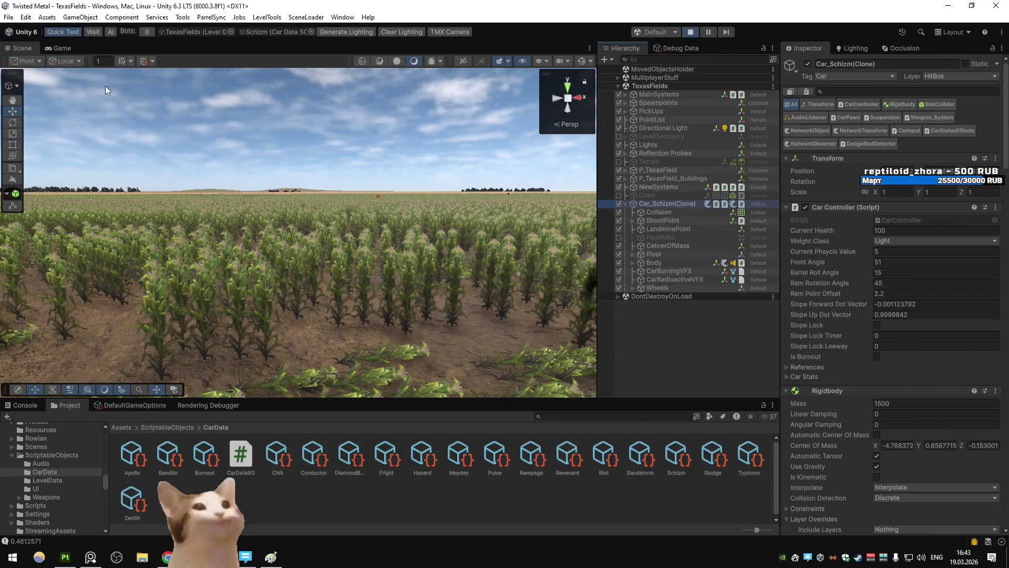
pyautogui.hotkey('ctrl', '2')
pyautogui.click(631, 263)
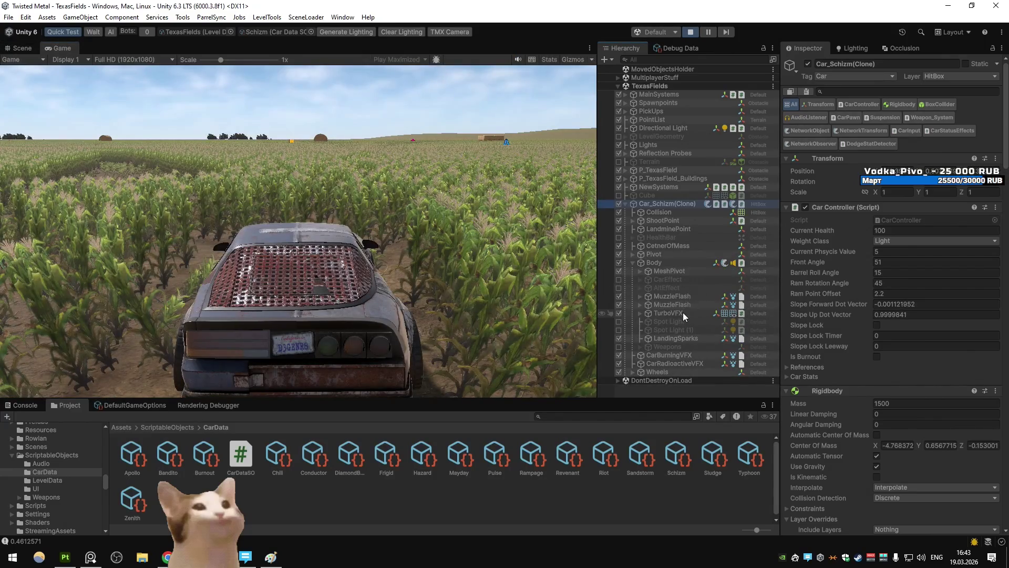
pyautogui.click(686, 273)
pyautogui.press('Right')
pyautogui.press('Down')
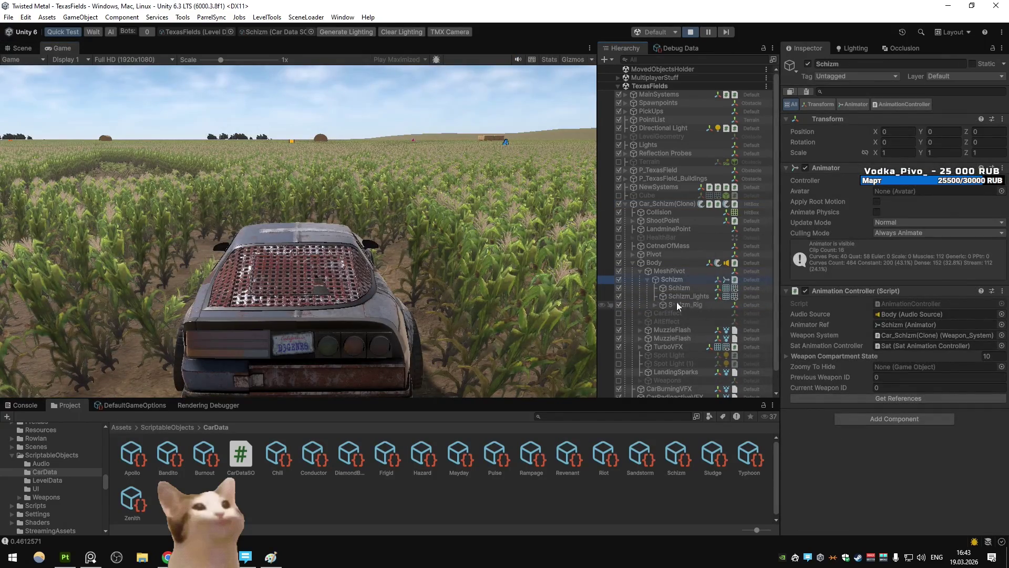
pyautogui.click(619, 287)
# Re-enable the Schizm body, delete the small trim piece in Blender, and zoom to panel Z28Plane.048
pyautogui.click(618, 287)
pyautogui.hotkey('alt', 'Tab')
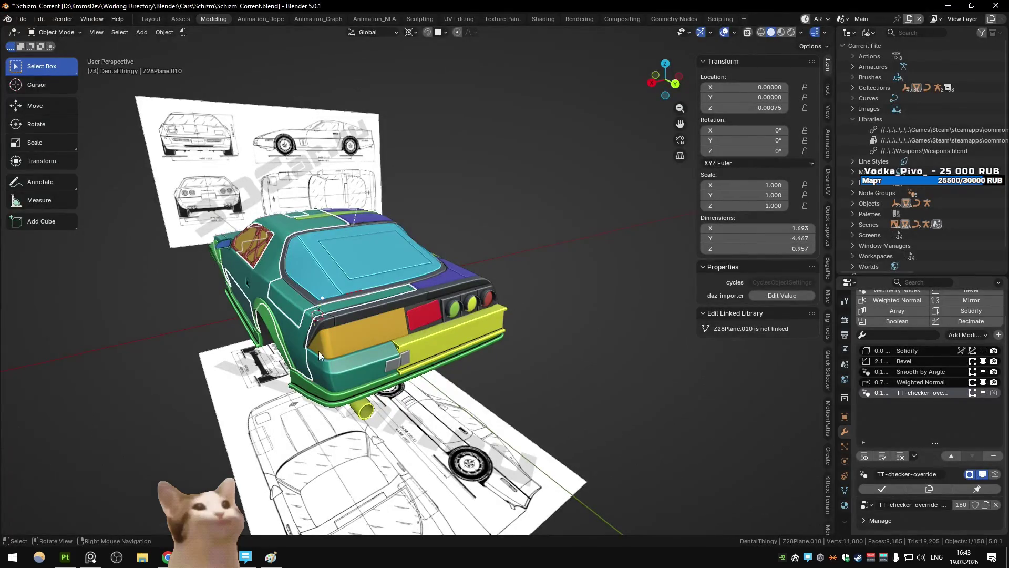
pyautogui.press('Delete')
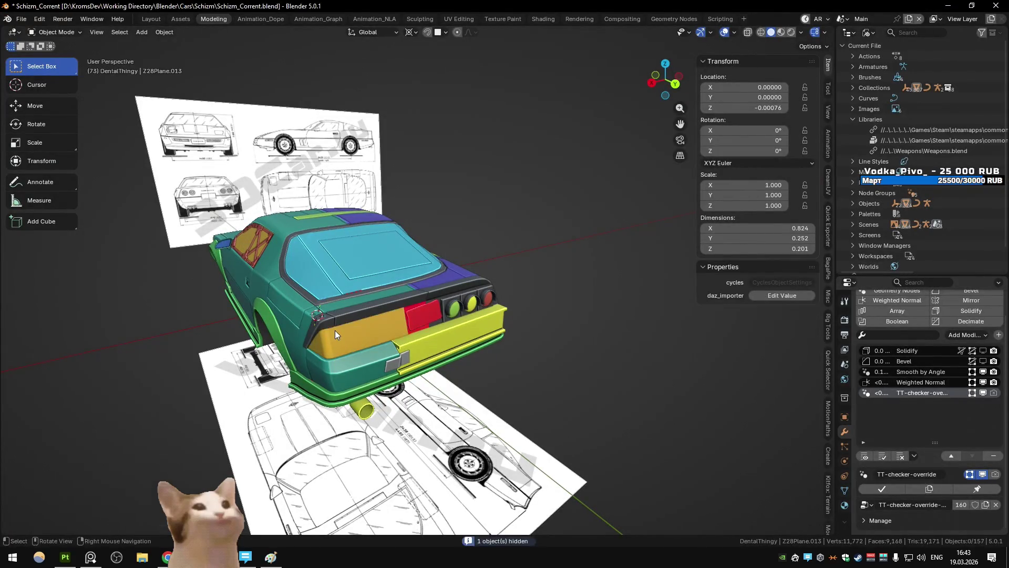
pyautogui.click(336, 330)
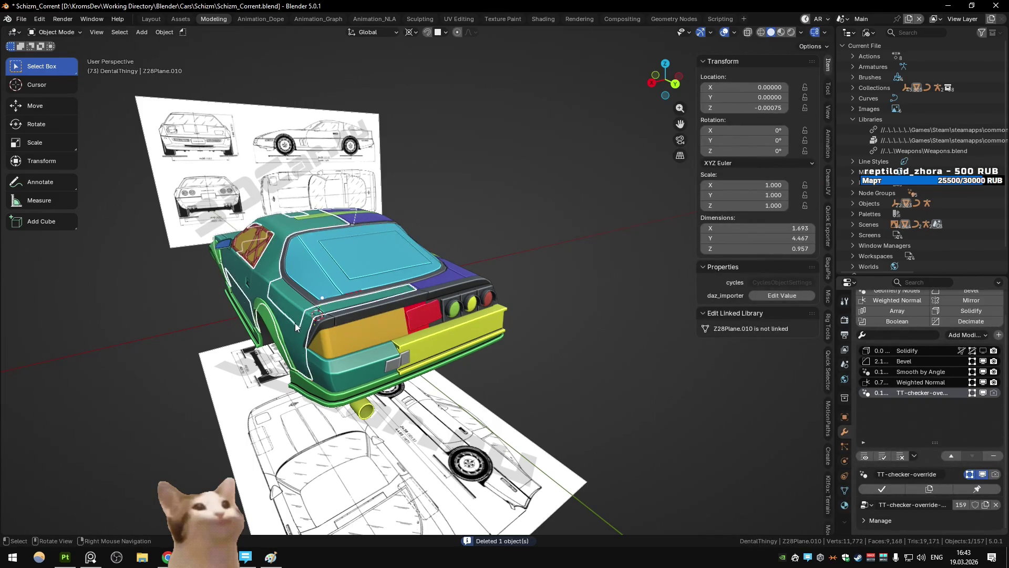
pyautogui.click(323, 337)
pyautogui.press('KP_Decimal')
# Check the car in Unity, then in Blender select the Z28Plane.021 tail panel
pyautogui.hotkey('alt', 'Tab')
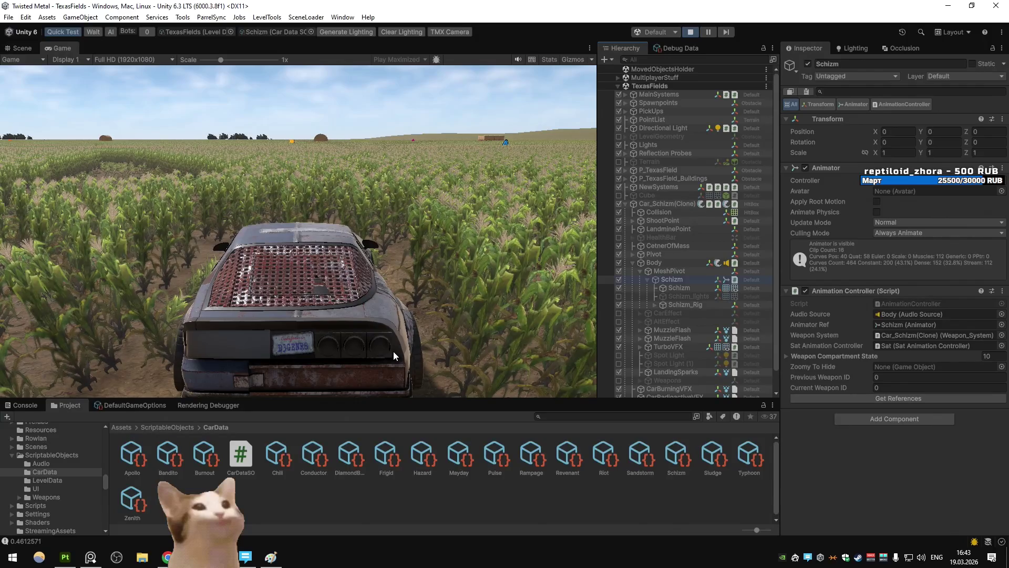
pyautogui.hotkey('alt', 'Tab')
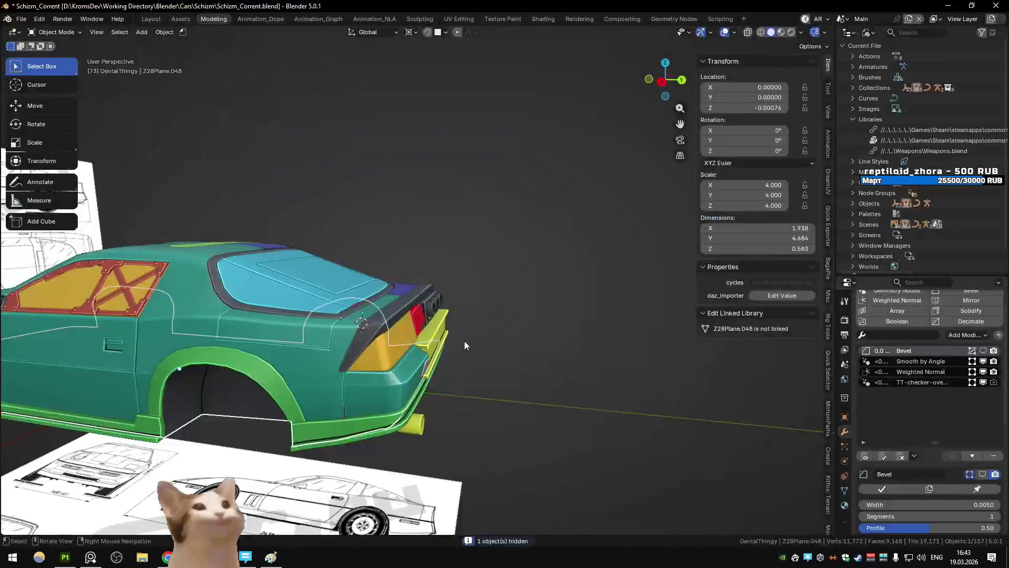
pyautogui.click(432, 314)
pyautogui.click(453, 309)
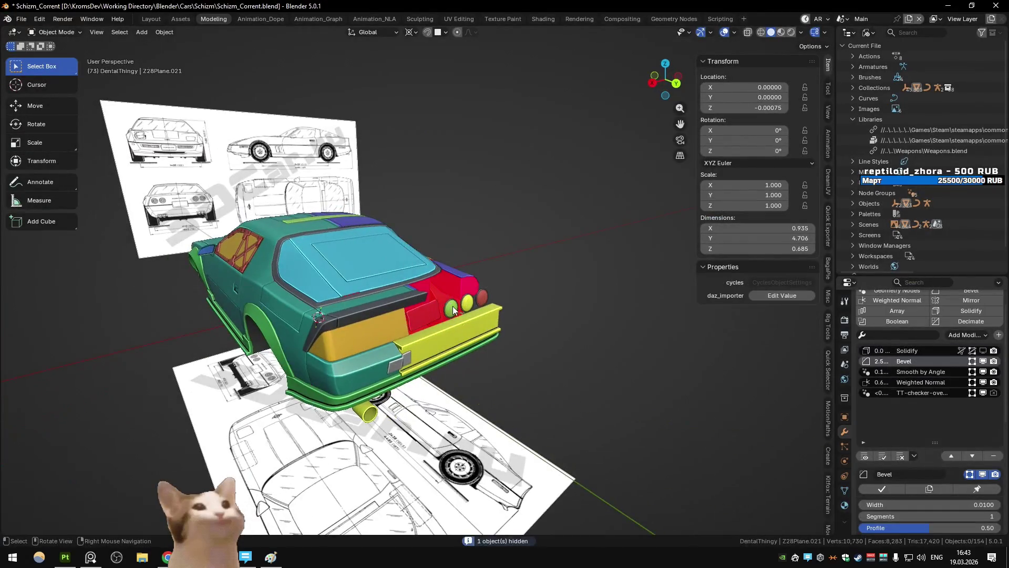
# From the Unity export scene, run Quick Favorites > Export All and return to Unity
pyautogui.hotkey('ctrl', 'pagedown')
pyautogui.hotkey('ctrl', 'pagedown')
pyautogui.press('q')
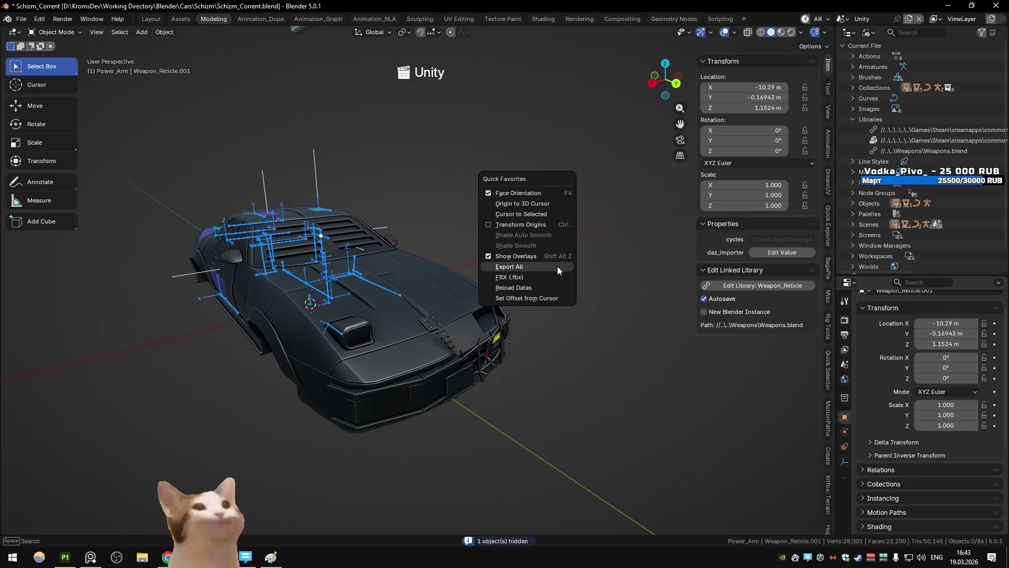
pyautogui.click(557, 266)
pyautogui.hotkey('alt', 'Tab')
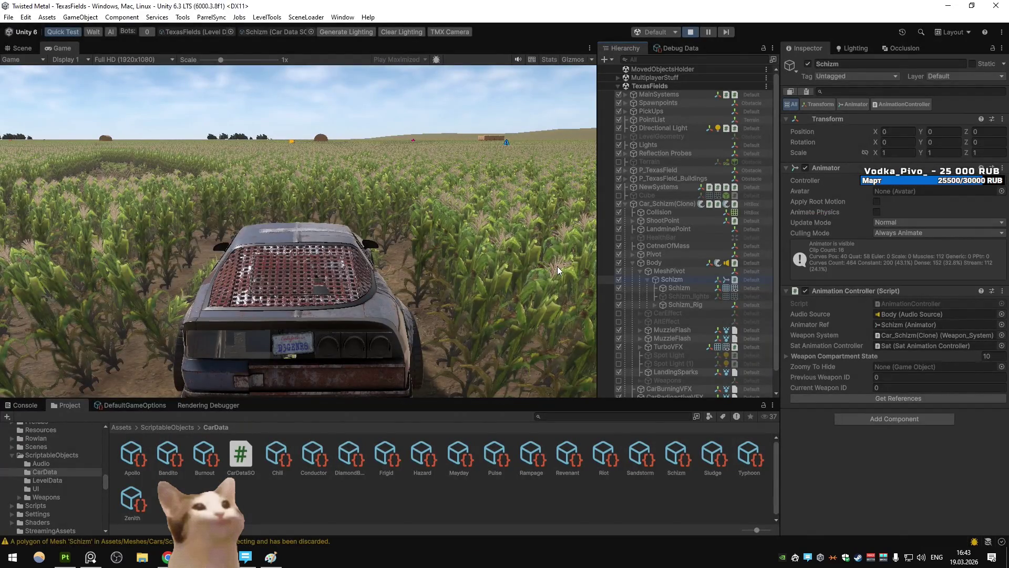
# Maximize the Game view and drive the reimported car through the corn with left and right turns
pyautogui.doubleClick(53, 50)
pyautogui.press('w')
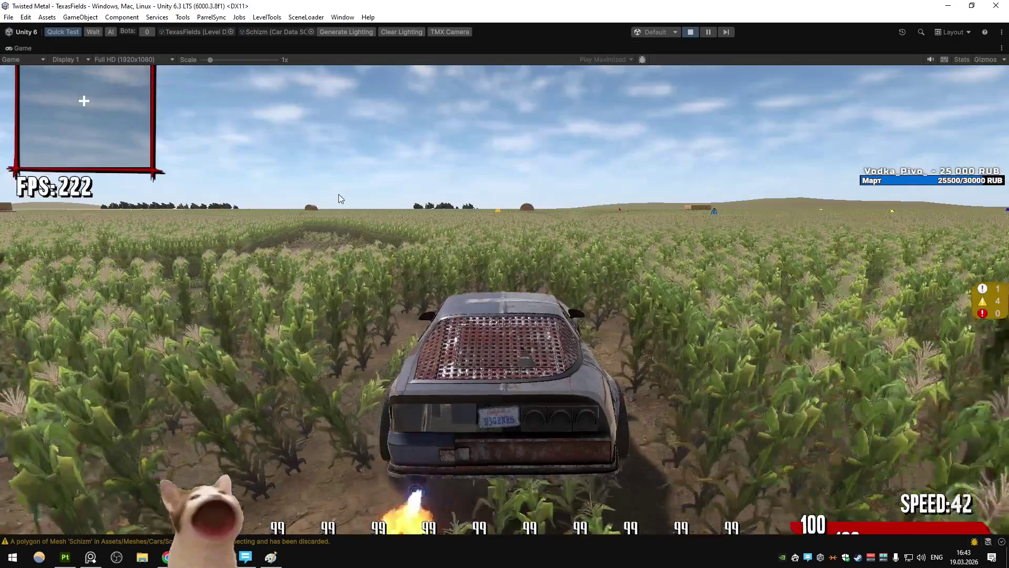
pyautogui.press('a')
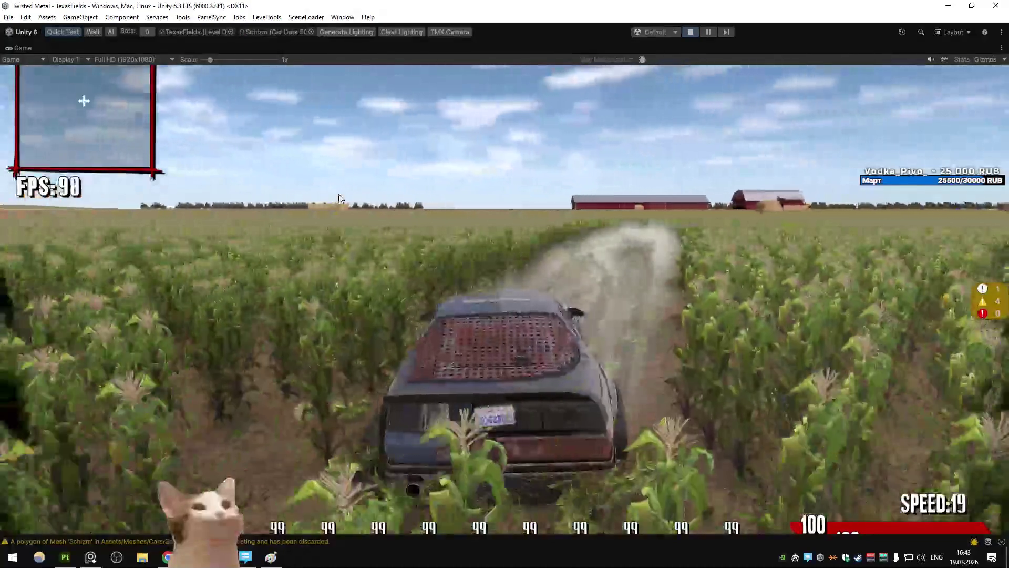
pyautogui.press('a')
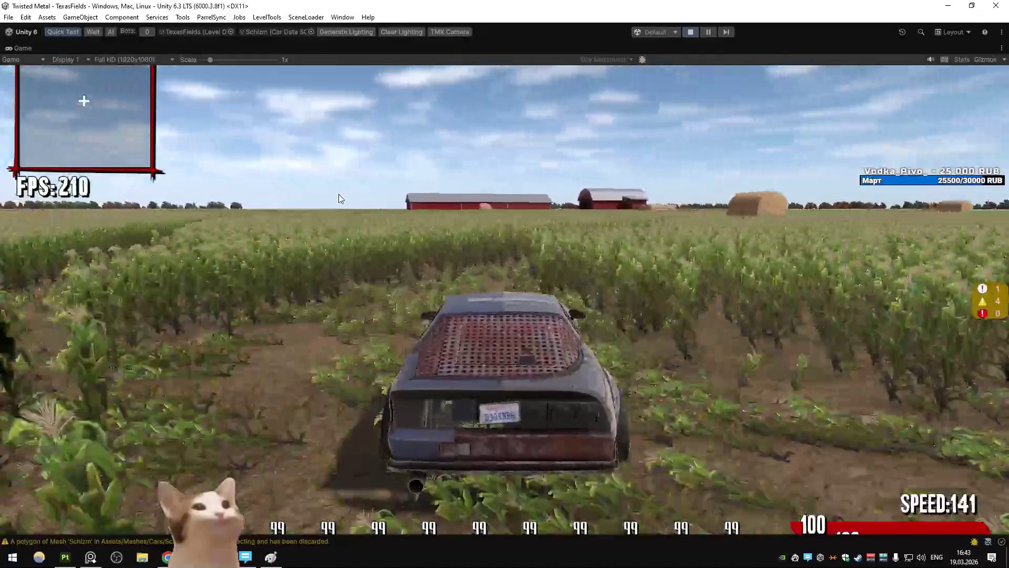
pyautogui.press('d')
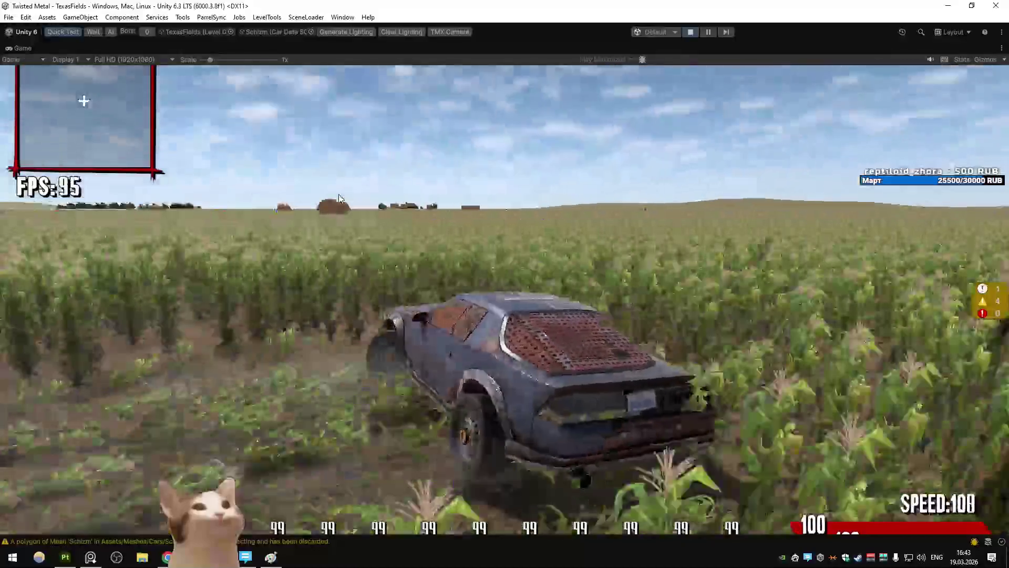
pyautogui.hotkey('ctrl', 'z')
pyautogui.hotkey('ctrl', 'z')
pyautogui.hotkey('ctrl', 'z')
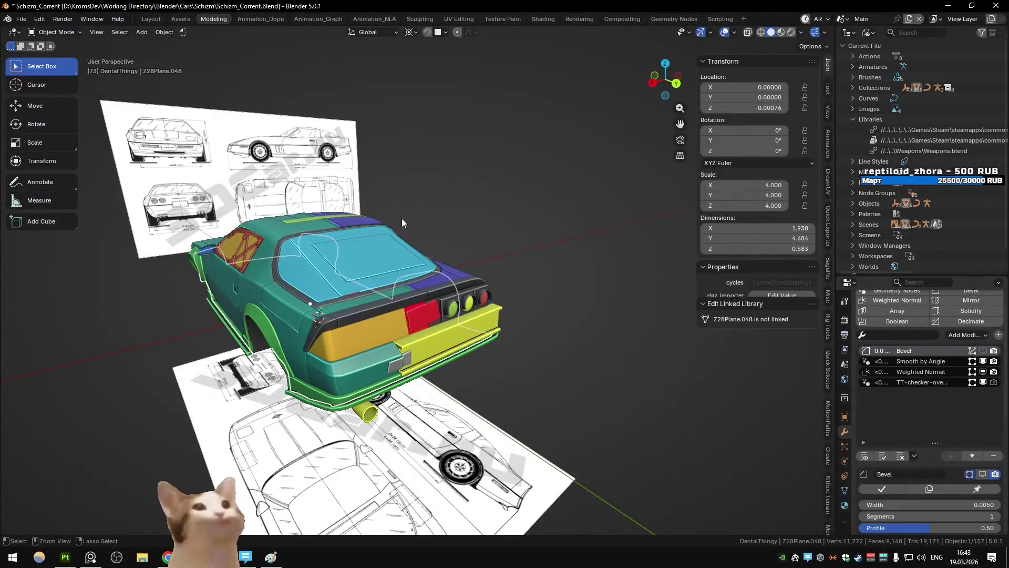
# Undo back to the Unity export scene and re-export all car parts with Quick Favorites > Export All
pyautogui.hotkey('ctrl', 'z')
pyautogui.hotkey('ctrl', 'z')
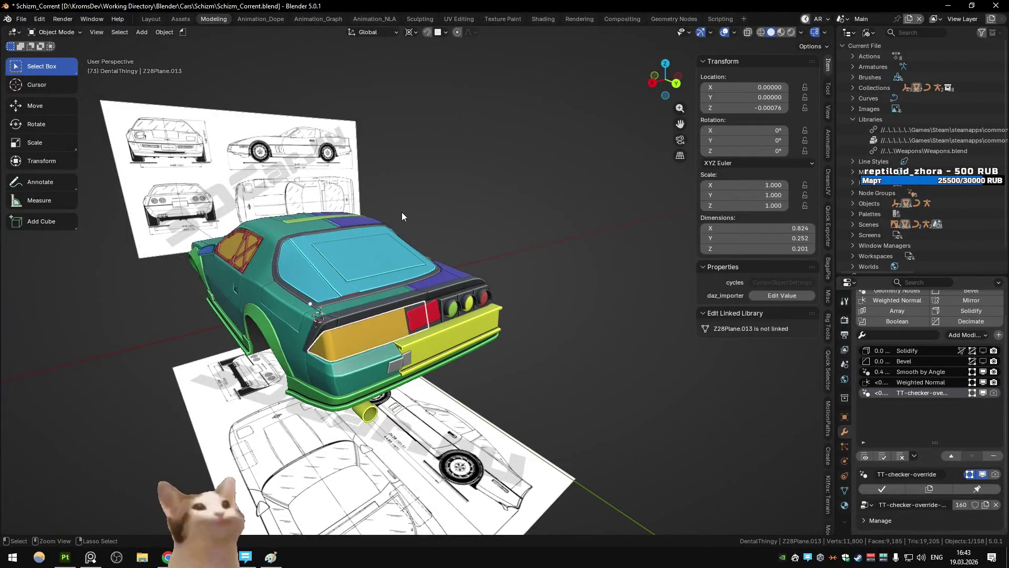
pyautogui.hotkey('ctrl', 'z')
pyautogui.hotkey('ctrl', 'z')
pyautogui.hotkey('ctrl', 'shift', 'z')
pyautogui.hotkey('ctrl', 'shift', 'z')
pyautogui.press('q')
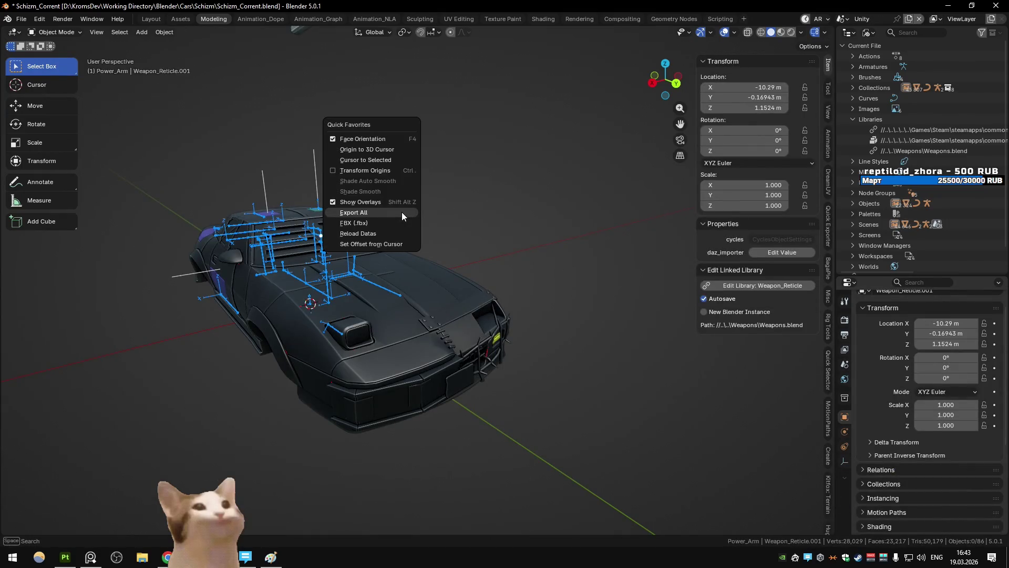
pyautogui.click(402, 212)
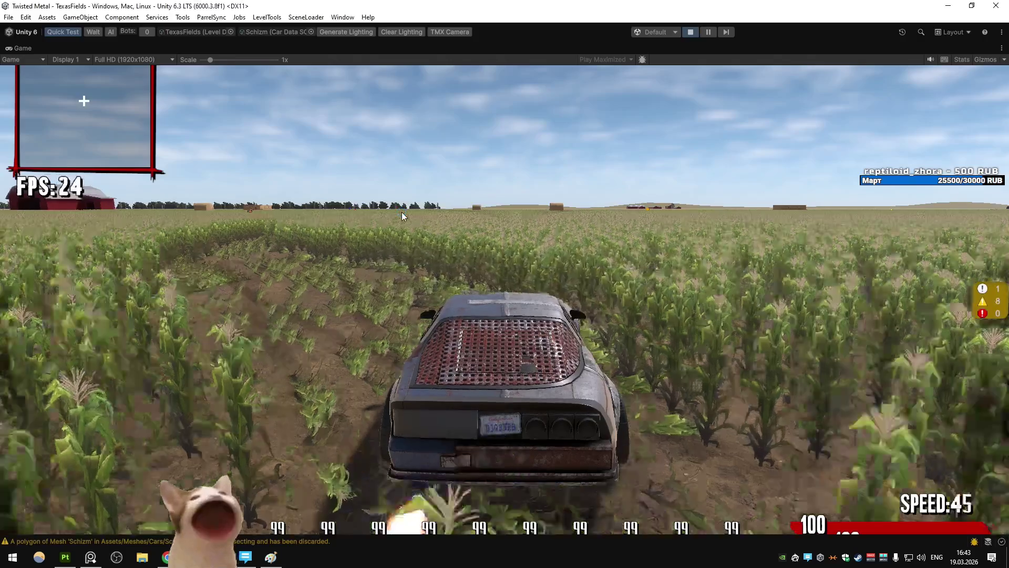
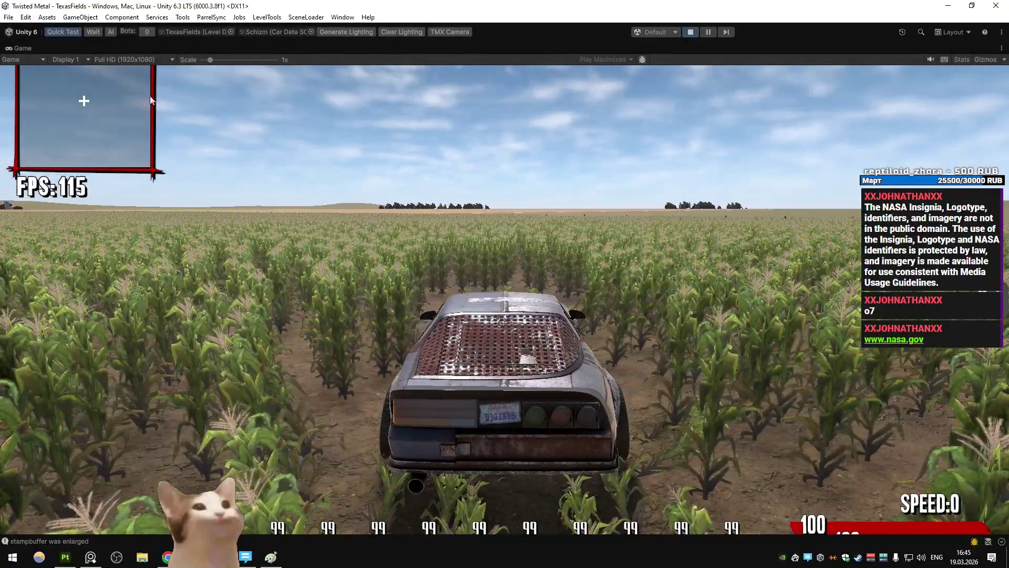
# Restore the Game view, then fly the maximized Scene camera over the cornfield onto the car's roof before switching to Blender
pyautogui.click(22, 48)
pyautogui.moveTo(368, 210); pyautogui.dragTo(337, 239)
pyautogui.rightClick(377, 233)
pyautogui.press('Escape')
pyautogui.hotkey('shift', 'space')
pyautogui.press('w')
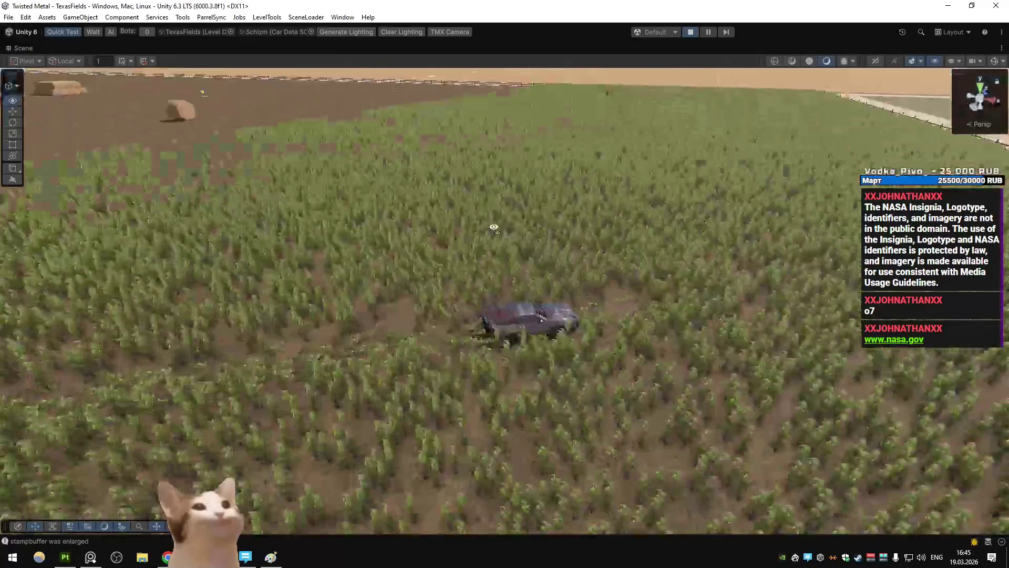
pyautogui.moveTo(765, 183); pyautogui.dragTo(699, 198)
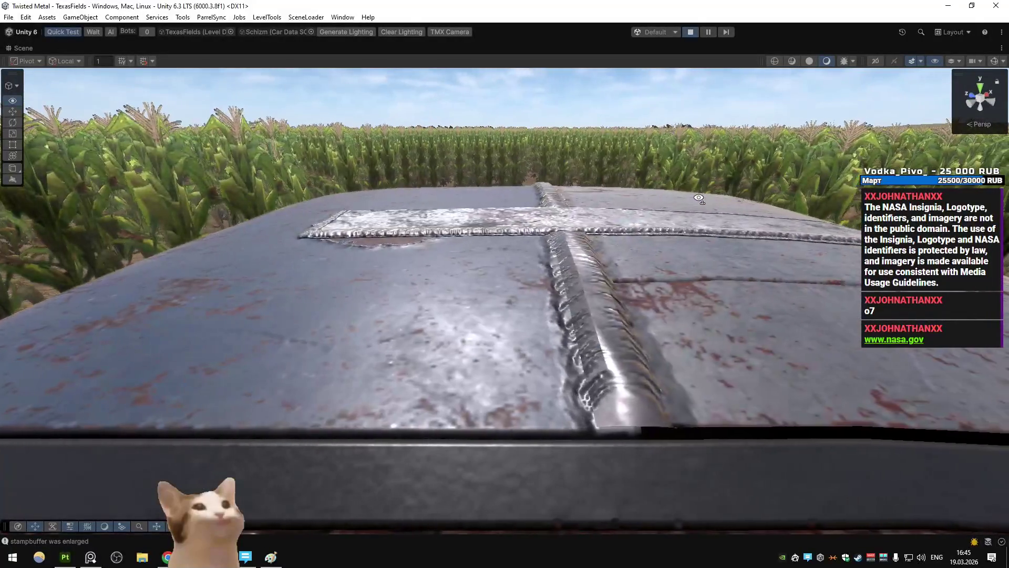
pyautogui.hotkey('alt', 'Tab')
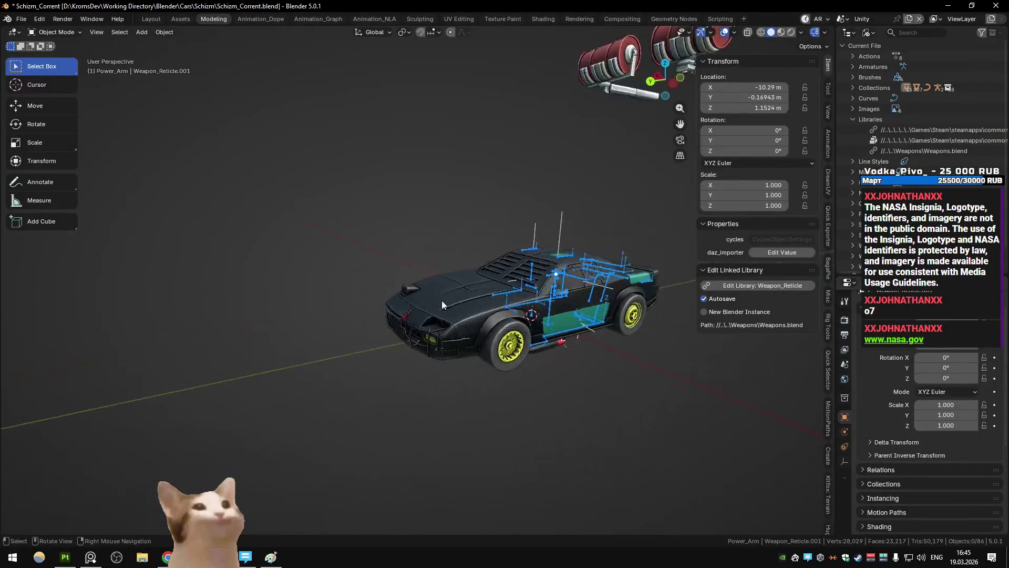
# Select the Schizm car body and apply Shade Auto Smooth with a 90° angle
pyautogui.click(340, 351)
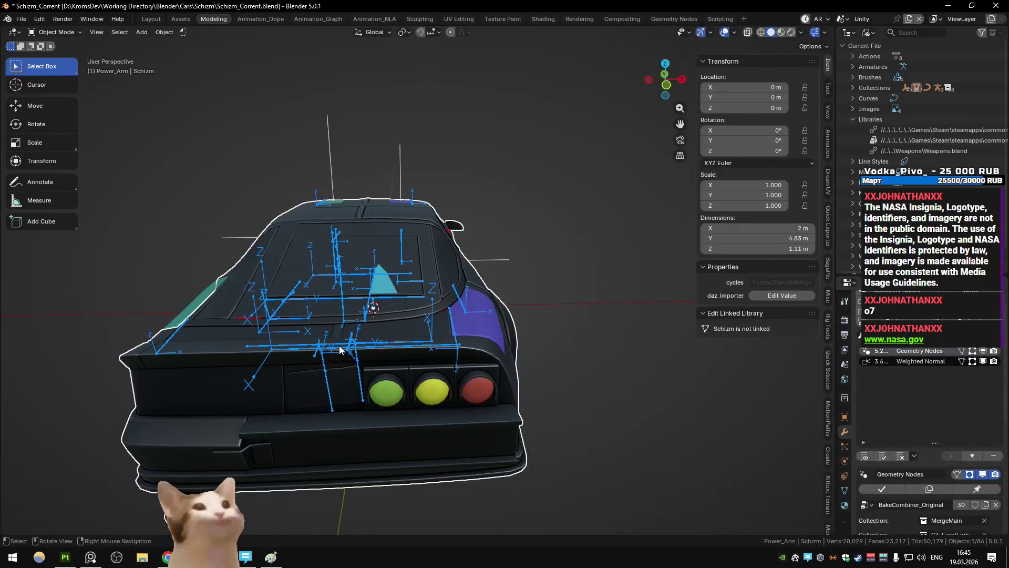
pyautogui.hotkey('shift', '`')
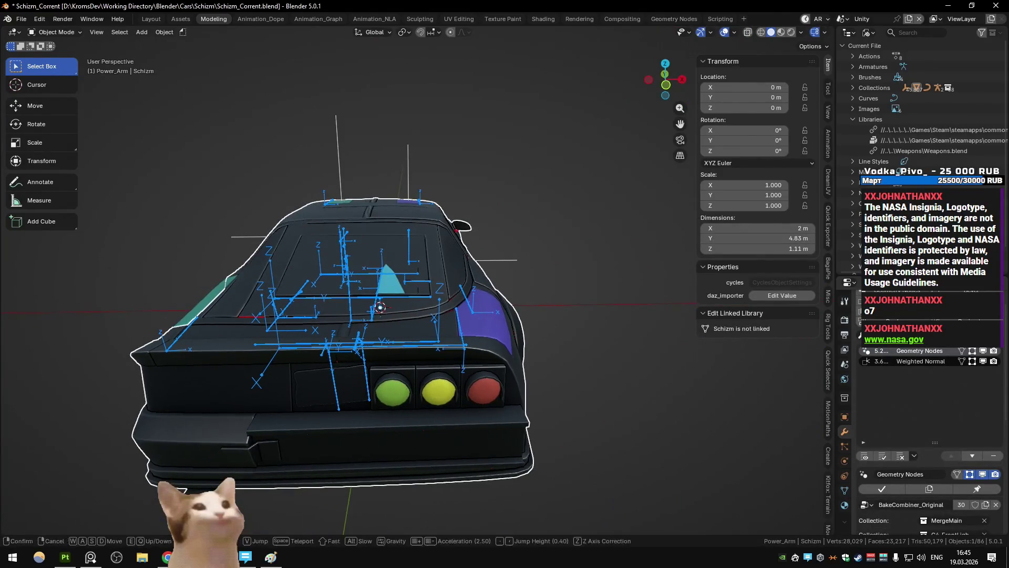
pyautogui.rightClick(398, 317)
pyautogui.click(397, 316)
pyautogui.scroll(3)
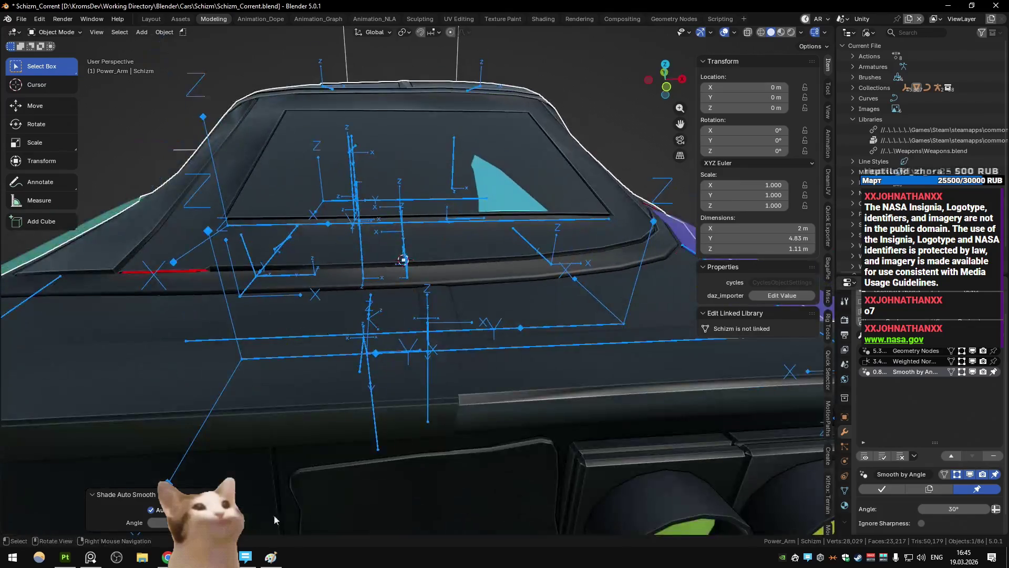
pyautogui.write('90')
pyautogui.press('Return')
# Delete the Smooth by Angle modifier, orbit to inspect the roof, and return to Unity
pyautogui.scroll(-3)
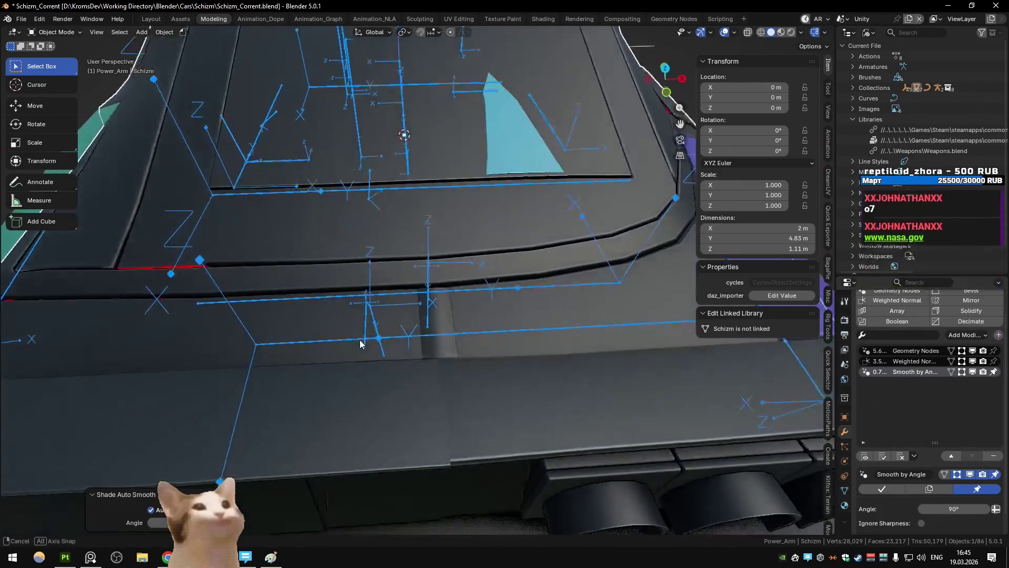
pyautogui.scroll(3)
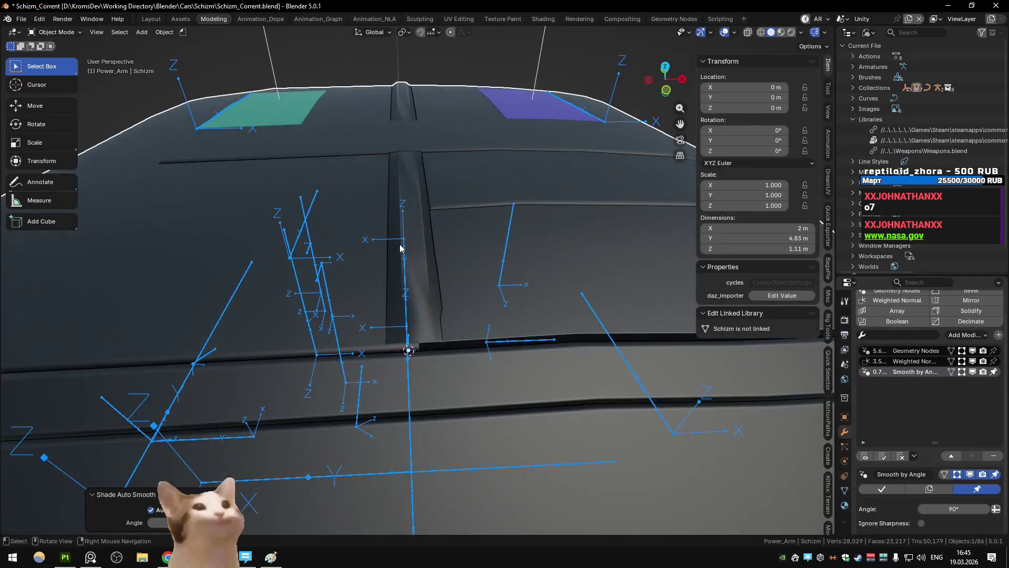
pyautogui.click(993, 455)
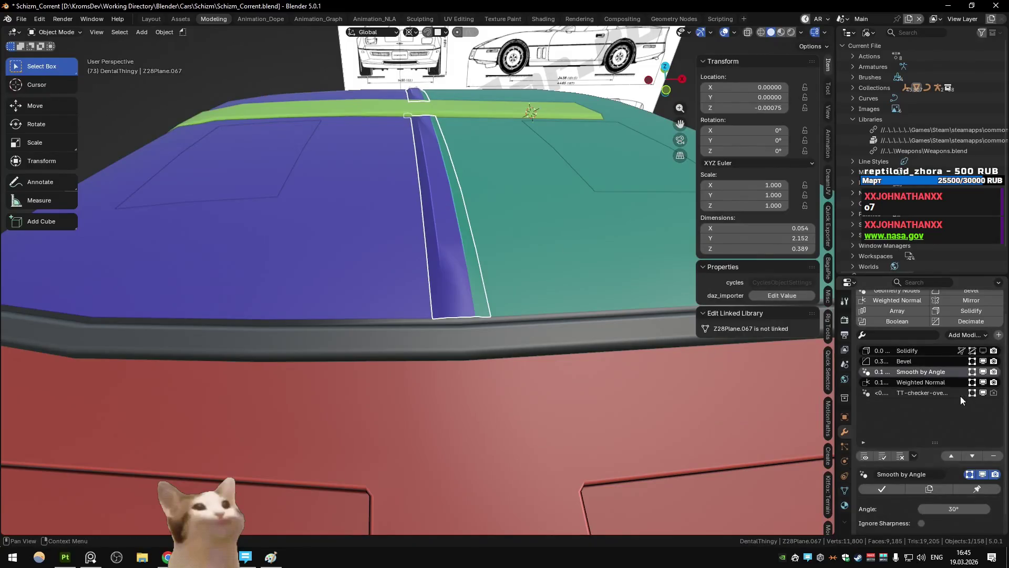
pyautogui.moveTo(505, 315); pyautogui.dragTo(556, 354)
pyautogui.press('q')
pyautogui.click(244, 564)
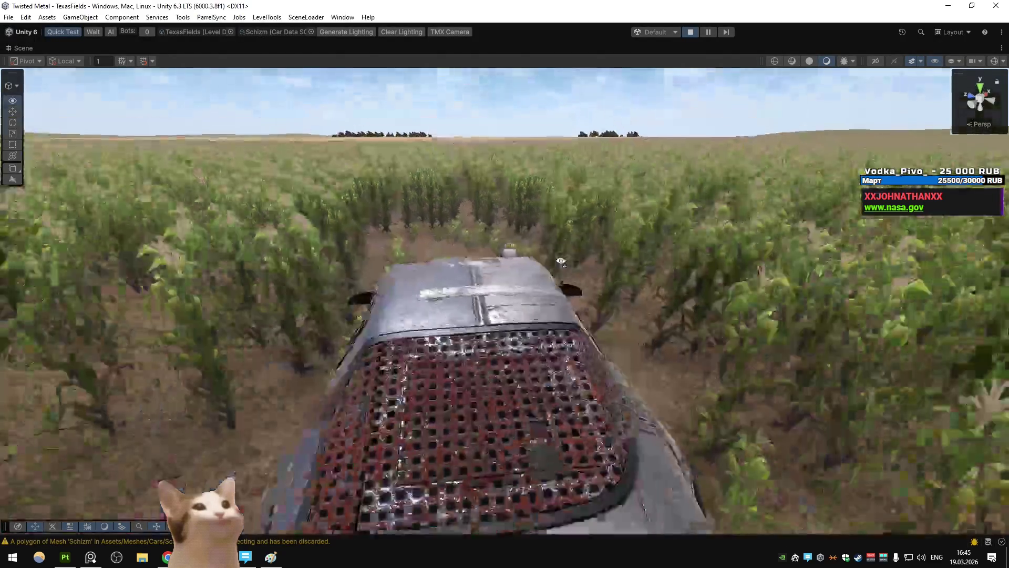
# Un-maximize the Scene view and maximize the Game view, then switch to Substance 3D Painter
pyautogui.rightClick(30, 53)
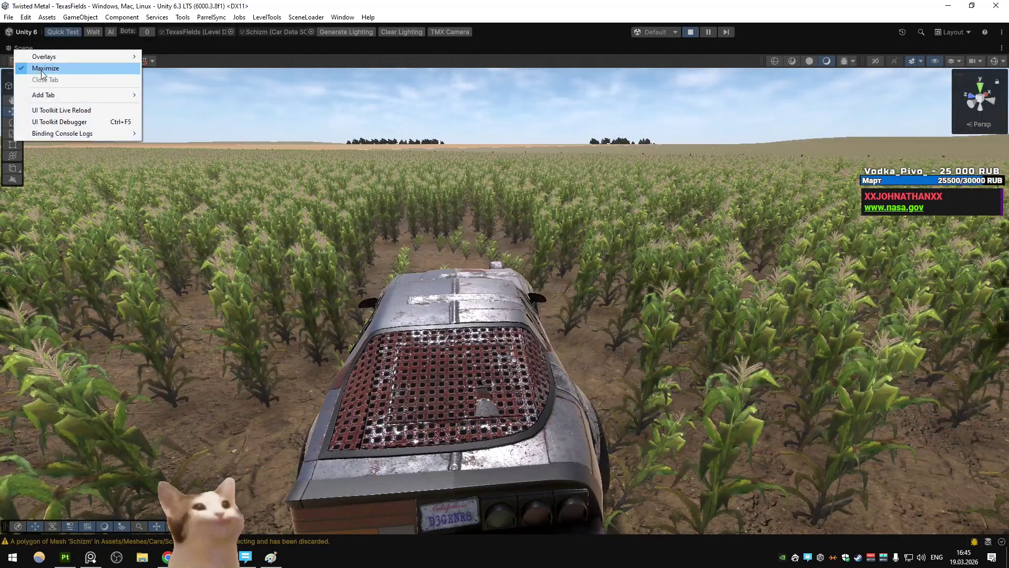
pyautogui.click(32, 67)
pyautogui.rightClick(55, 45)
pyautogui.click(73, 82)
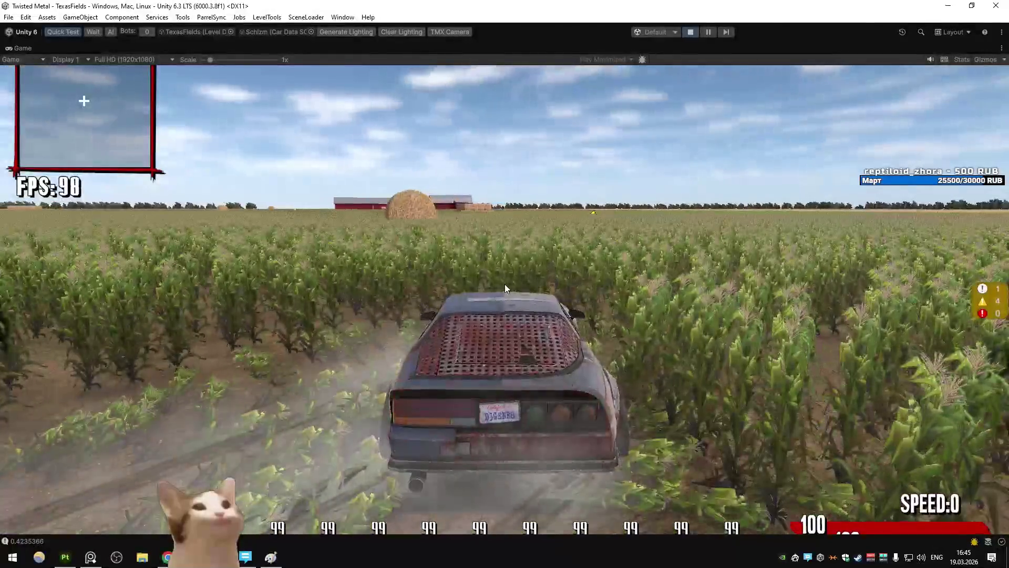
pyautogui.hotkey('alt', 'Tab')
# Zoom onto the rear weld seam, expand the WeldingLine layer folder, and select the Path tool
pyautogui.scroll(-3)
pyautogui.scroll(3)
pyautogui.scroll(-3)
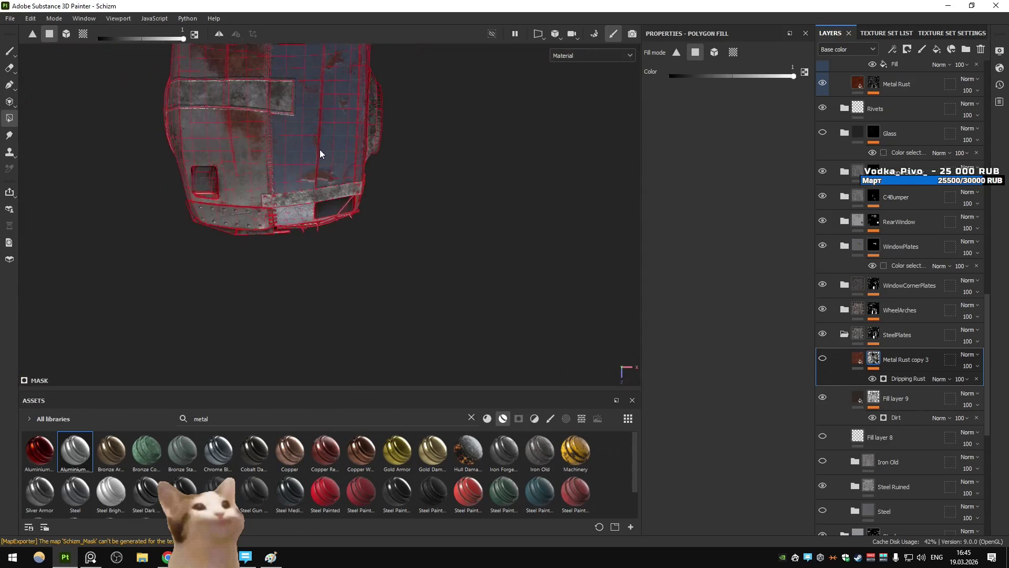
pyautogui.scroll(-3)
pyautogui.scroll(3)
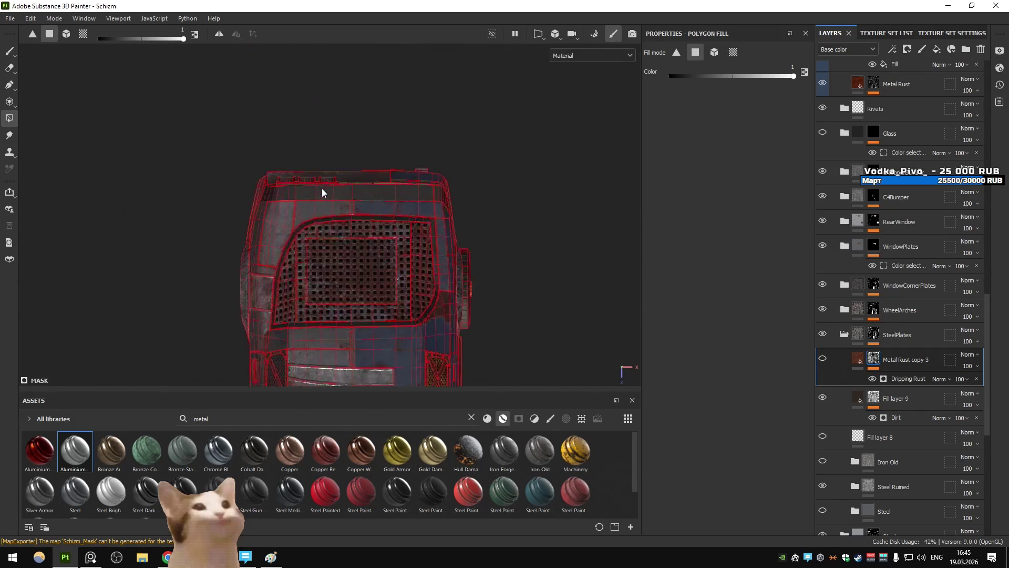
pyautogui.scroll(3)
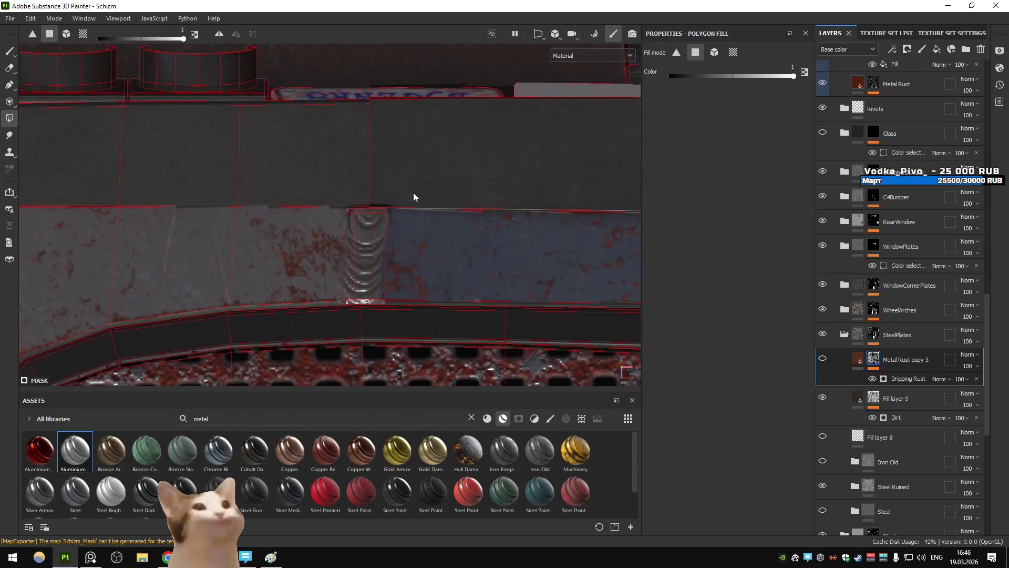
pyautogui.scroll(3)
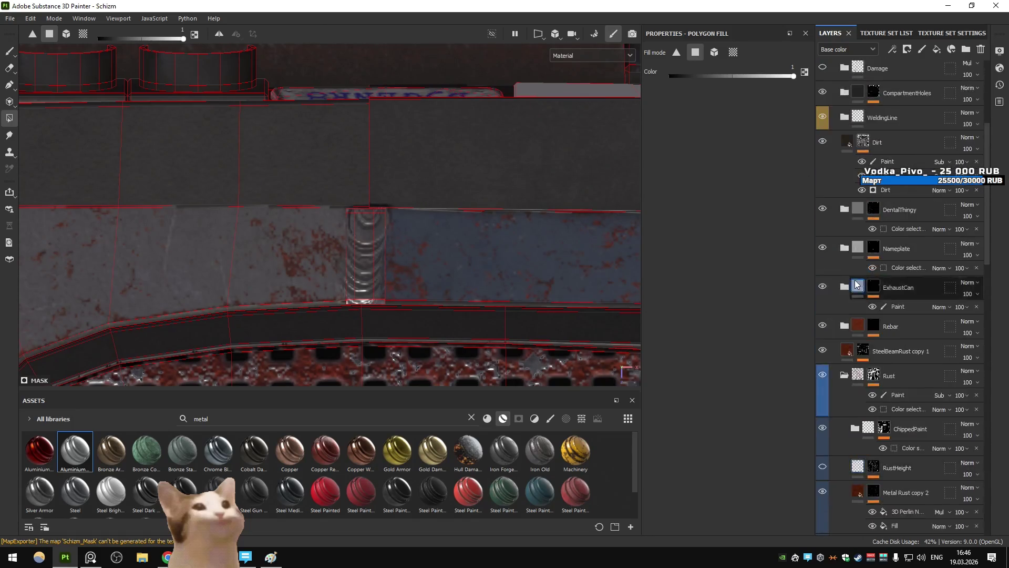
pyautogui.click(843, 323)
pyautogui.scroll(-3)
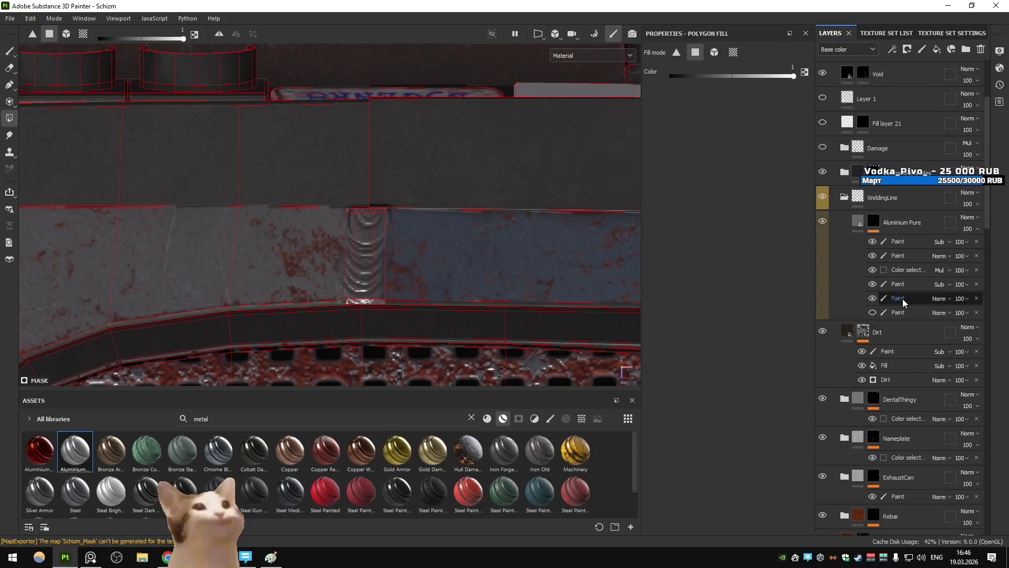
pyautogui.click(9, 88)
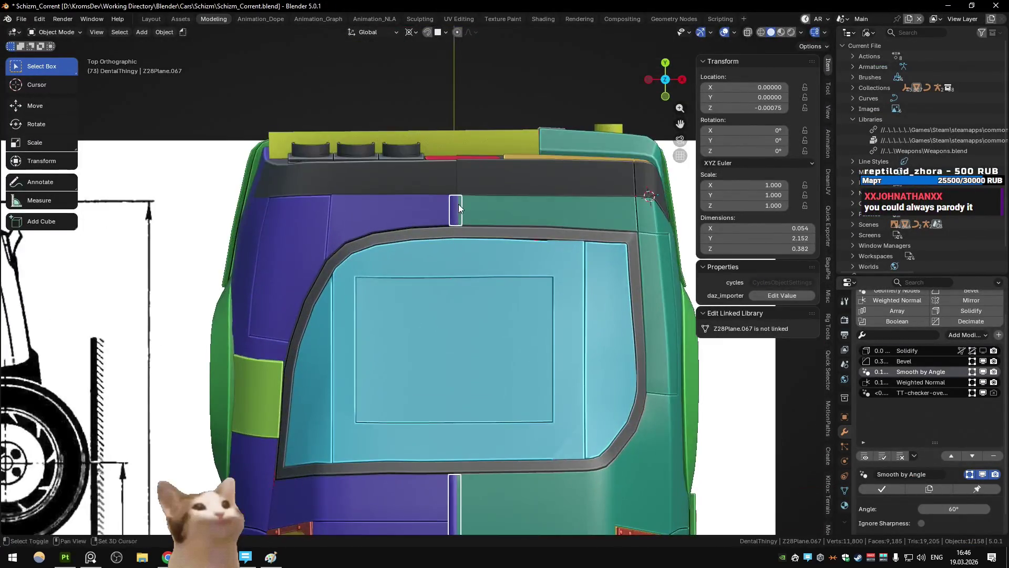
# Hide the roof seam piece in Blender to check it, then bring Substance 3D Painter forward
pyautogui.scroll(3)
pyautogui.press('h')
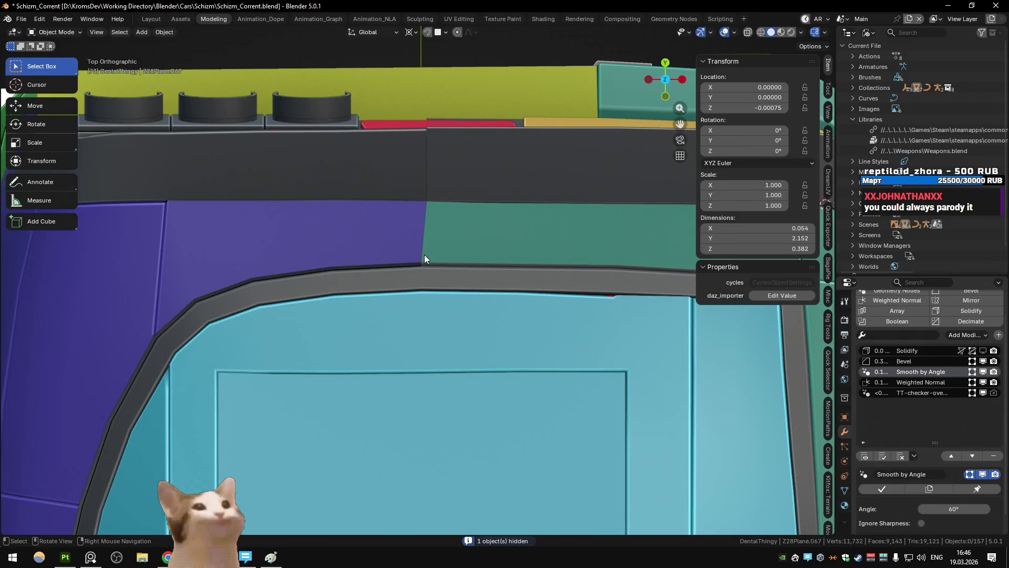
pyautogui.scroll(-3)
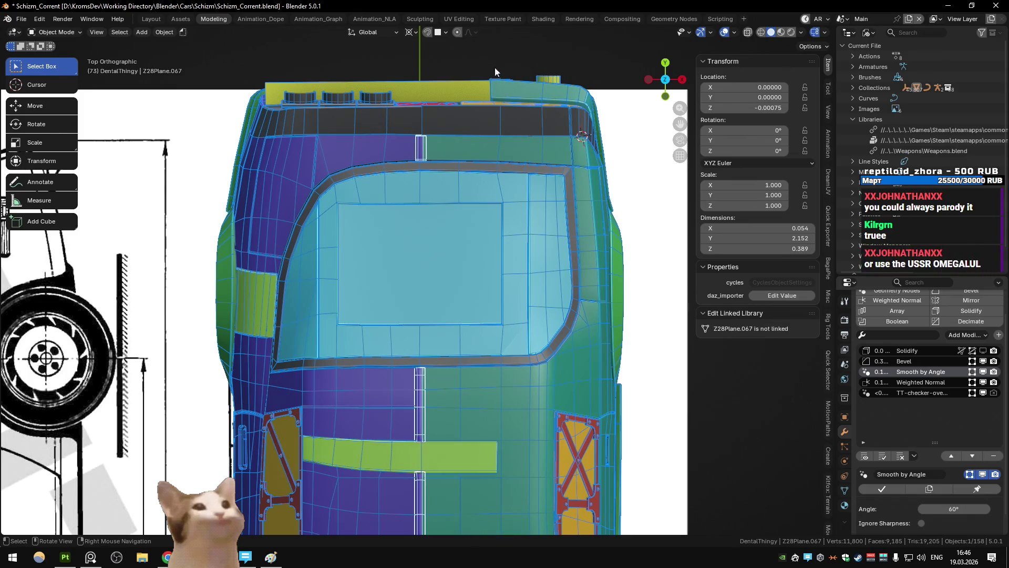
pyautogui.hotkey('alt', 'Tab')
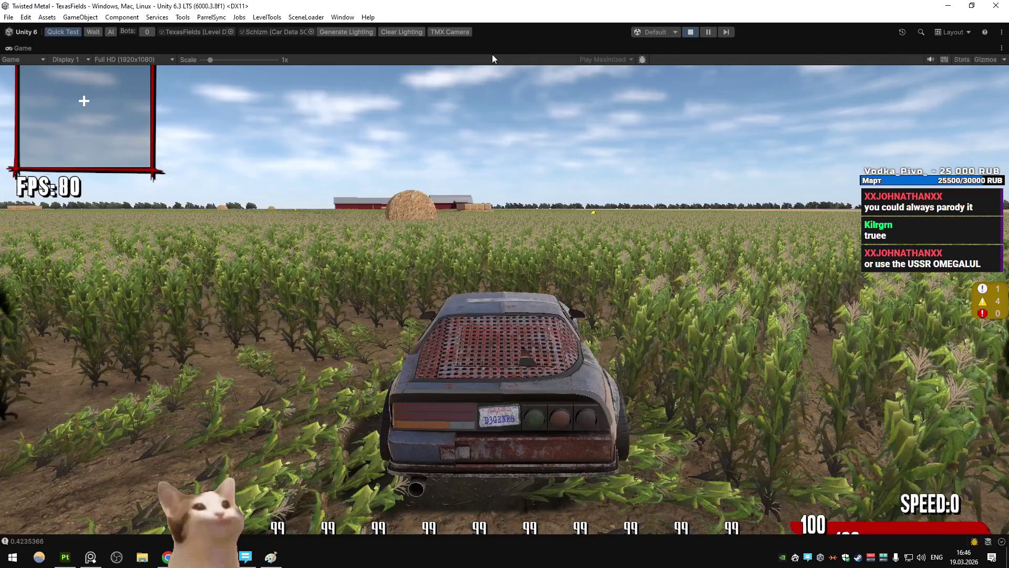
pyautogui.hotkey('alt', 'Tab')
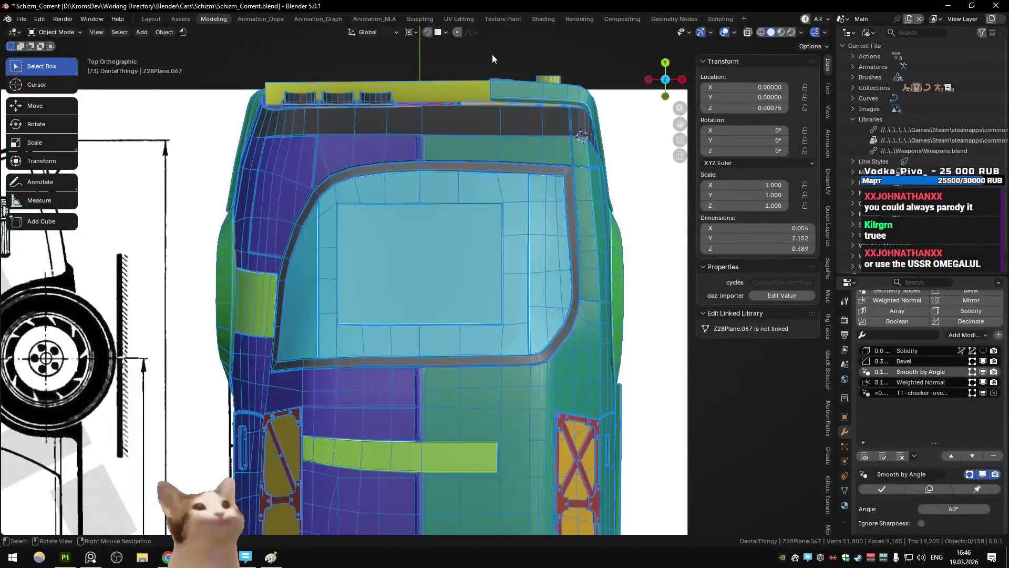
pyautogui.hotkey('alt', 'Tab')
pyautogui.press('Tab')
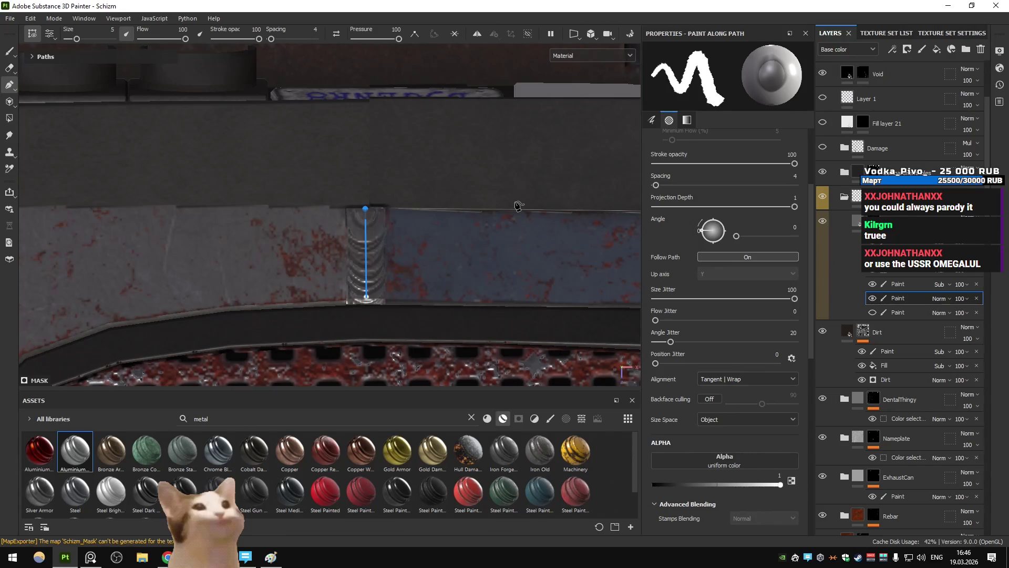
# Export the five 2048×2048 Schizm texture maps and switch to Unity
pyautogui.hotkey('ctrl', 'shift', 'e')
pyautogui.click(753, 463)
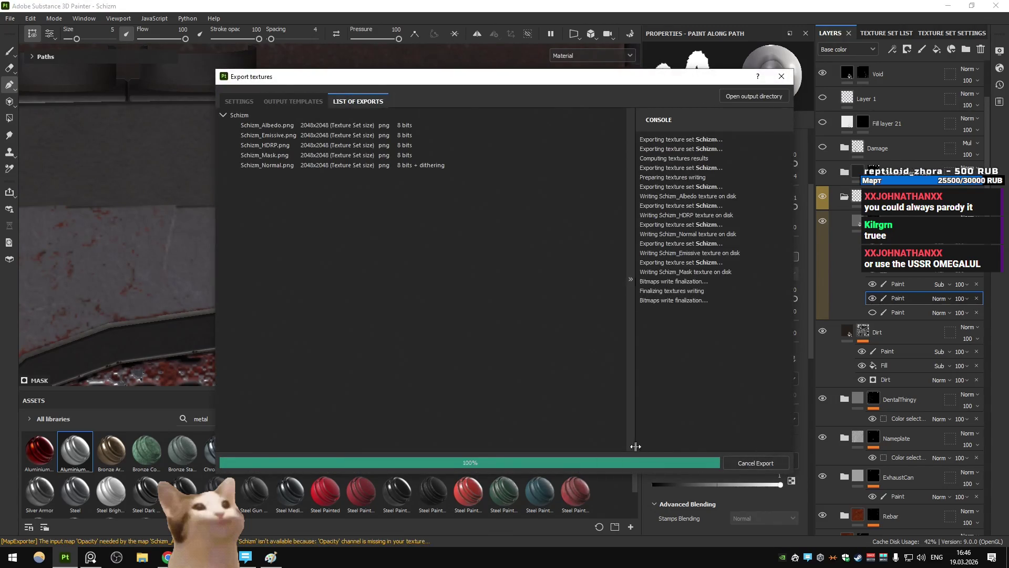
pyautogui.hotkey('alt', 'Tab')
pyautogui.hotkey('alt', 'Tab')
pyautogui.press('Tab')
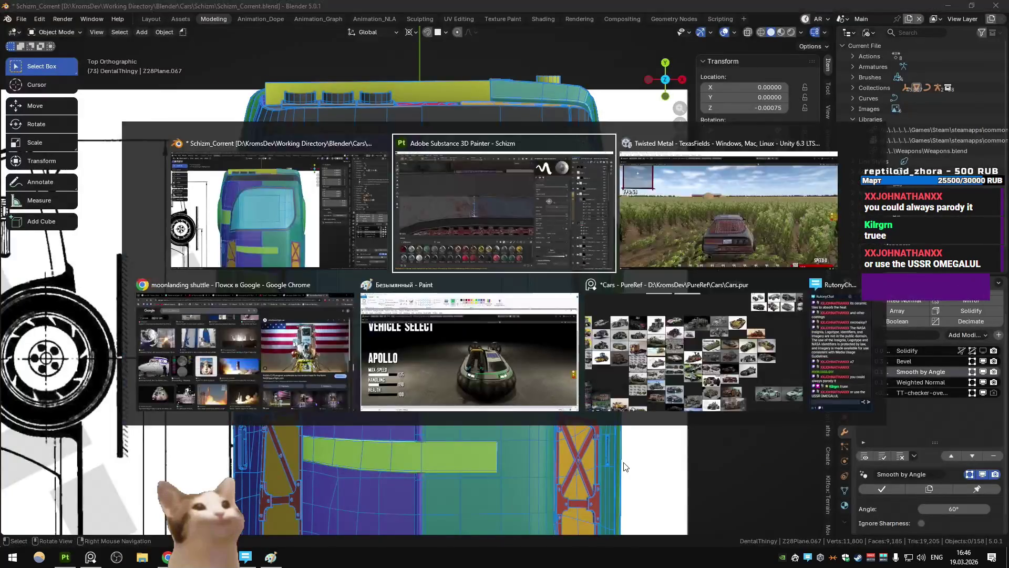
# Drive the car through the cornfield toward the yellow marker, sliding and collecting a pickup
pyautogui.press('w')
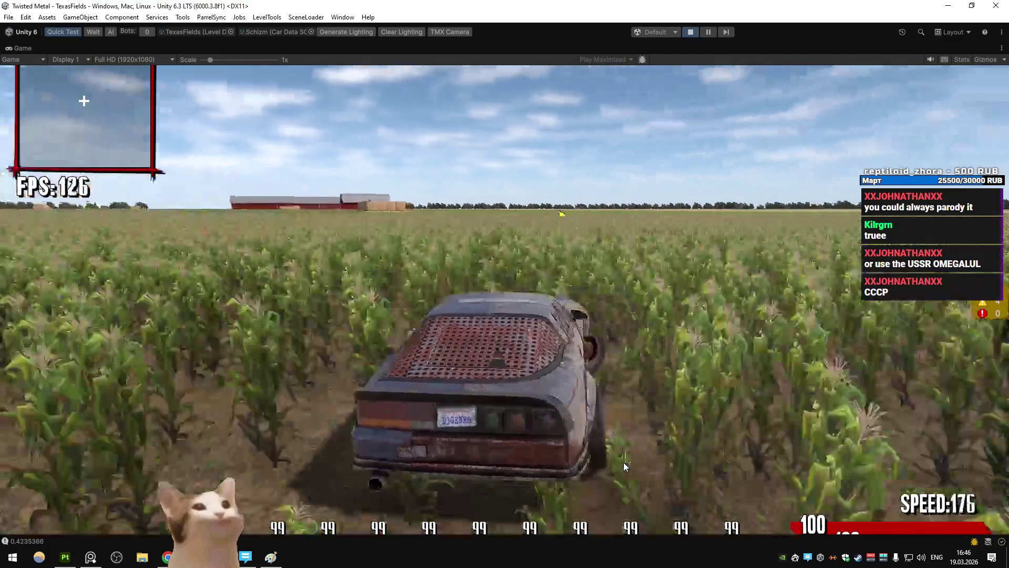
pyautogui.press('a')
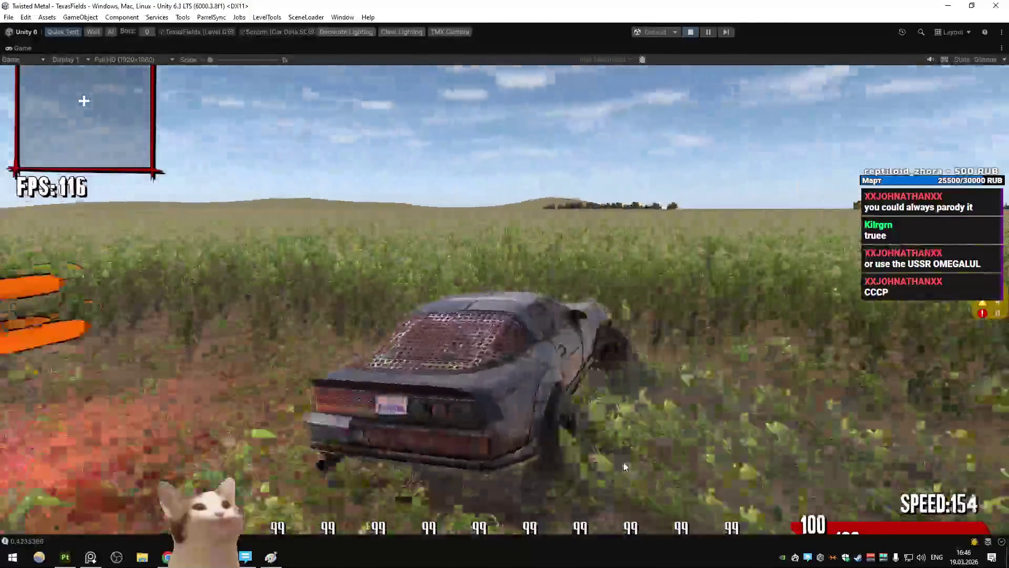
pyautogui.press('d')
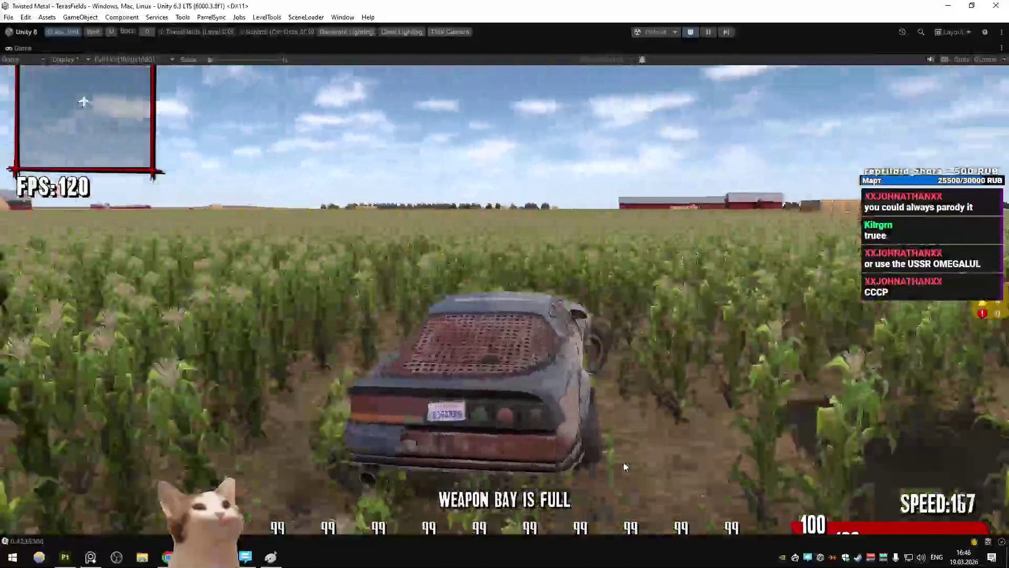
pyautogui.press('d')
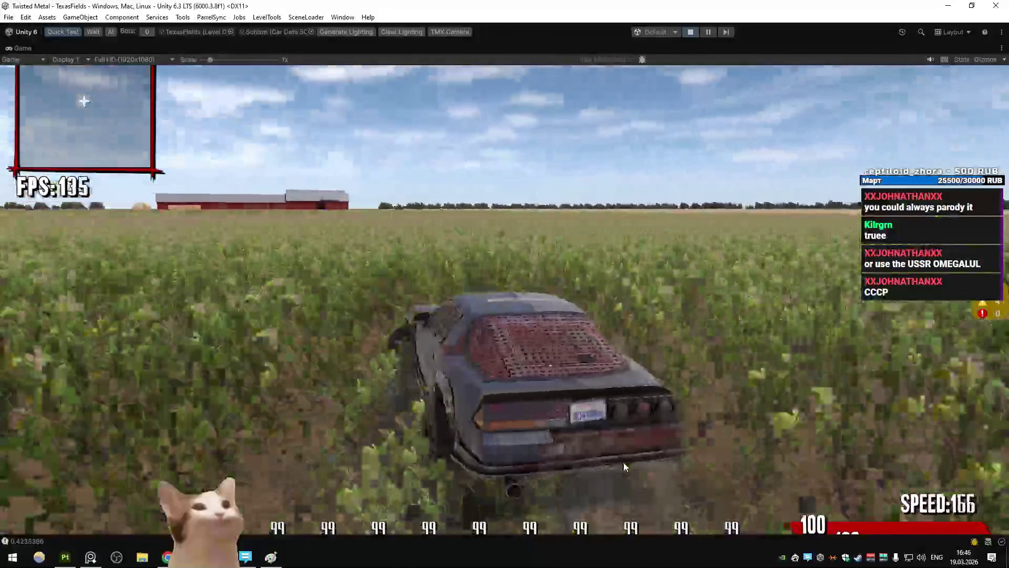
pyautogui.press('a')
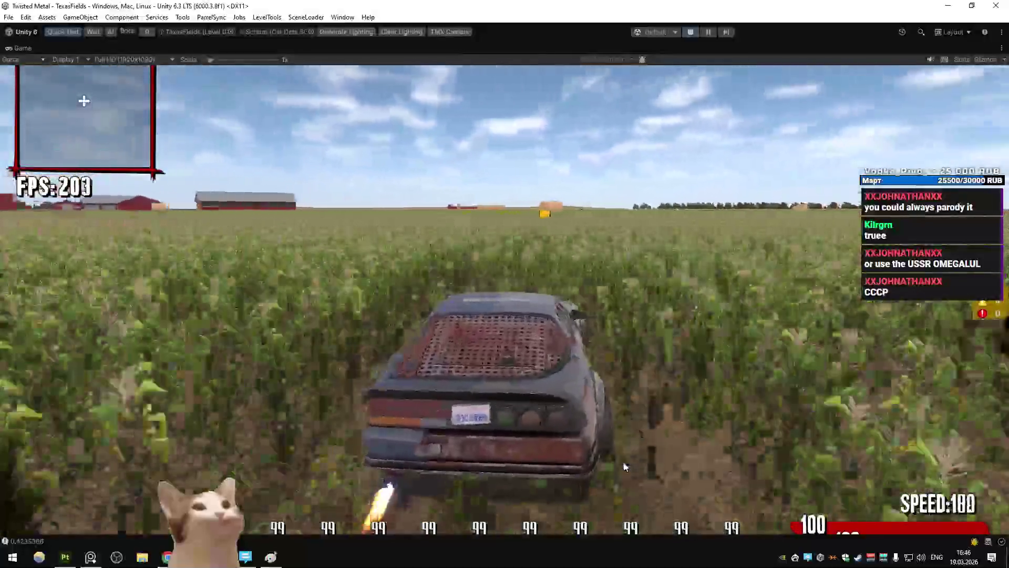
pyautogui.press('a')
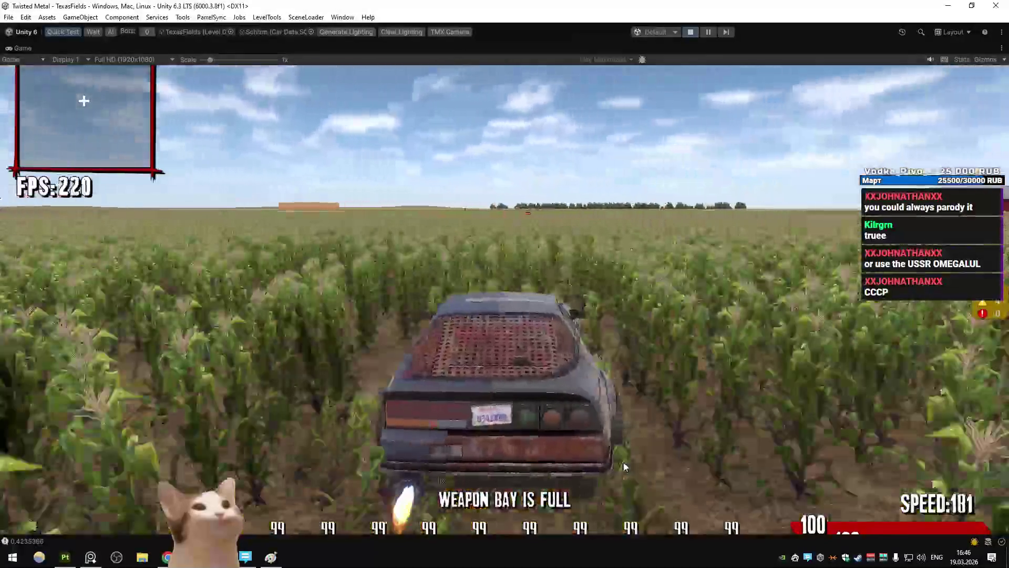
pyautogui.press('d')
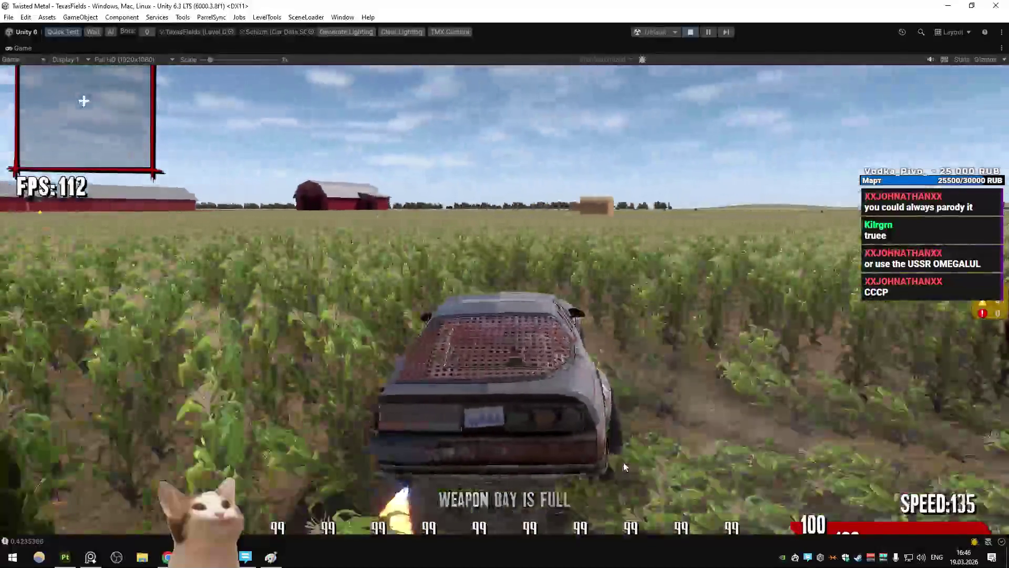
pyautogui.press('a')
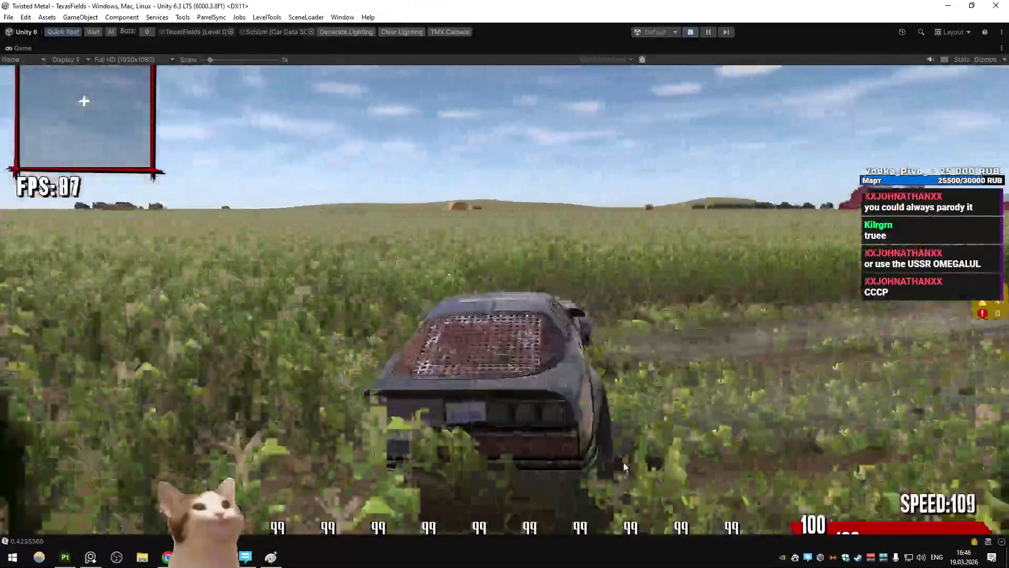
pyautogui.press('d')
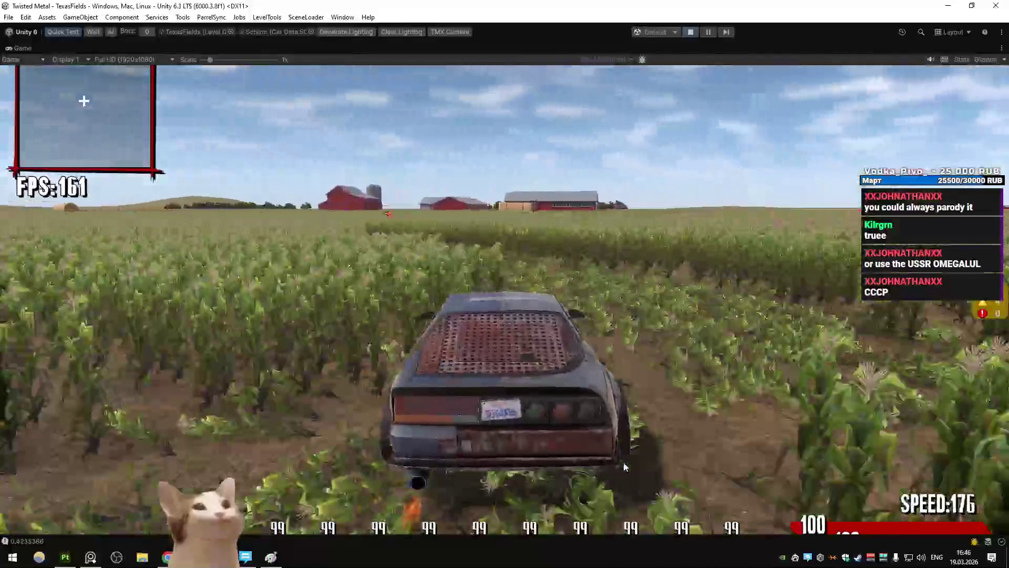
pyautogui.press('w')
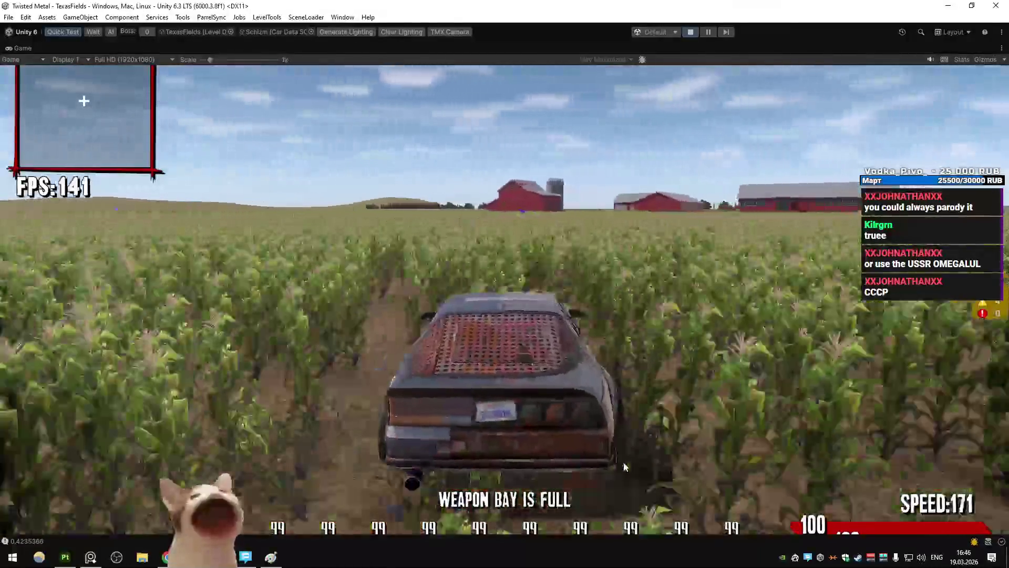
pyautogui.press('a')
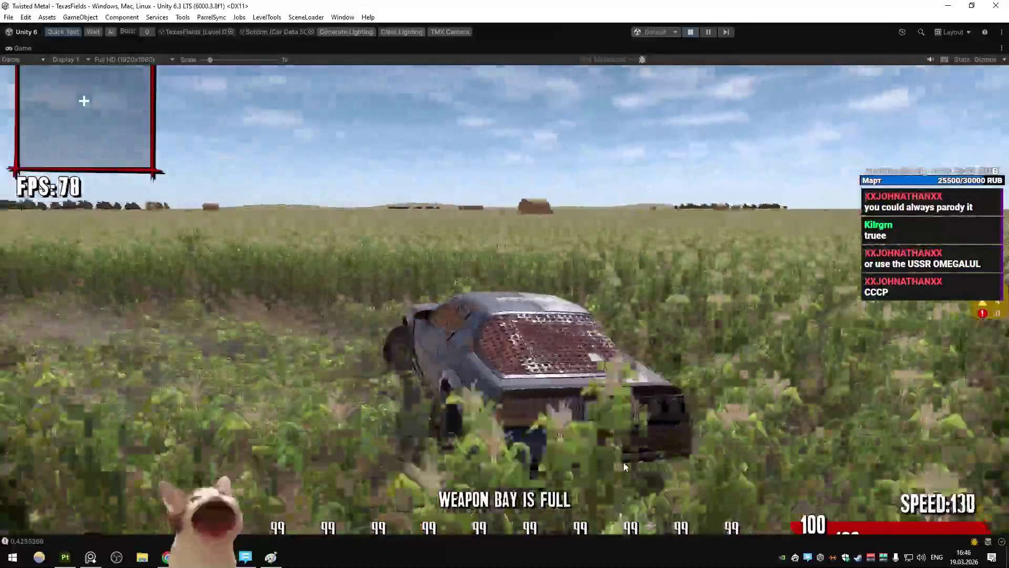
# Accelerate toward the barns grabbing the Turbo, weave through the cornfield, then bring up the reference board viewer
pyautogui.press('w')
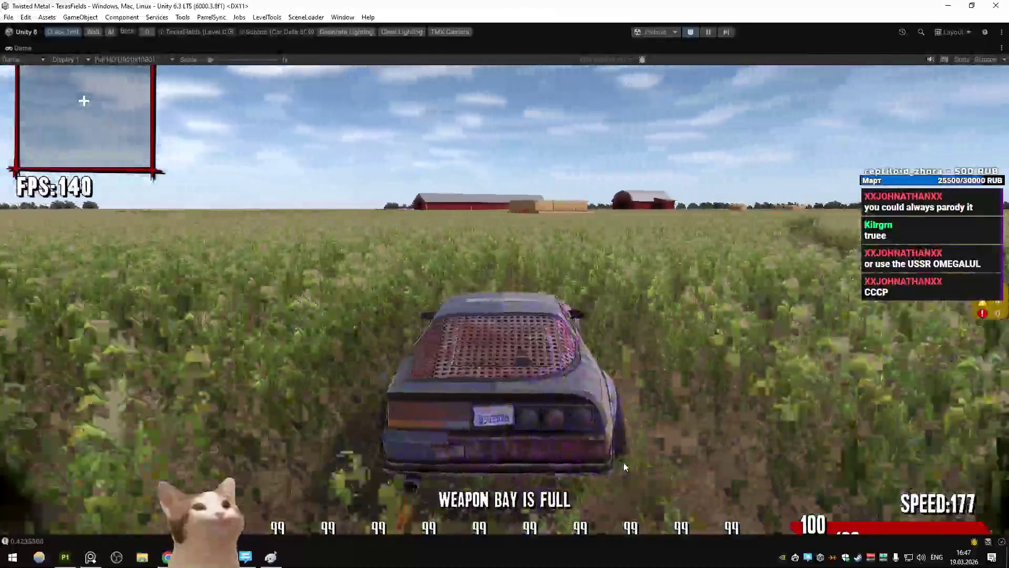
pyautogui.press('d')
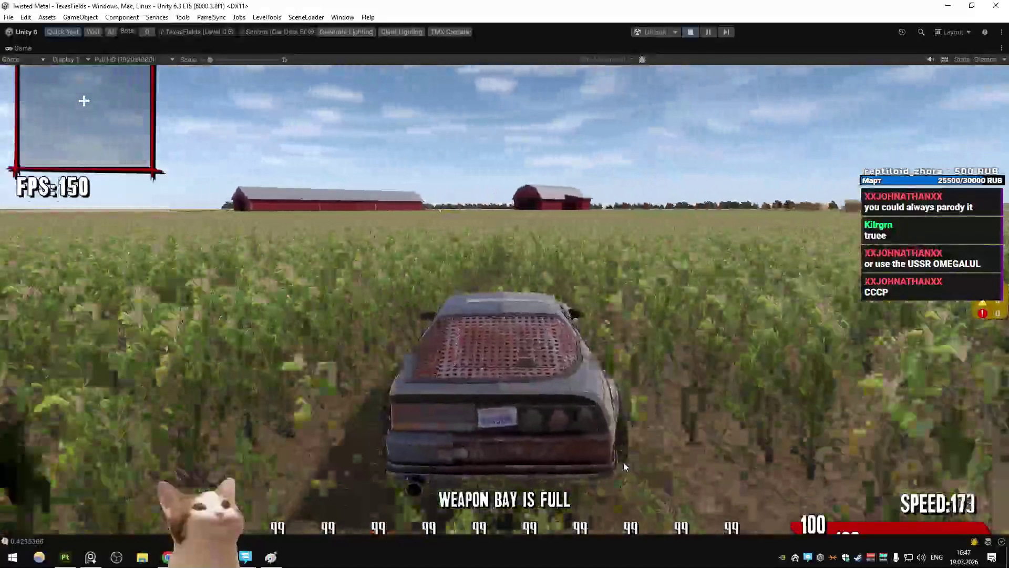
pyautogui.press('w')
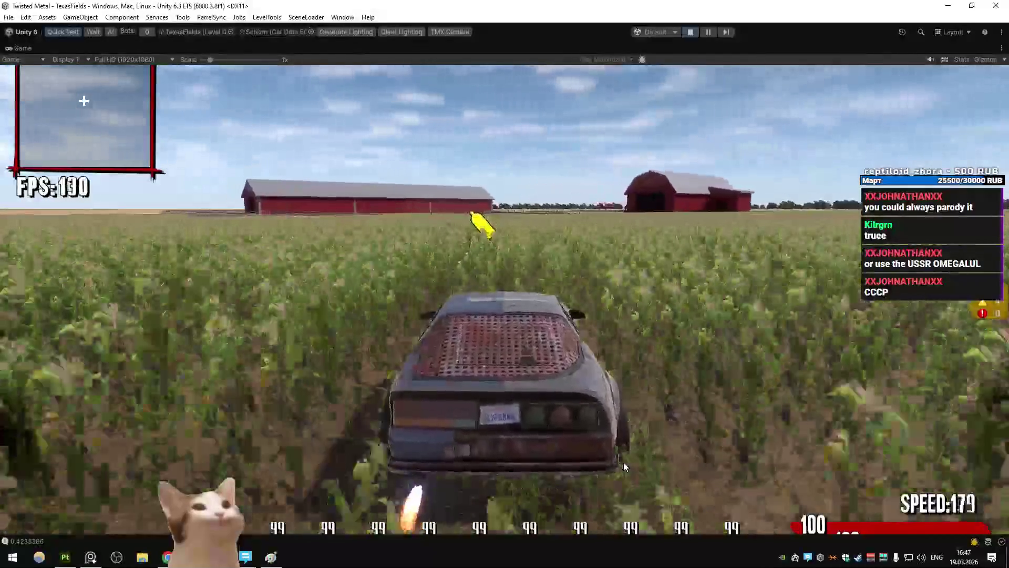
pyautogui.press('d')
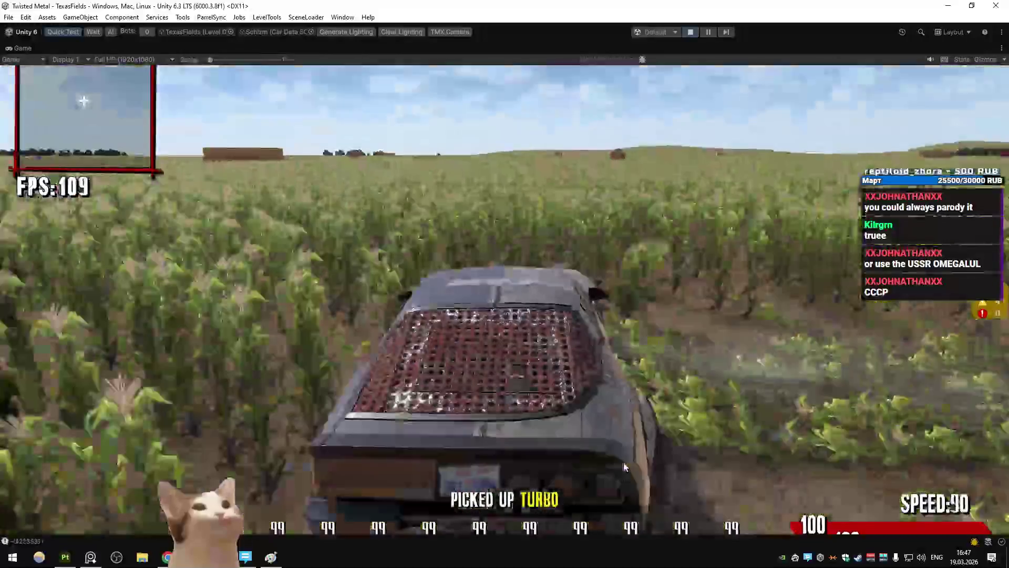
pyautogui.press('a')
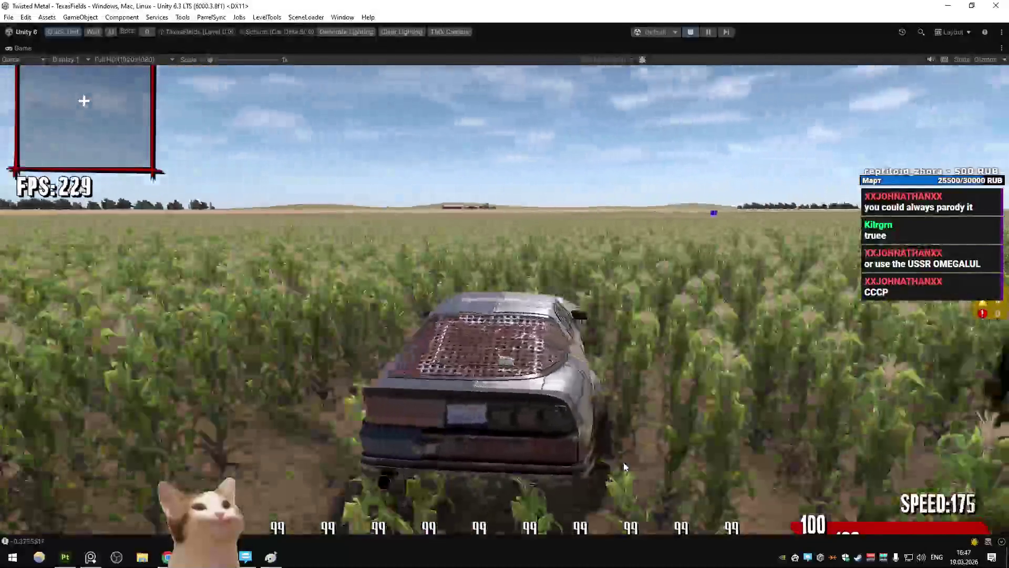
pyautogui.press('d')
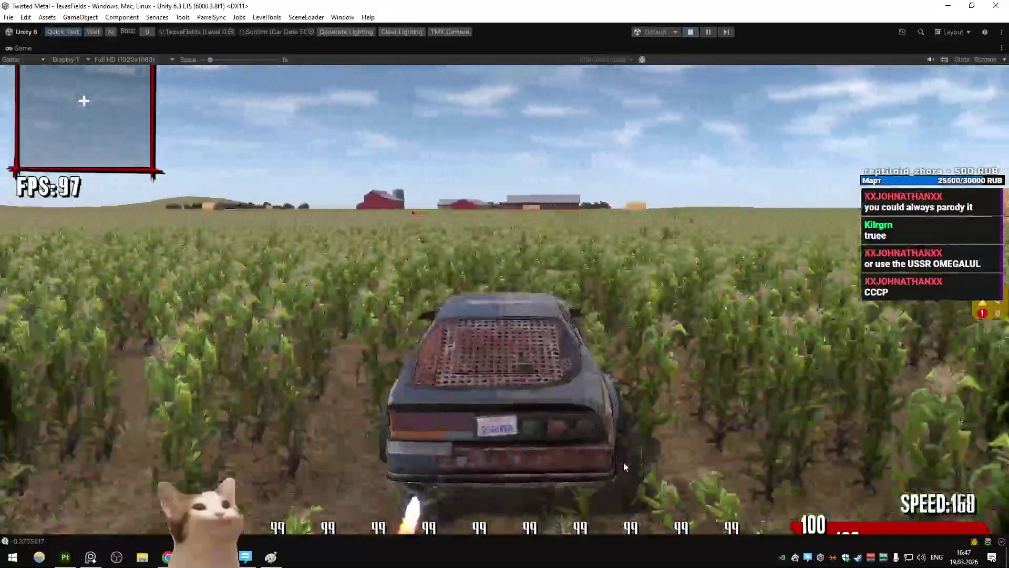
pyautogui.press('d')
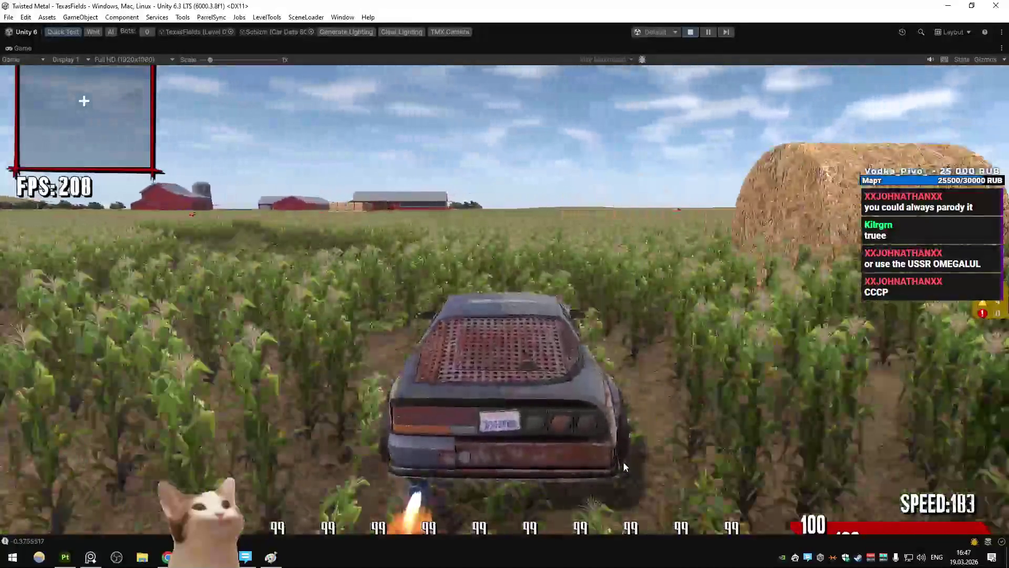
pyautogui.press('a')
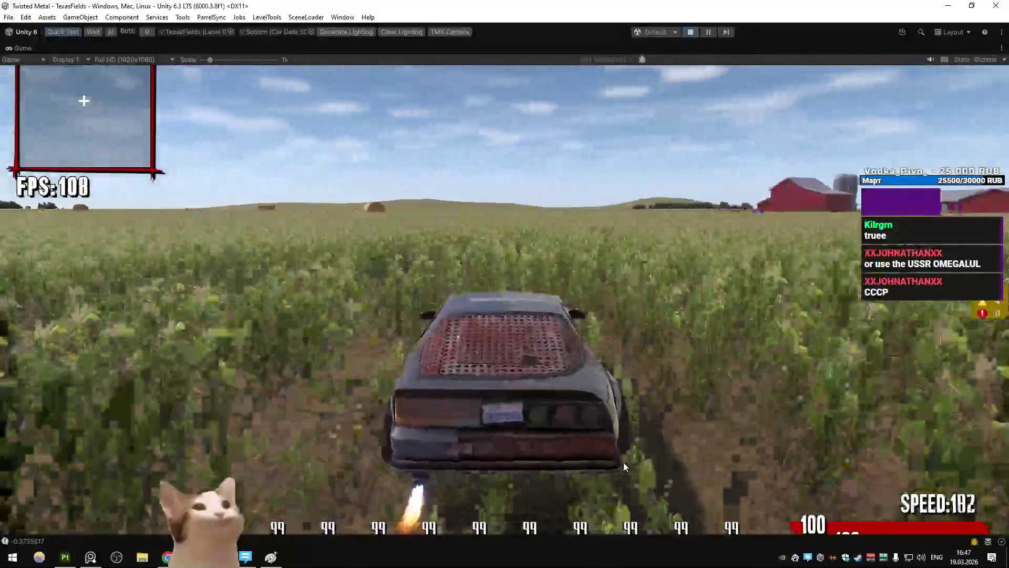
pyautogui.press('a')
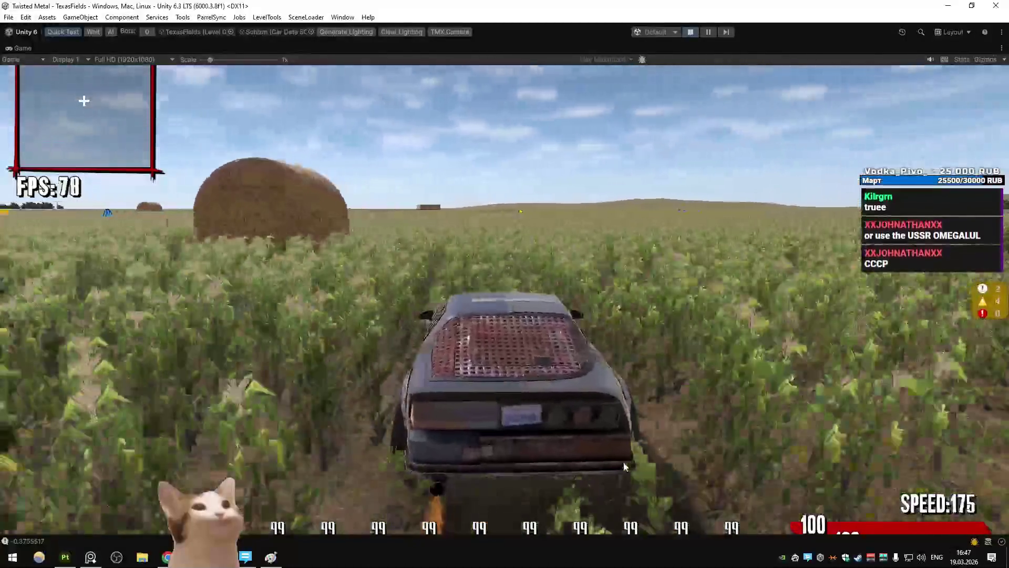
pyautogui.press('a')
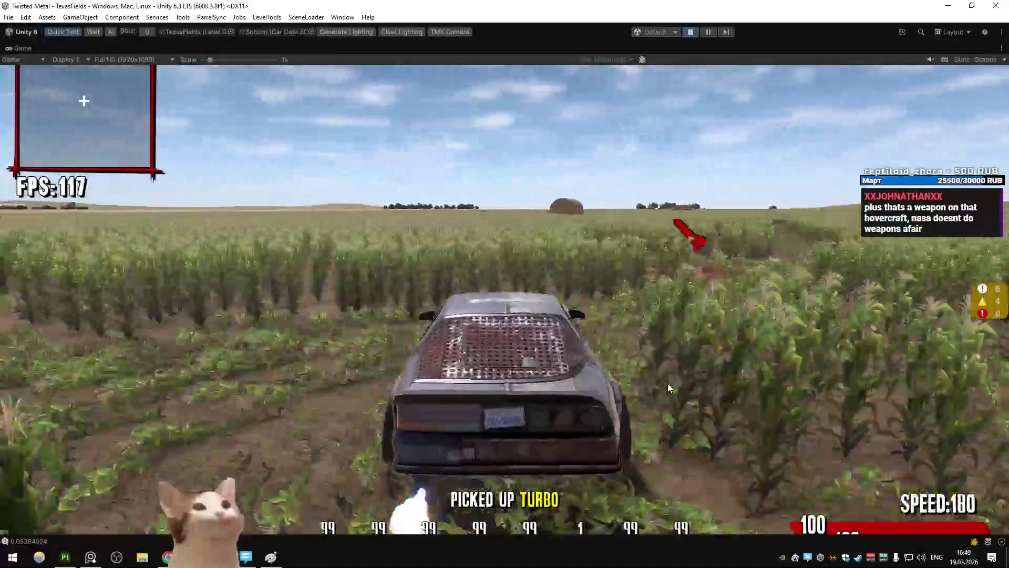
pyautogui.click(100, 557)
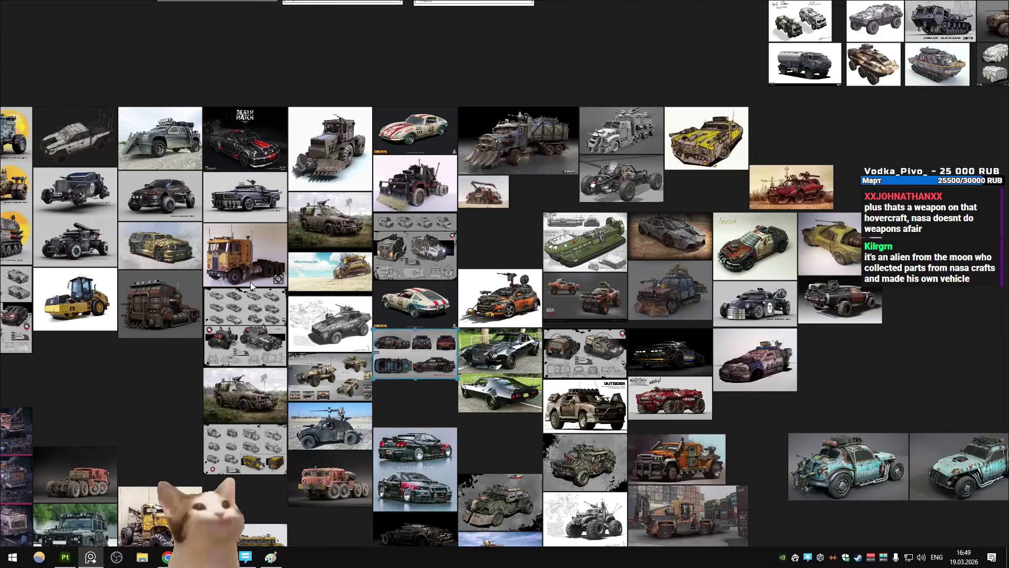
# Open Cars.pur, discard the unsaved changes, and load the hovercraft reference board
pyautogui.hotkey('ctrl', 'o')
pyautogui.doubleClick(153, 88)
pyautogui.hotkey('ctrl', 'o')
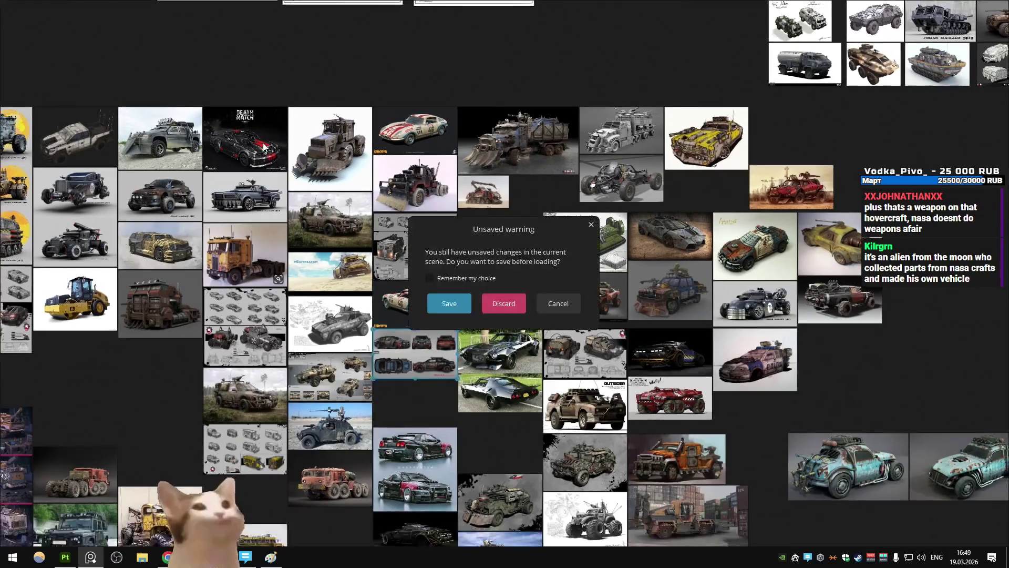
pyautogui.click(506, 298)
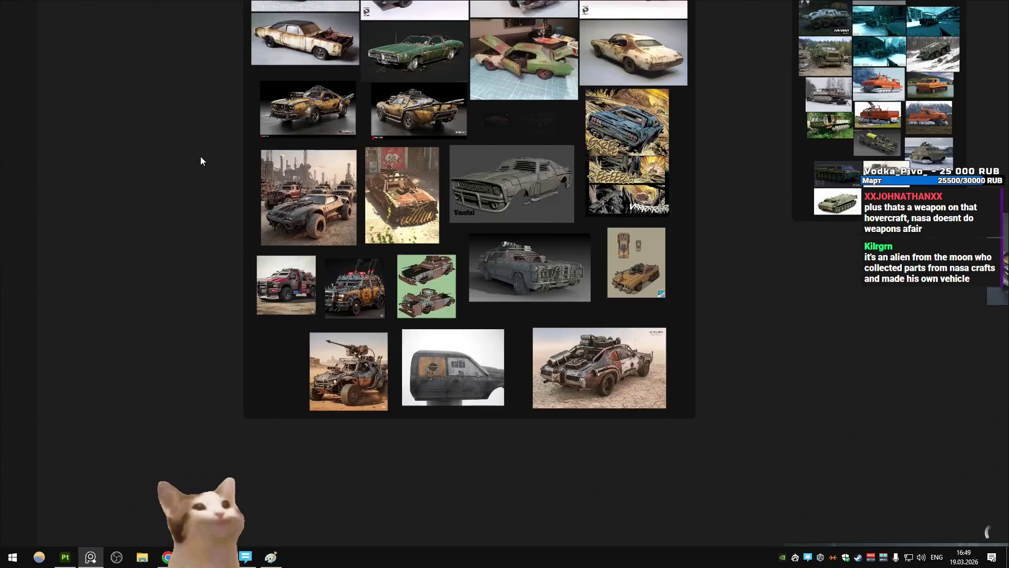
pyautogui.hotkey('ctrl', 'o')
pyautogui.press('Escape')
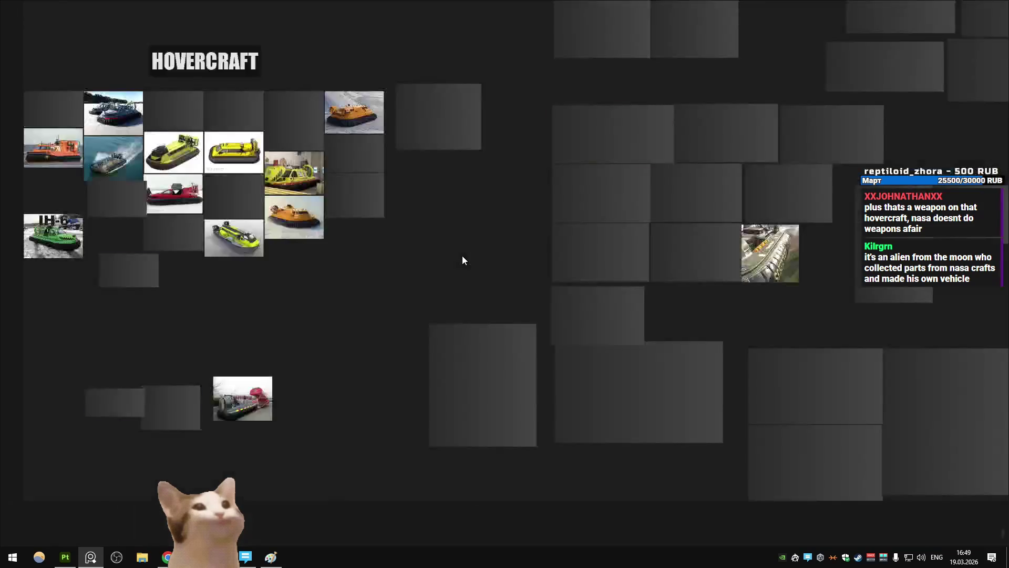
pyautogui.scroll(-3)
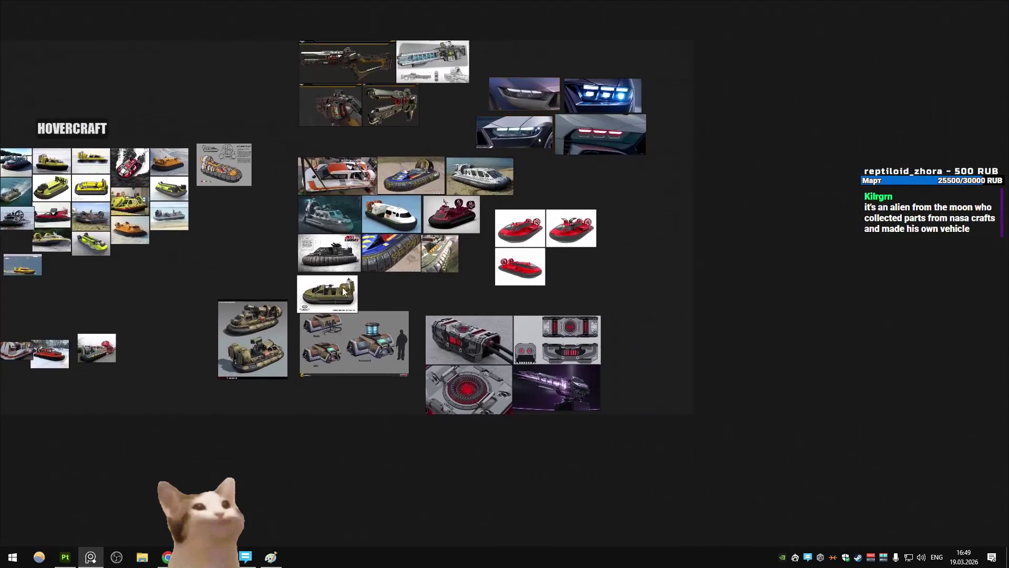
# Pan the board to the rail gun references, enlarge the XENO rail gun image, and return to Chrome
pyautogui.scroll(3)
pyautogui.moveTo(667, 375); pyautogui.dragTo(386, 286)
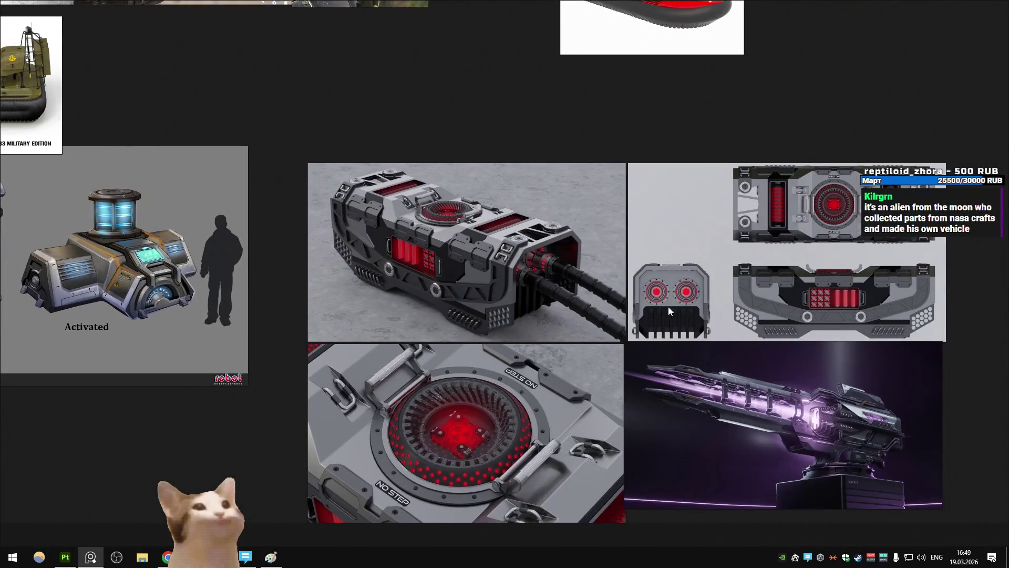
pyautogui.moveTo(633, 304); pyautogui.dragTo(436, 276)
pyautogui.scroll(-3)
pyautogui.scroll(3)
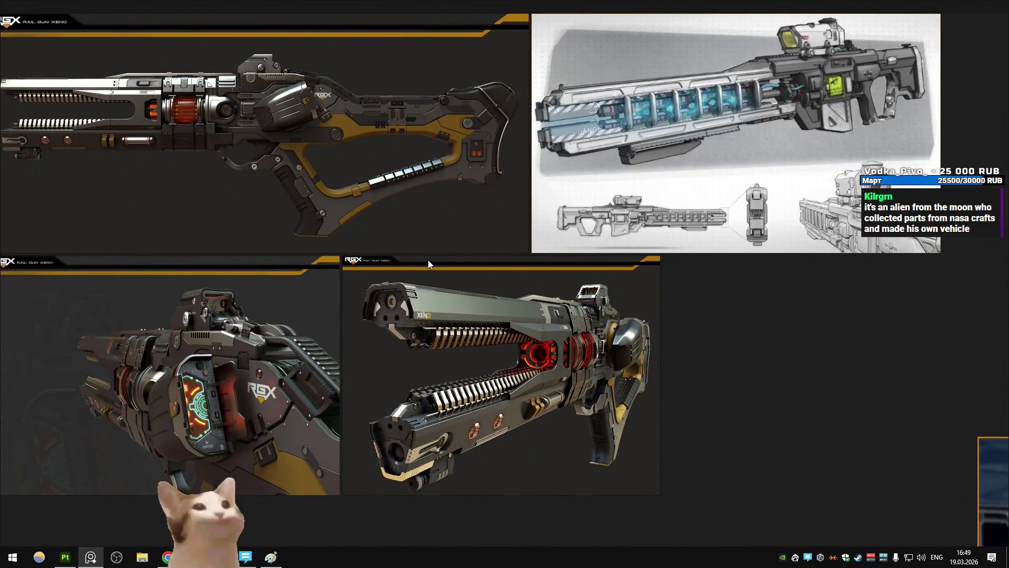
pyautogui.scroll(3)
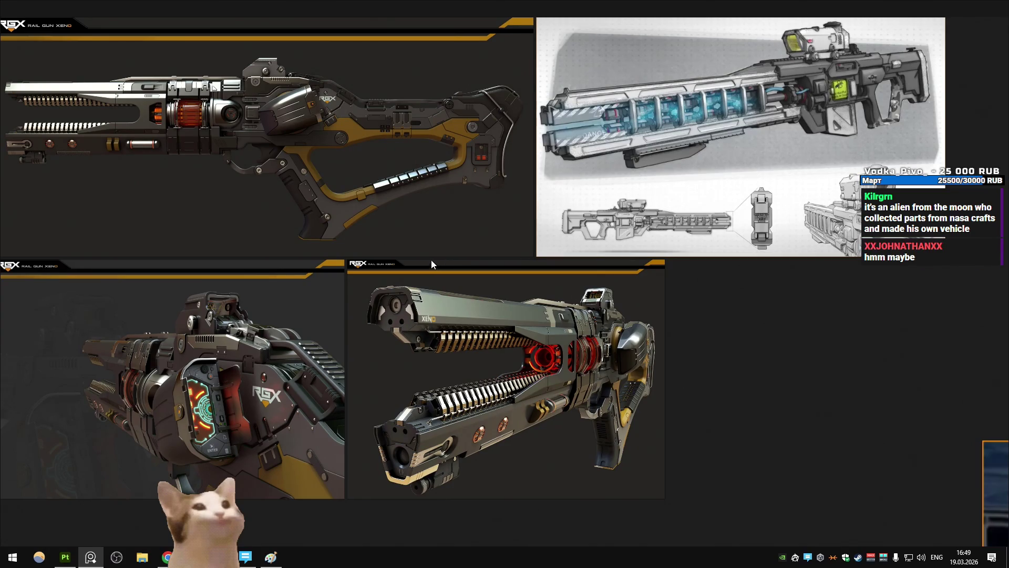
pyautogui.moveTo(431, 260); pyautogui.dragTo(488, 268)
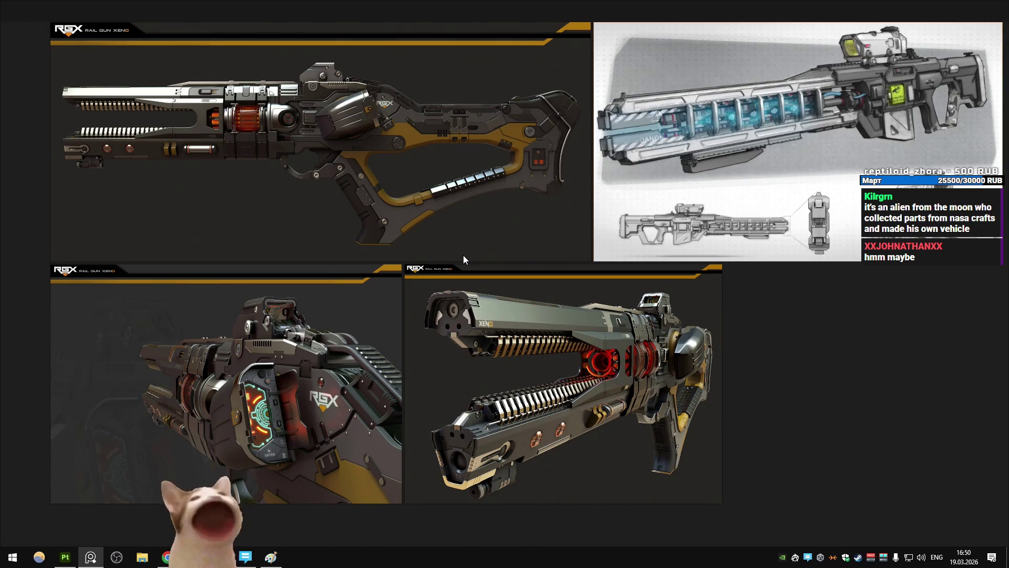
pyautogui.doubleClick(585, 421)
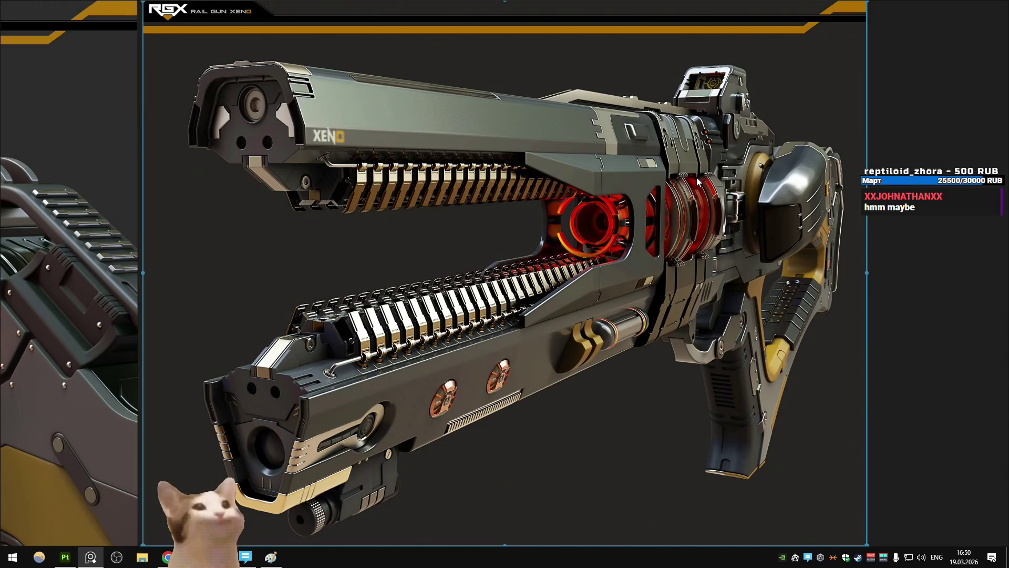
pyautogui.hotkey('alt', 'Tab')
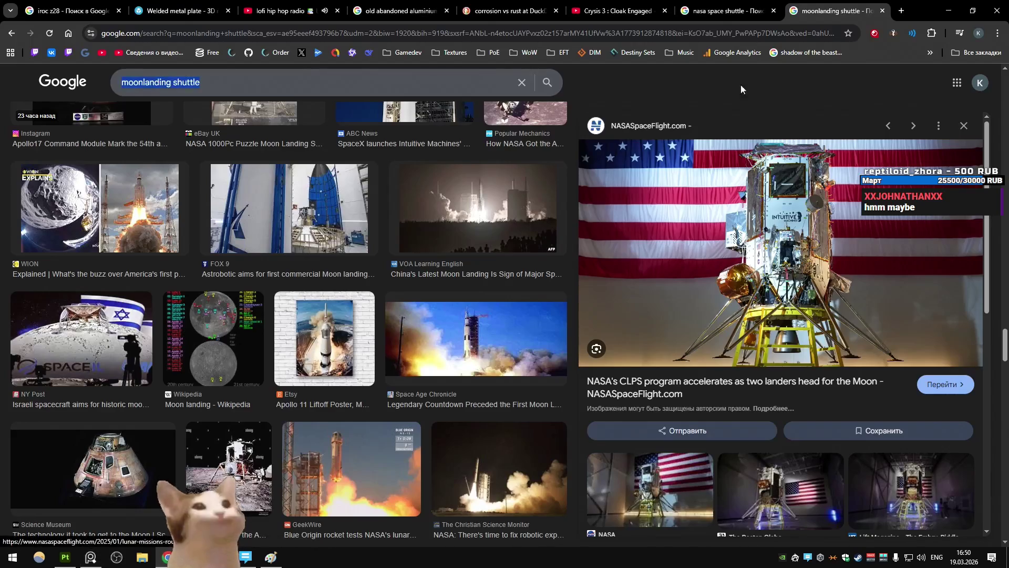
# Search Google Images for 'doom 2016 railgun' and preview the DOOM Gauss Cannon result
pyautogui.click(664, 29)
pyautogui.write('doom 2016 ra')
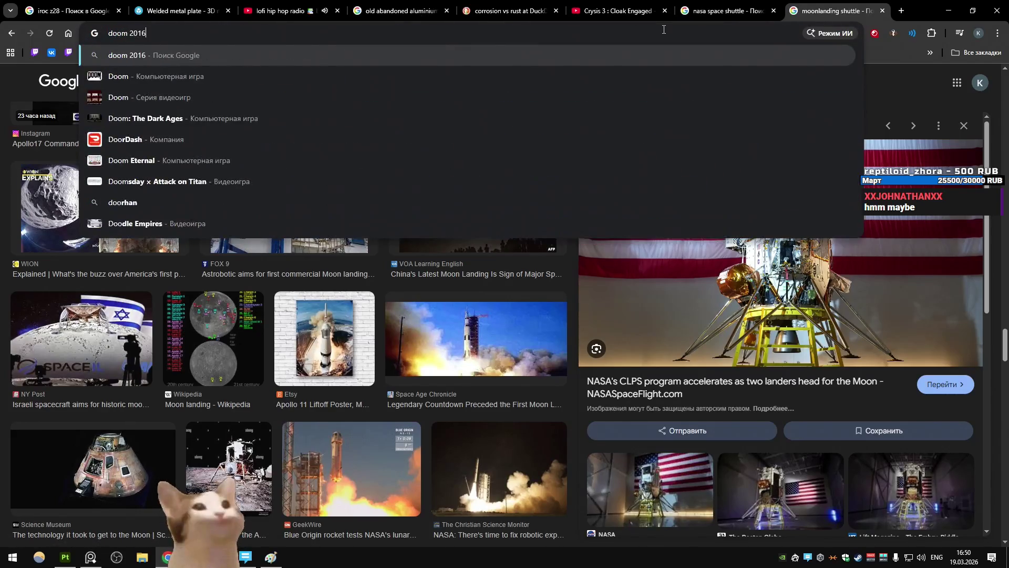
pyautogui.press('Return')
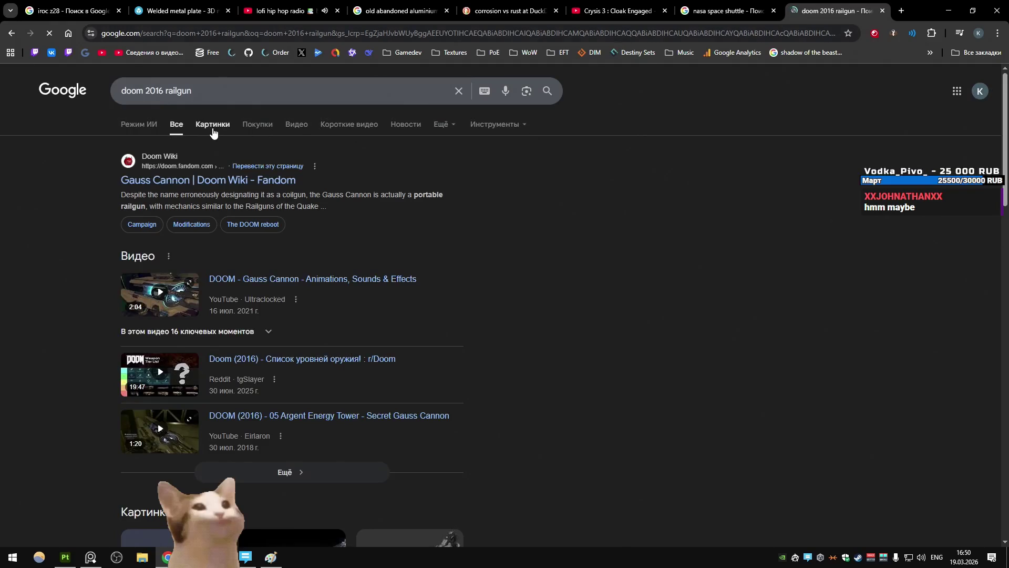
pyautogui.click(212, 126)
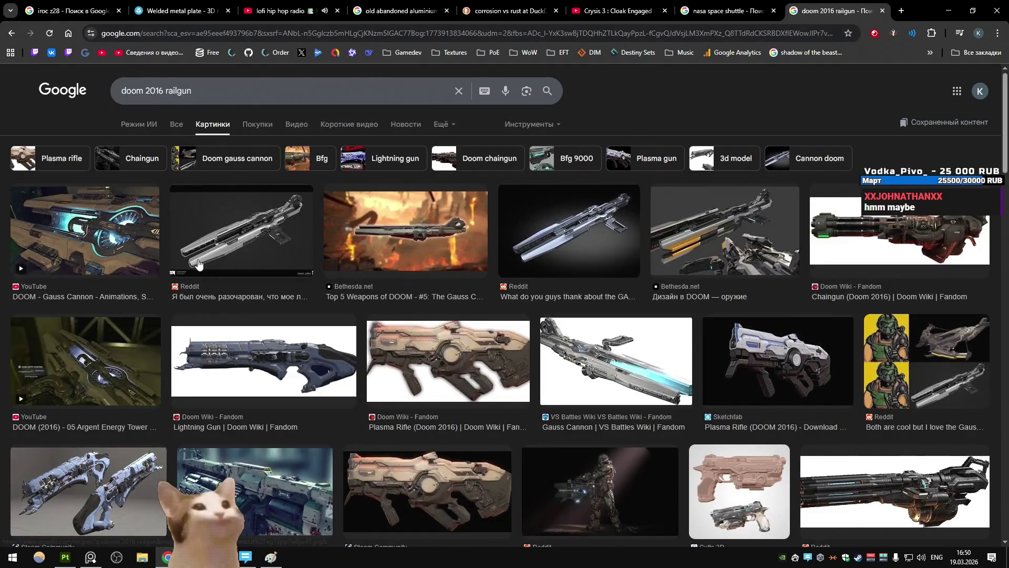
pyautogui.click(106, 237)
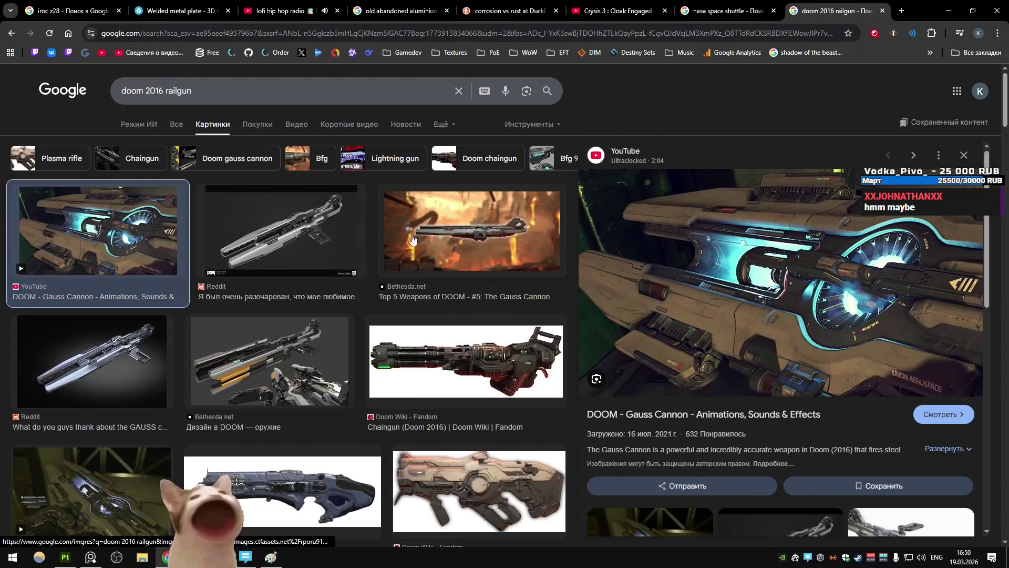
# Preview the Argent Energy Tower Gauss Cannon image, scroll the results, and return to Unity
pyautogui.scroll(-3)
pyautogui.scroll(-3)
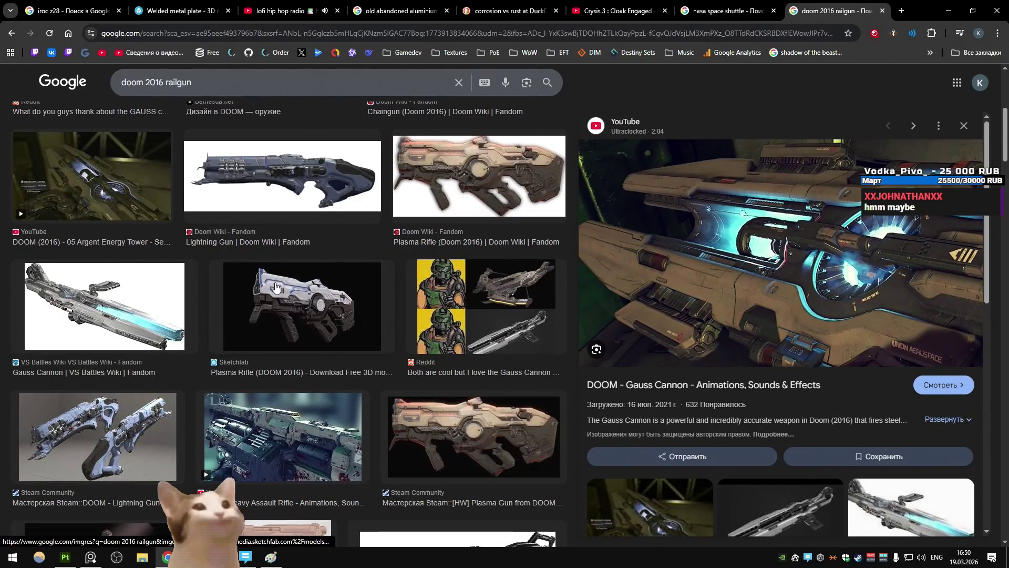
pyautogui.scroll(3)
pyautogui.click(92, 382)
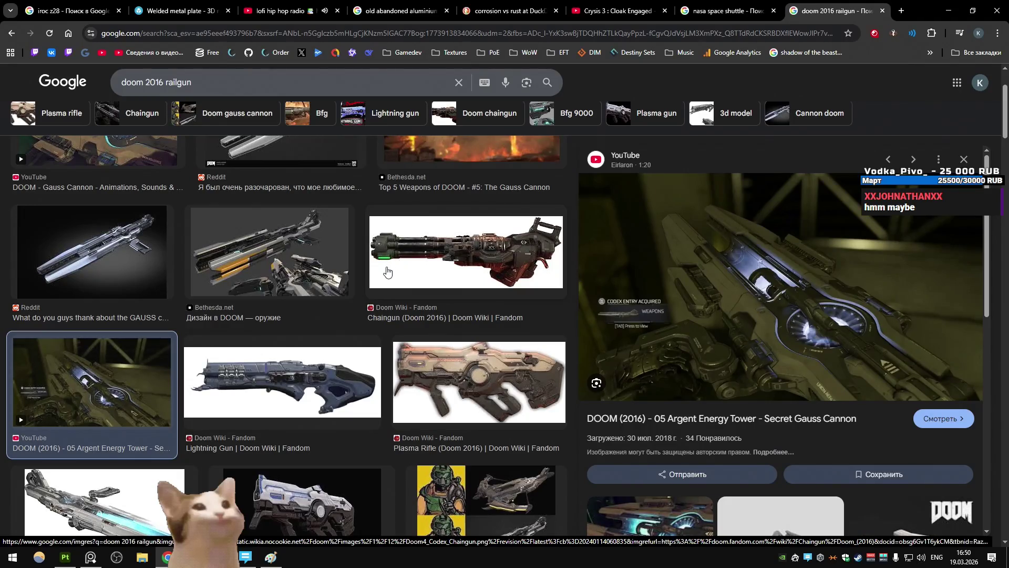
pyautogui.scroll(-3)
pyautogui.scroll(-3)
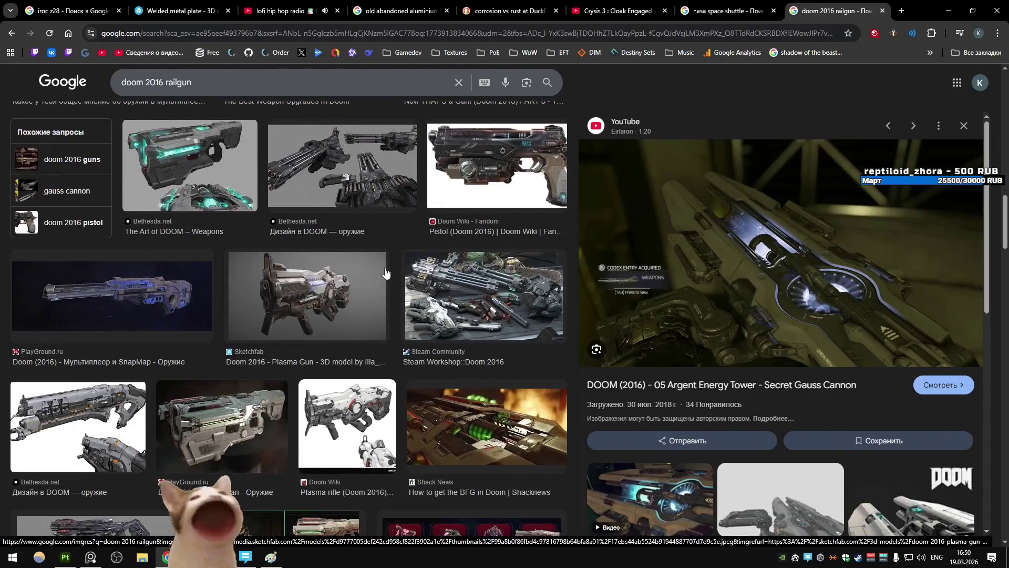
pyautogui.scroll(-3)
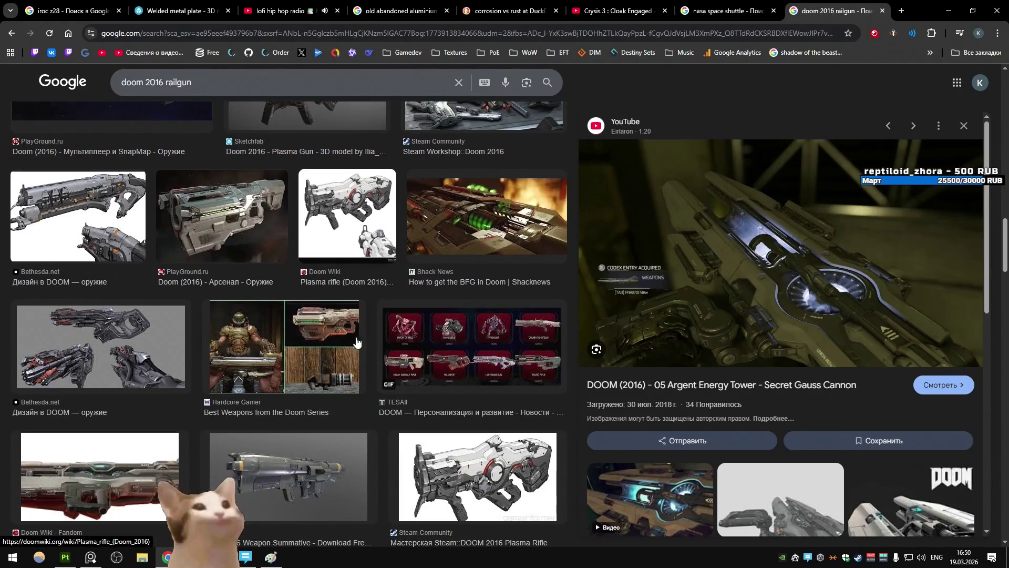
pyautogui.hotkey('alt', 'Tab')
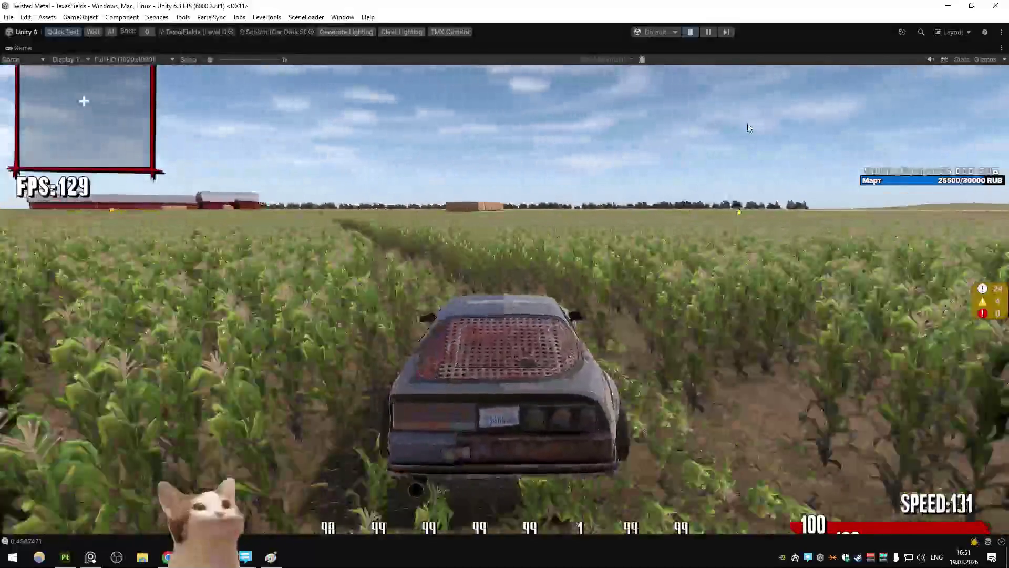
# Stop the Play session, close Paint without saving, and switch to Substance 3D Painter
pyautogui.hotkey('ctrl', 'p')
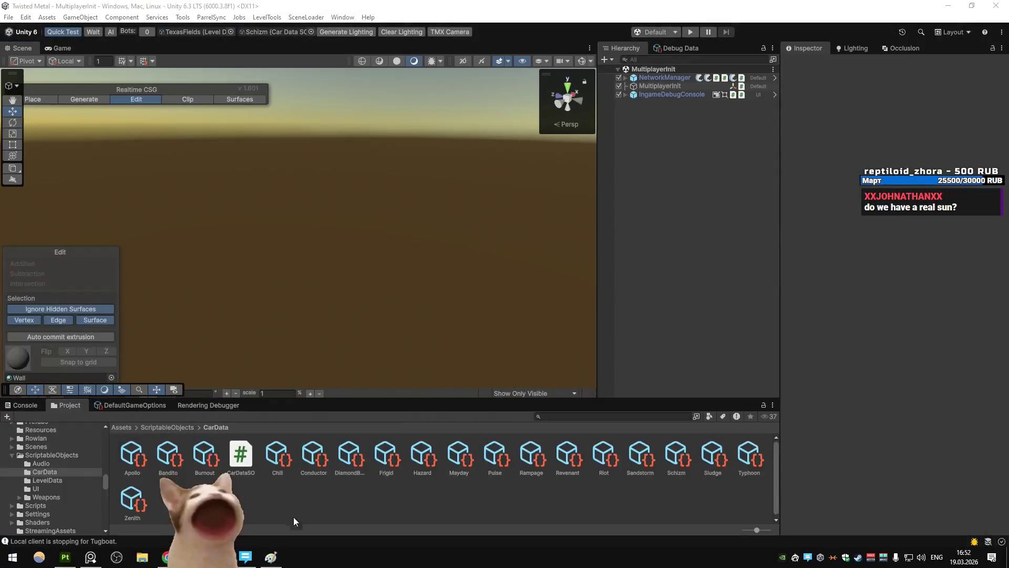
pyautogui.click(270, 557)
pyautogui.hotkey('alt', 'F4')
pyautogui.click(517, 285)
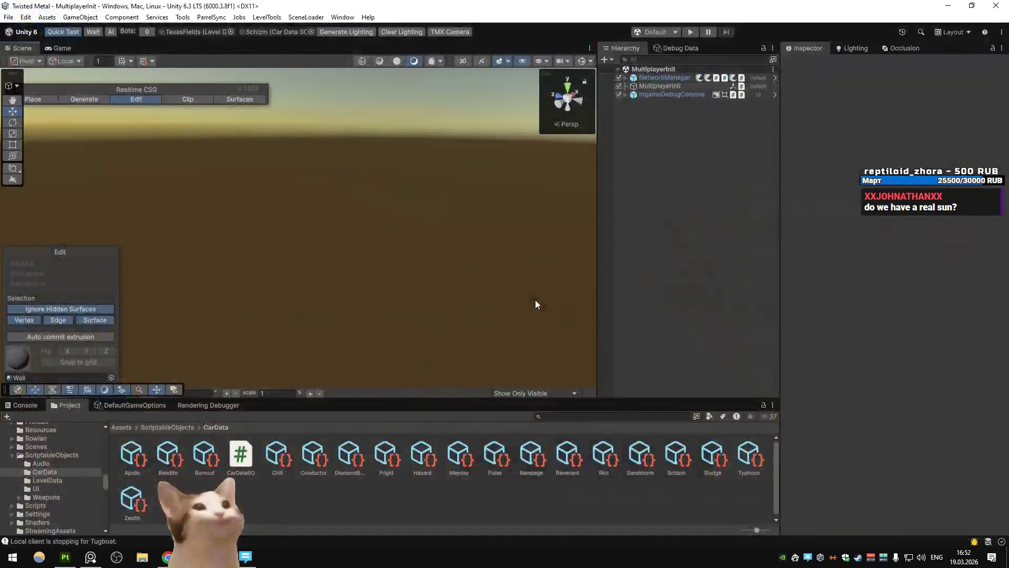
pyautogui.hotkey('alt', 'Tab')
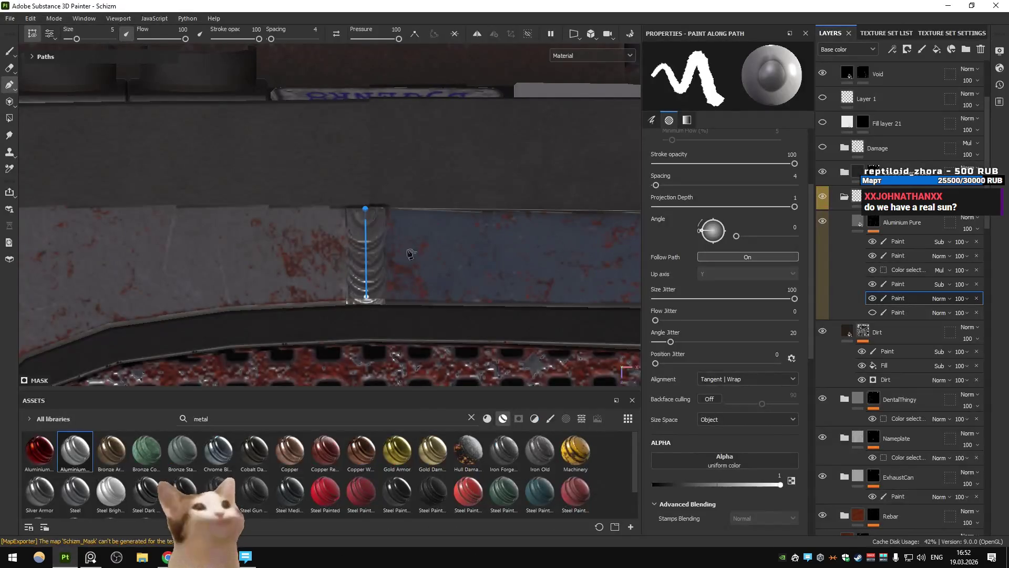
# Save the Substance Painter project and the Schizm_Corrent Blender file, then close both programs
pyautogui.click(996, 6)
pyautogui.click(408, 293)
pyautogui.hotkey('ctrl', 's')
pyautogui.moveTo(573, 220); pyautogui.dragTo(395, 323)
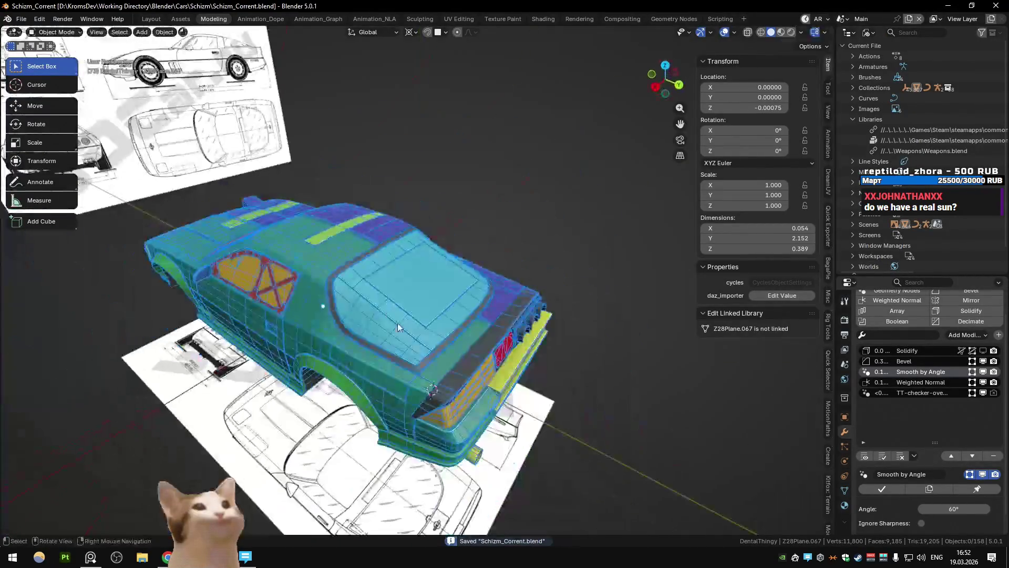
pyautogui.moveTo(446, 293); pyautogui.dragTo(449, 270)
pyautogui.scroll(3)
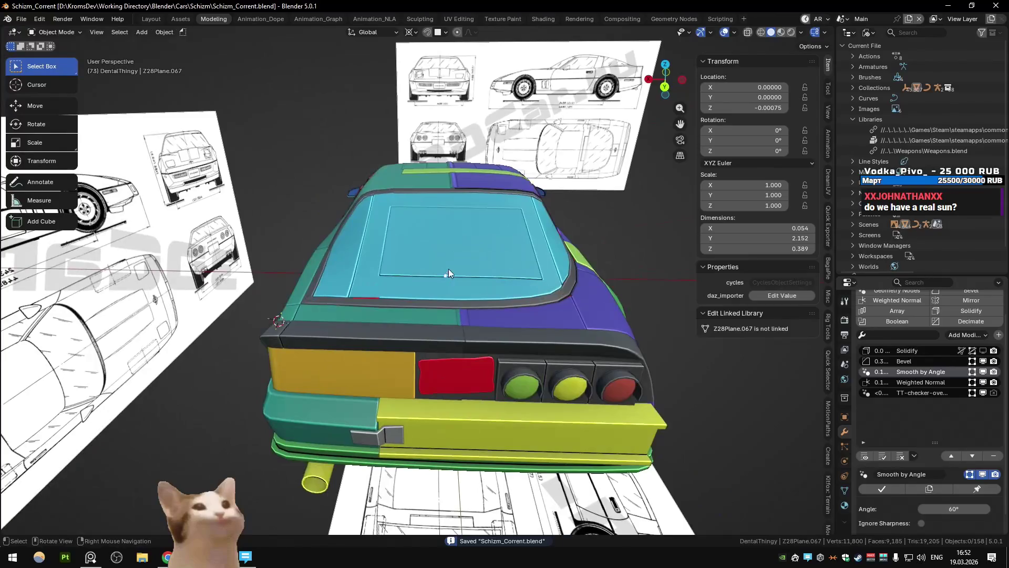
pyautogui.click(996, 6)
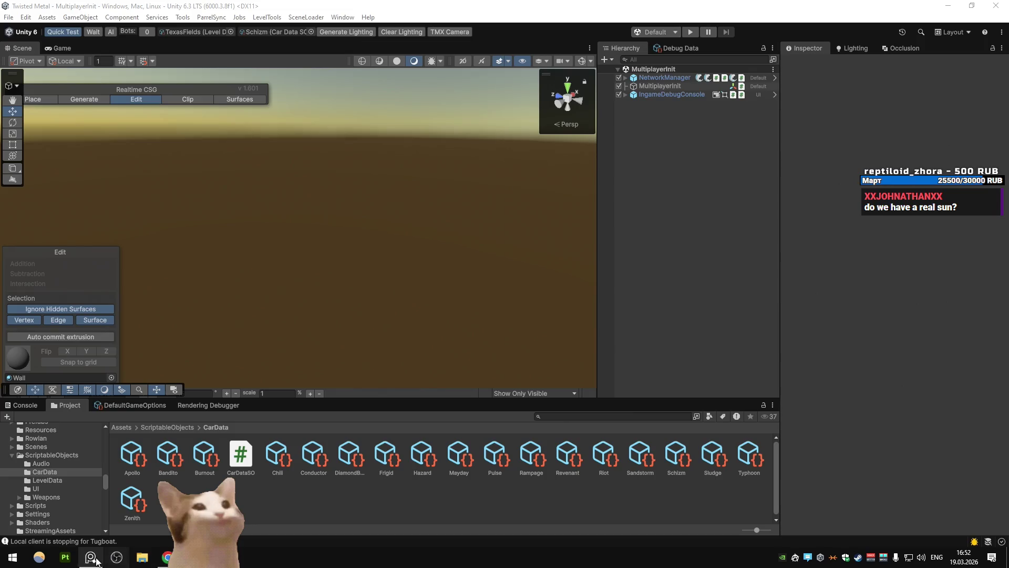
pyautogui.click(90, 557)
pyautogui.scroll(-3)
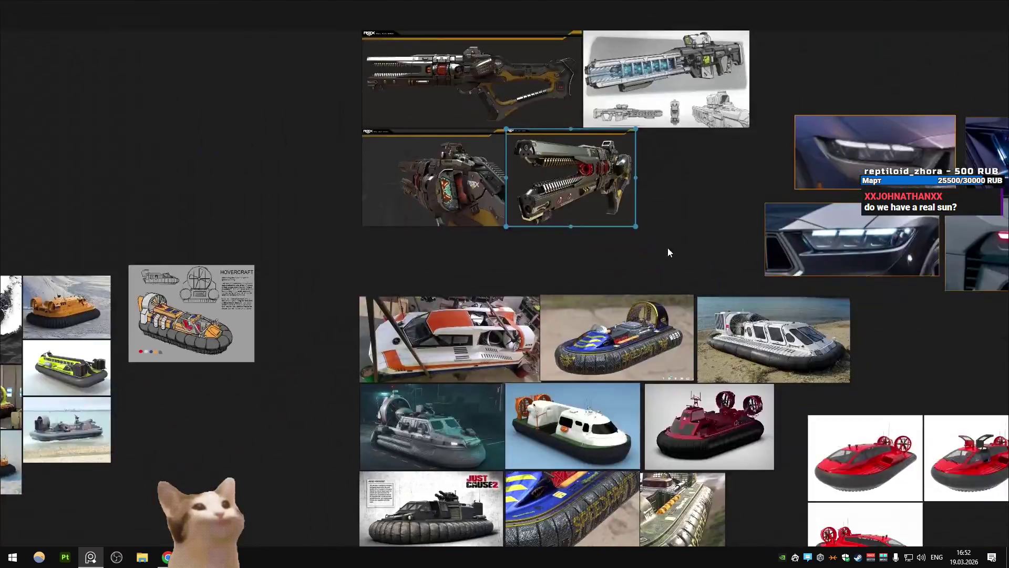
pyautogui.scroll(-3)
pyautogui.scroll(3)
pyautogui.scroll(3)
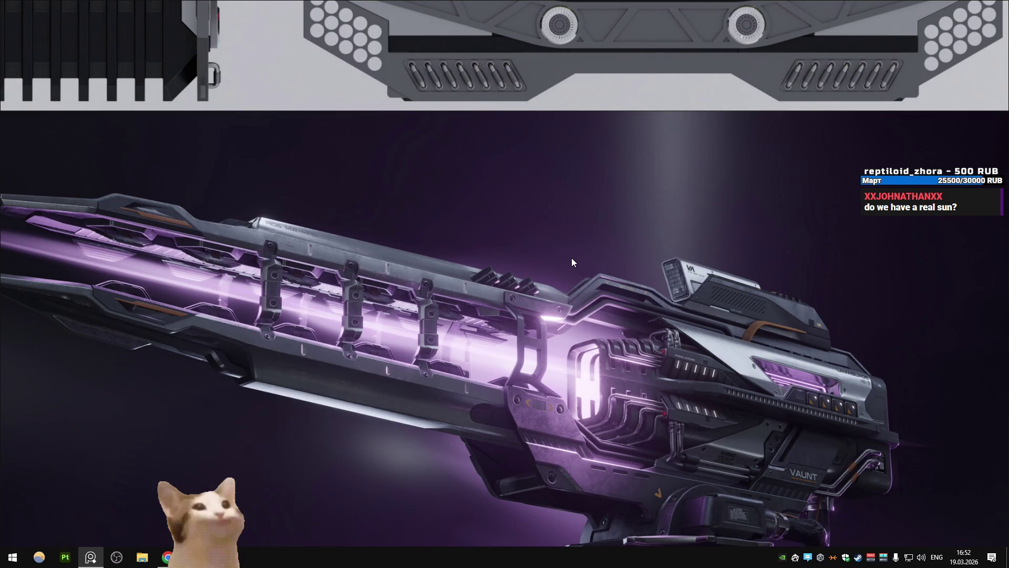
pyautogui.scroll(-3)
pyautogui.scroll(3)
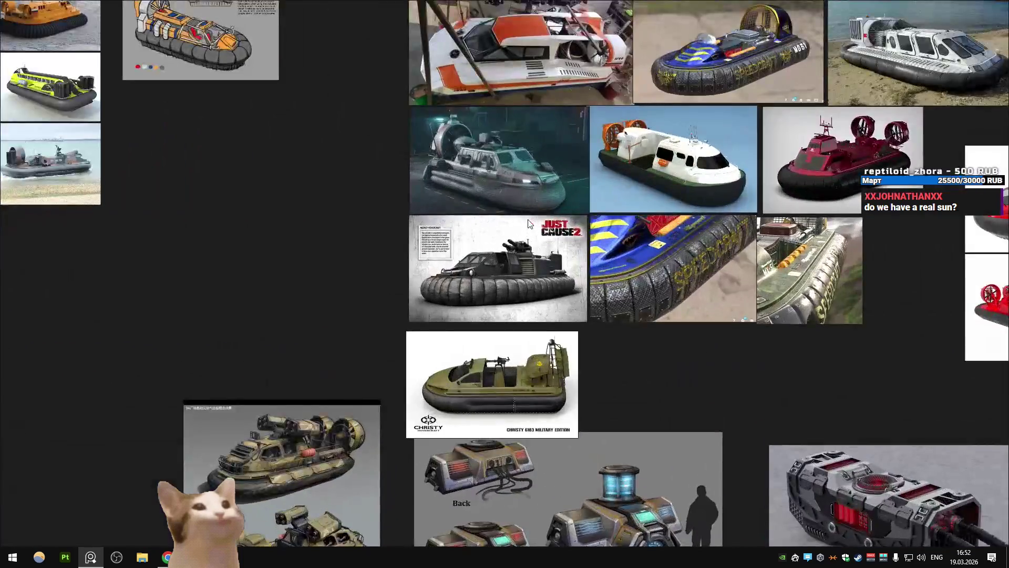
pyautogui.scroll(-3)
pyautogui.scroll(3)
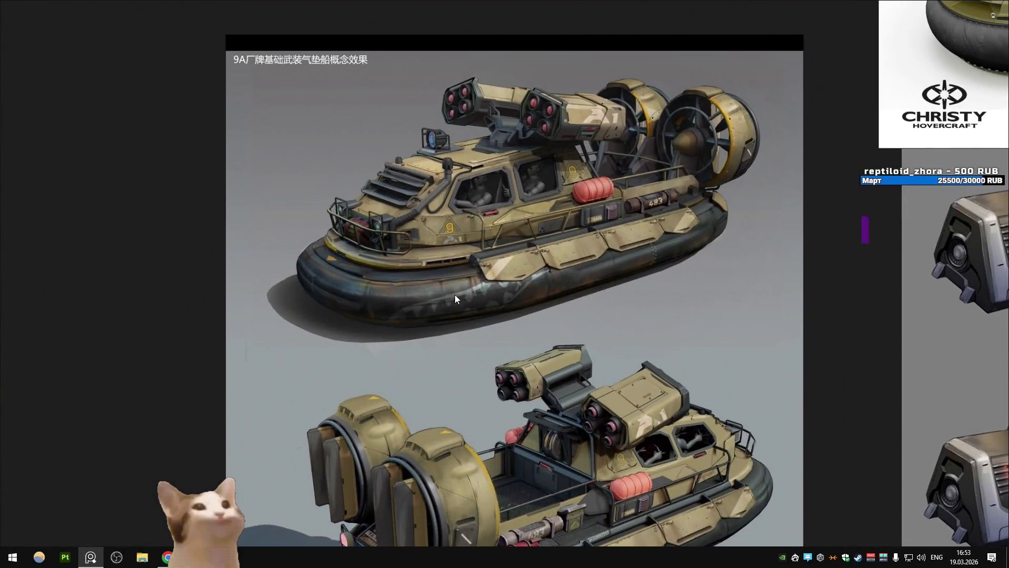
pyautogui.scroll(-3)
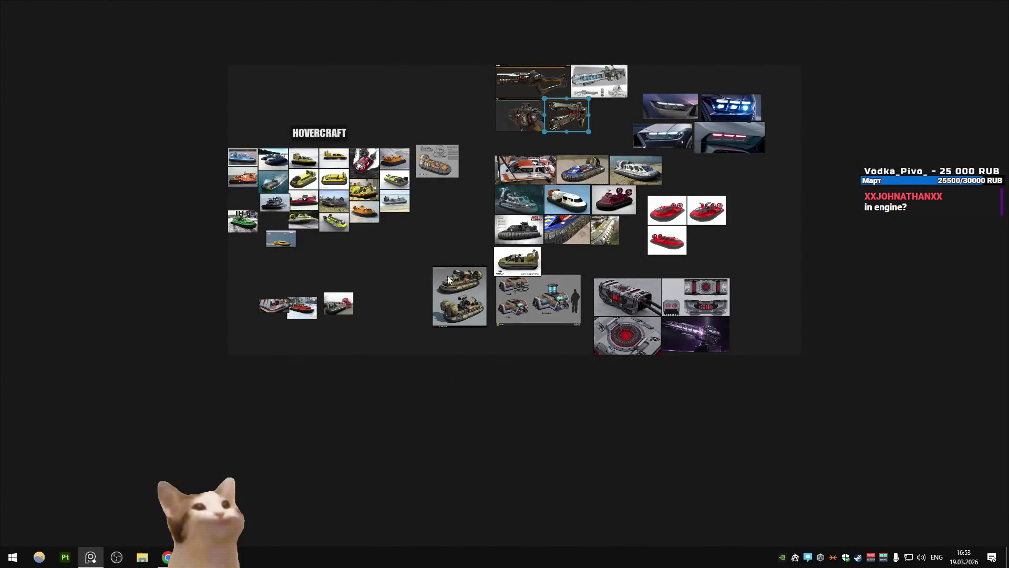
pyautogui.hotkey('alt', 'Tab')
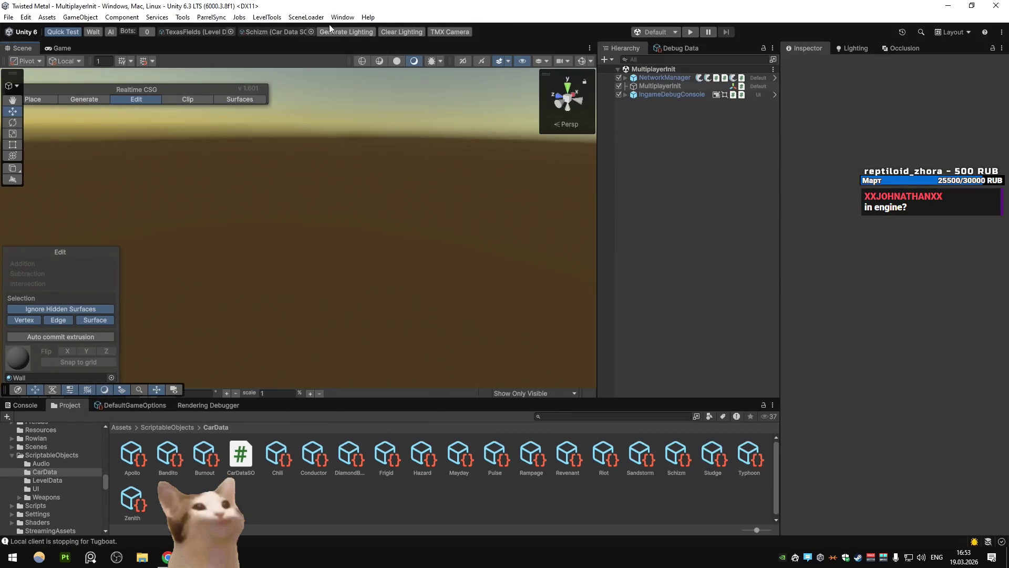
# Load TexasFields from the SceneLoader menu and maximize the Scene view to survey its barns and silos
pyautogui.click(307, 17)
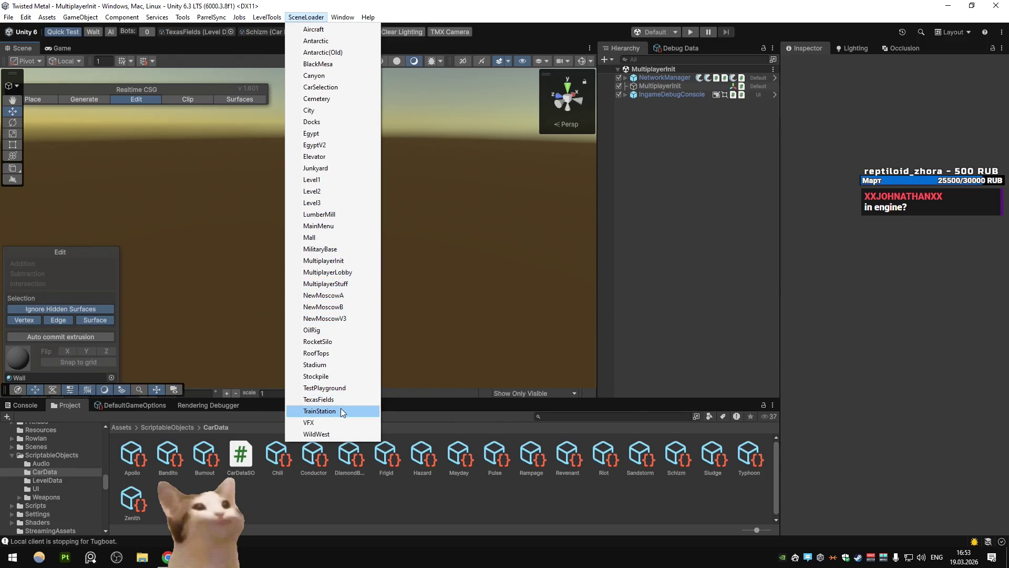
pyautogui.click(340, 399)
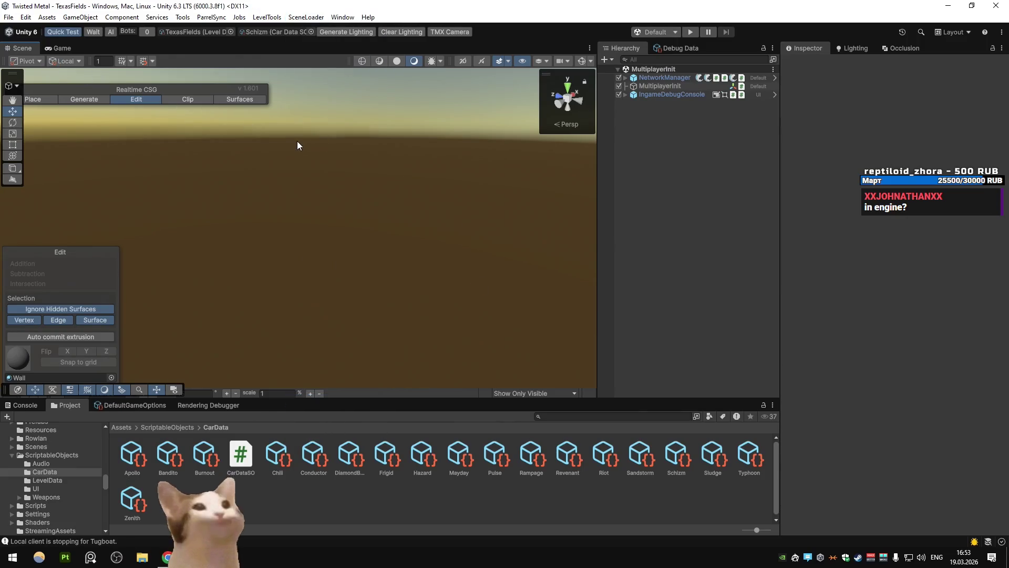
pyautogui.hotkey('shift', 'space')
pyautogui.moveTo(439, 203); pyautogui.dragTo(737, 368)
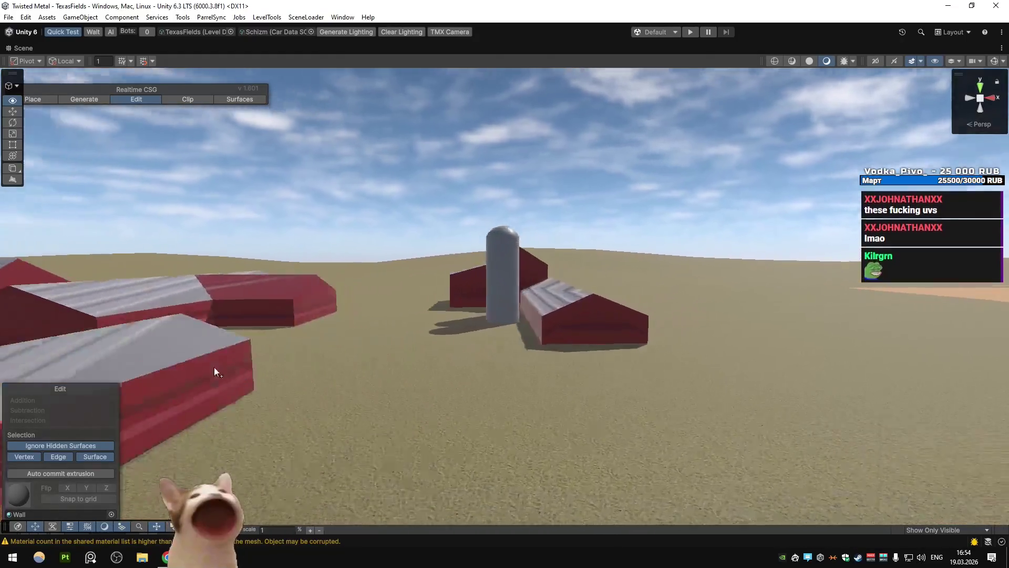
pyautogui.scroll(-3)
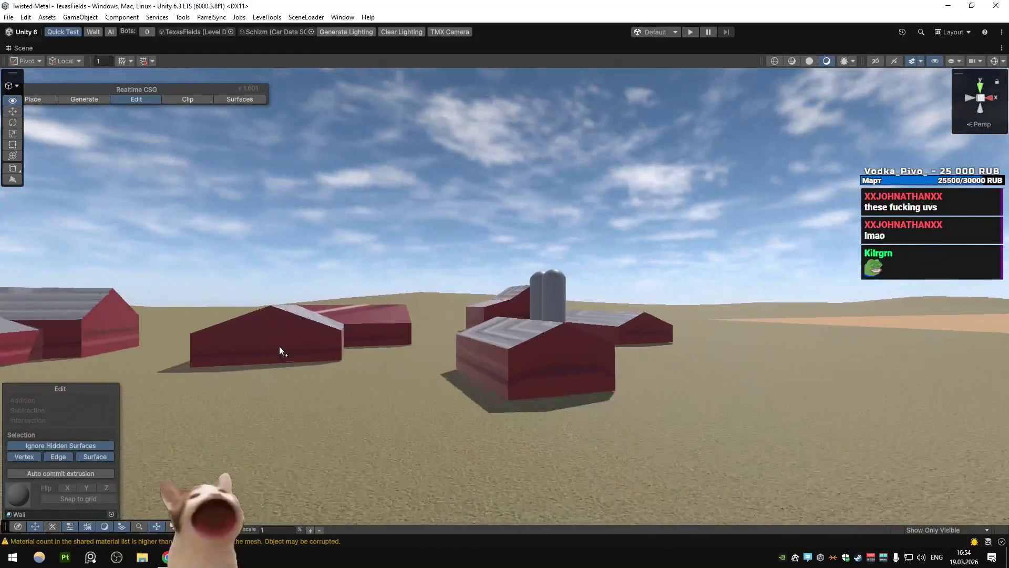
pyautogui.scroll(-3)
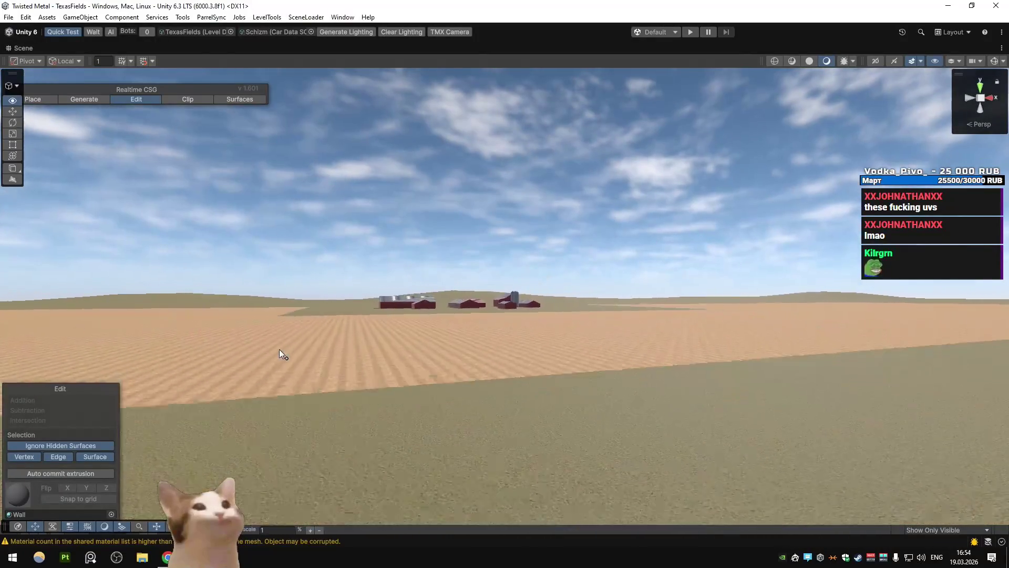